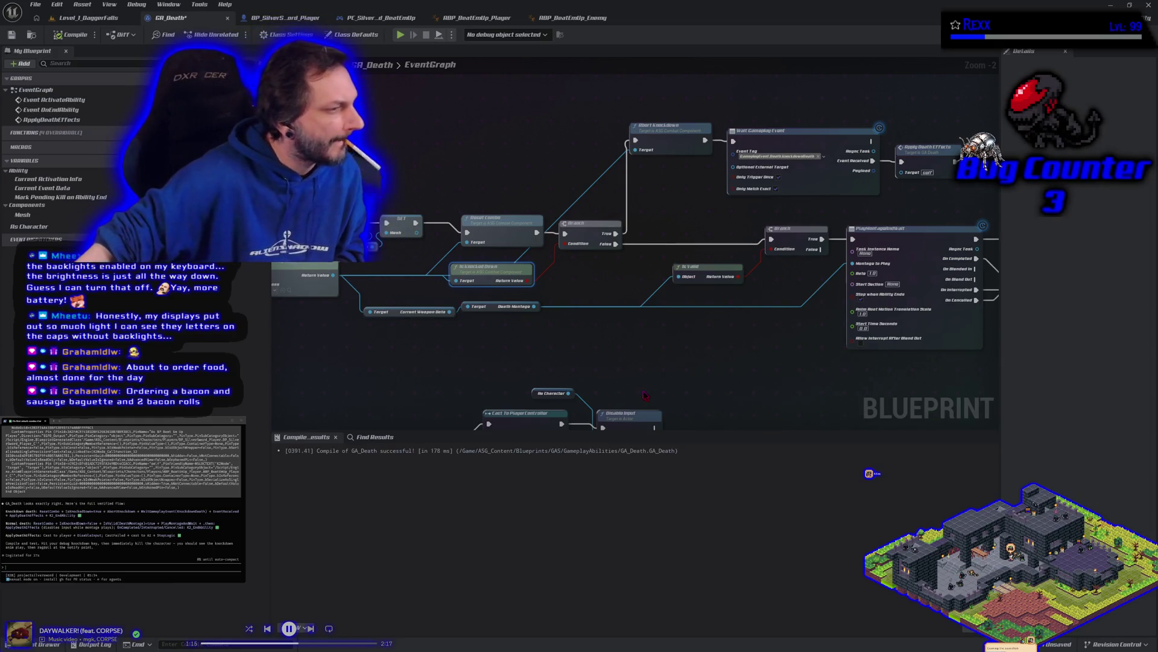
# Inspect the Send Gameplay Event to Actor node in ABP_BeatEmUp_Player, then return to GA_Death.
pyautogui.click(477, 17)
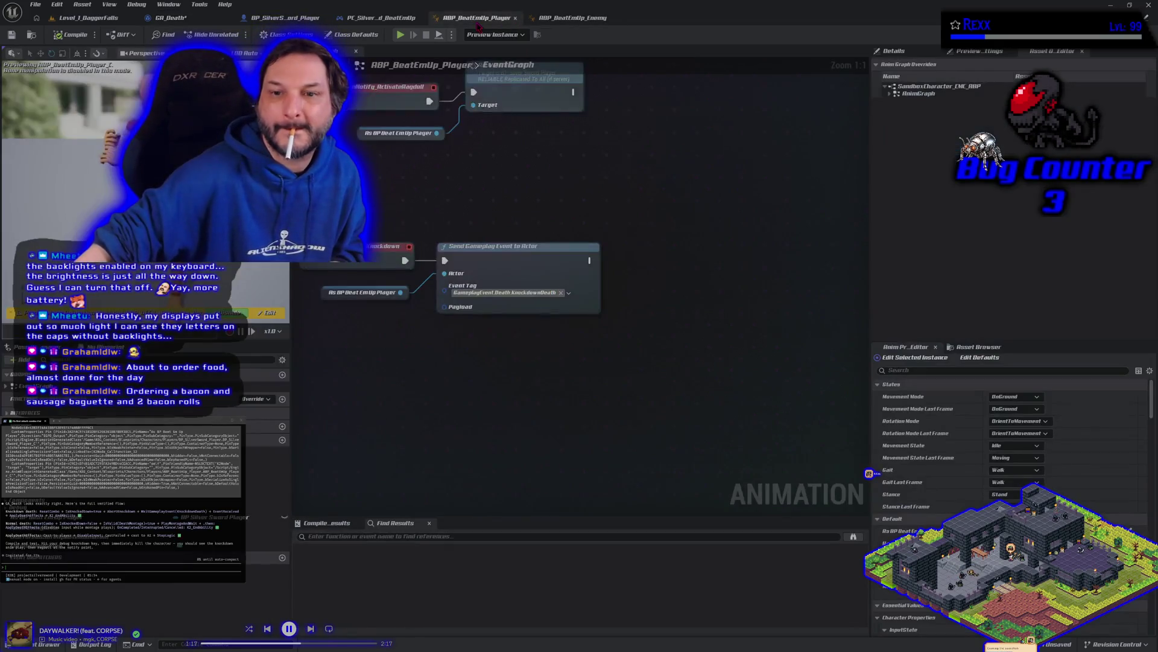
pyautogui.moveTo(401, 193); pyautogui.dragTo(543, 376)
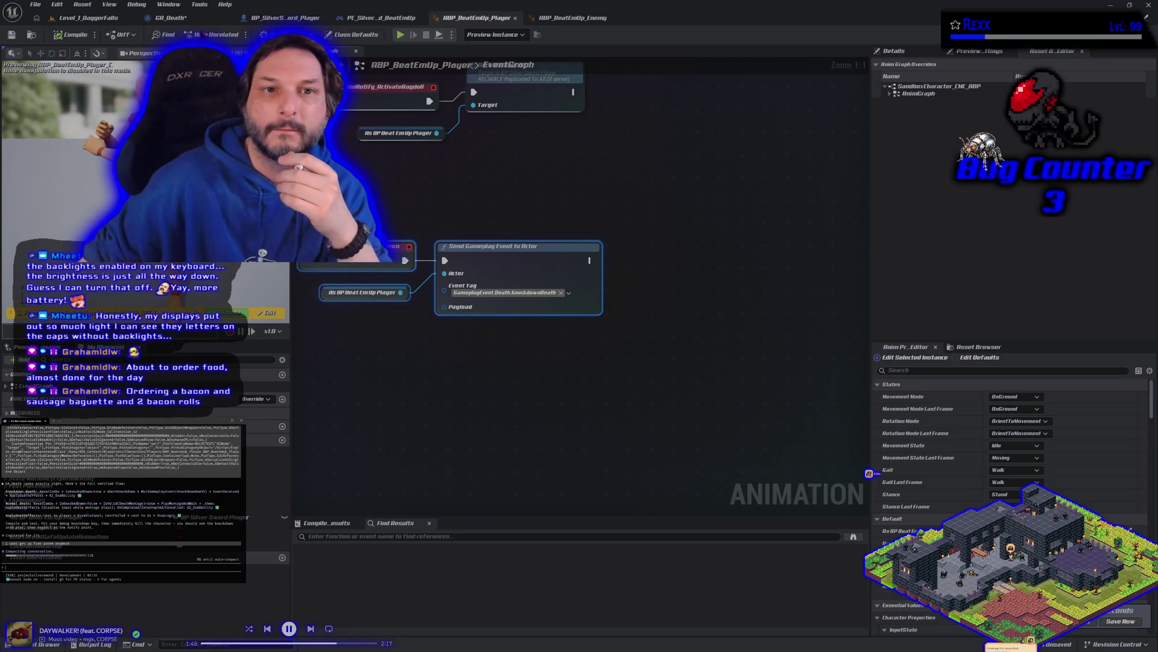
pyautogui.click(175, 17)
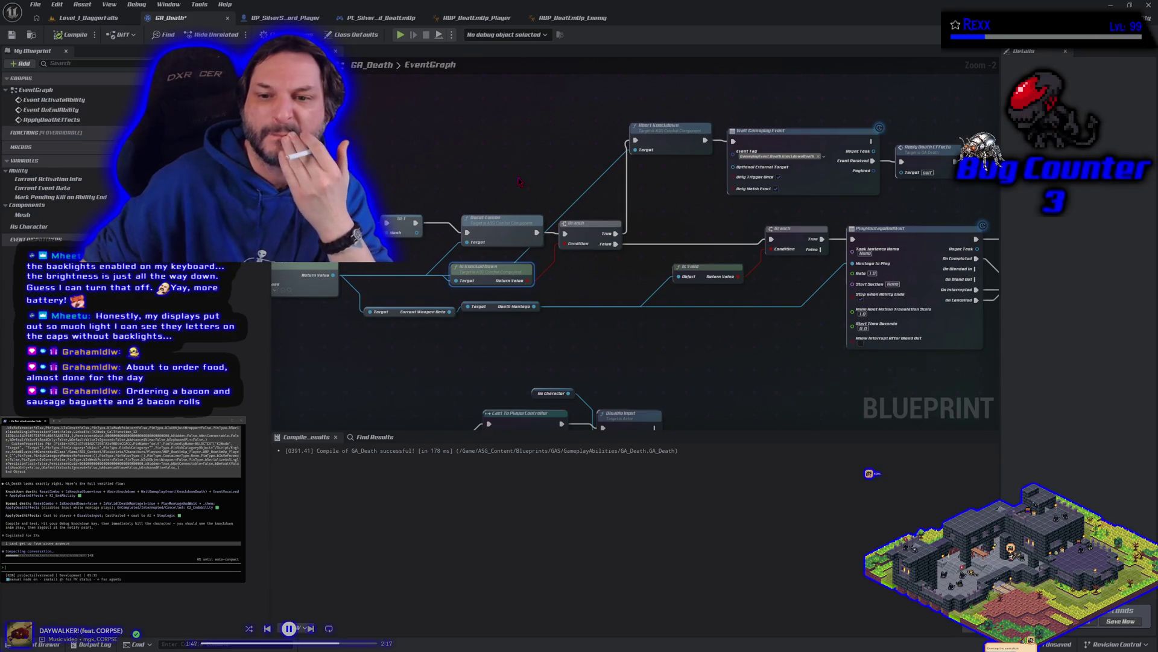
pyautogui.scroll(-1, 519, 181)
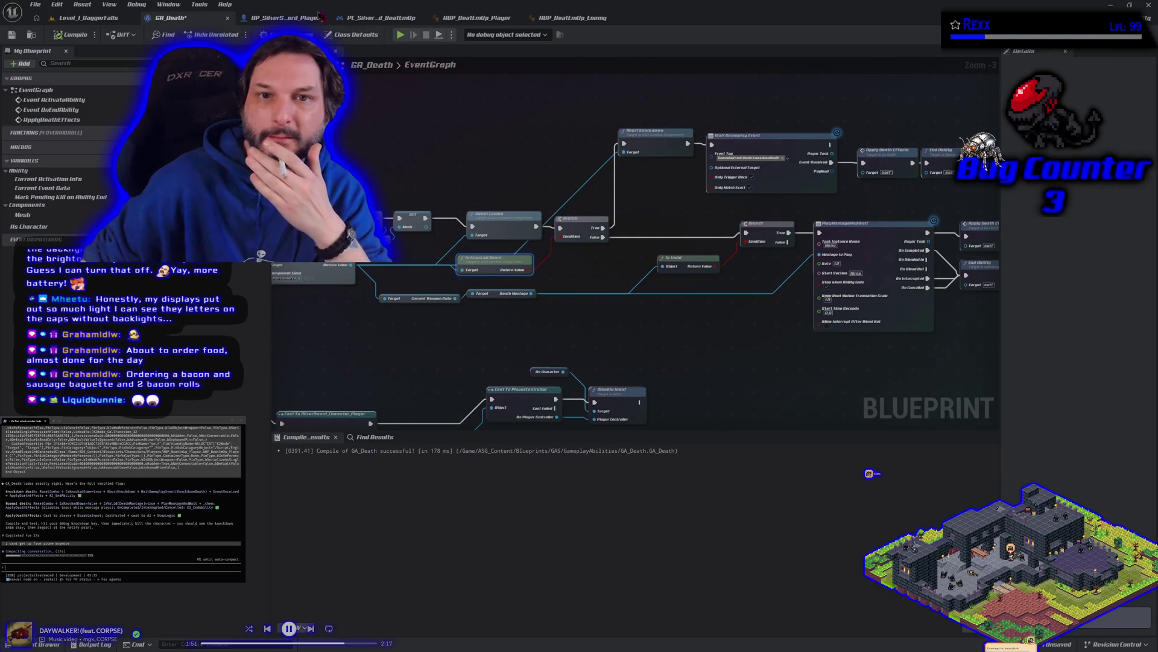
# Bring BP_SilverSword_Player's Get Up From Prone nodes into view and open the graph actions list.
pyautogui.click(476, 18)
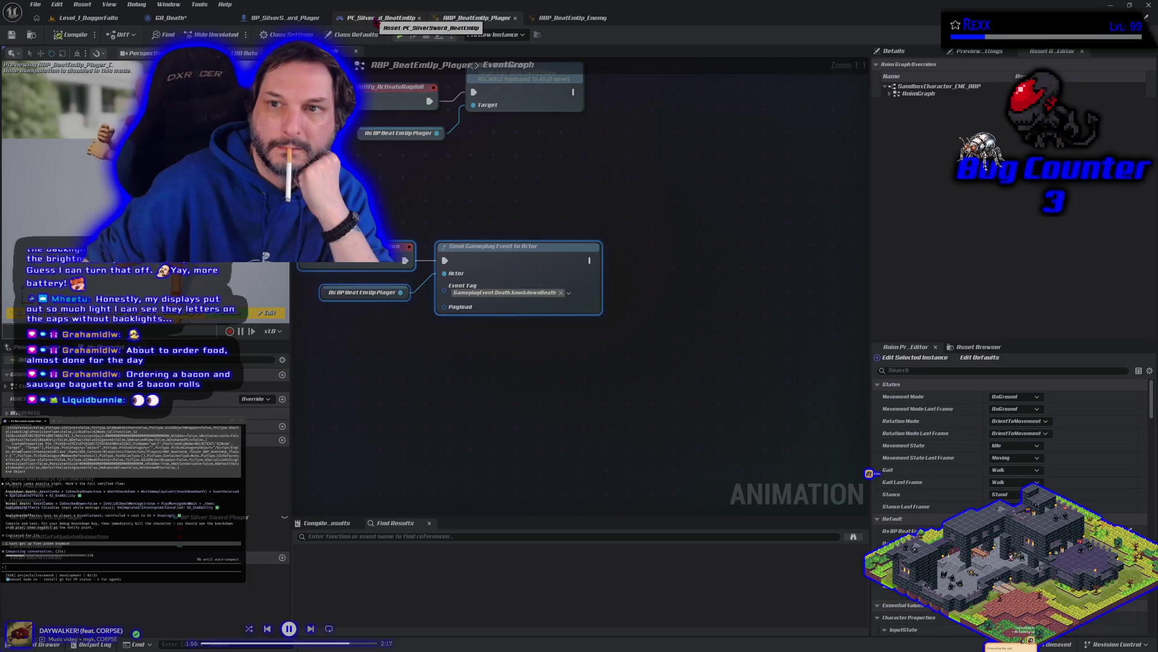
pyautogui.click(283, 18)
pyautogui.moveTo(406, 309)
pyautogui.mouseDown()
pyautogui.moveTo(406, 249)
pyautogui.moveTo(395, 314)
pyautogui.moveTo(403, 228)
pyautogui.moveTo(357, 125)
pyautogui.mouseUp()
pyautogui.rightClick(358, 128)
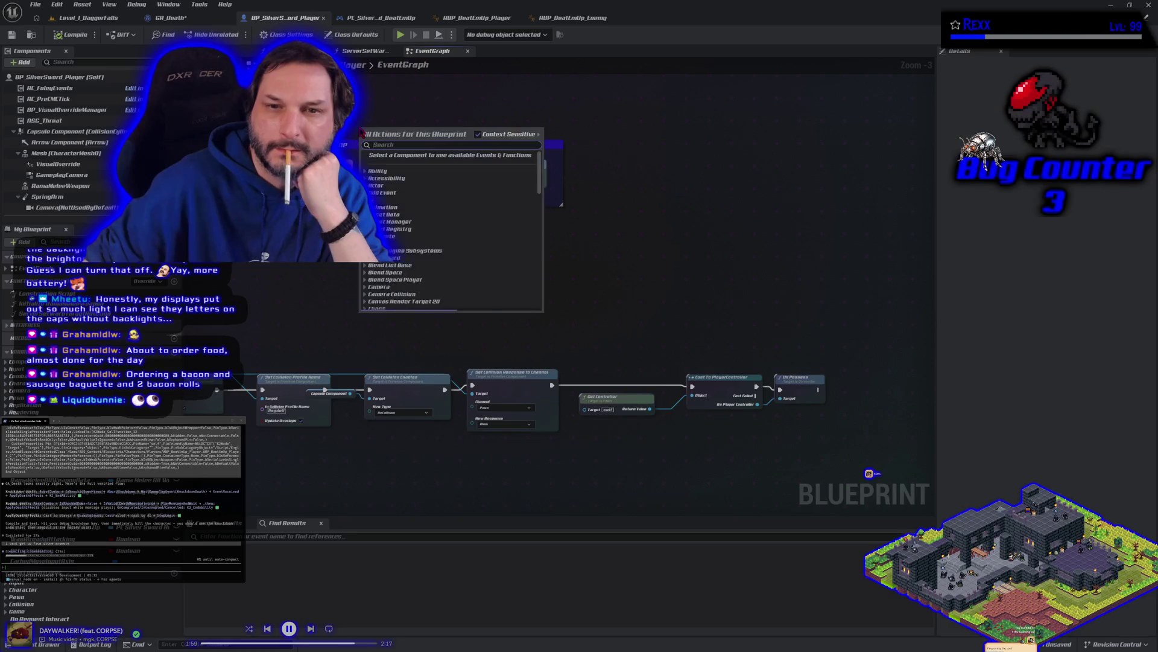
# Select the Is Knocked Down node, save BP_SilverSword_Player, and view the PC_SilverSword_BeatEmUp graph.
pyautogui.press('Escape')
pyautogui.scroll(3, 458, 298)
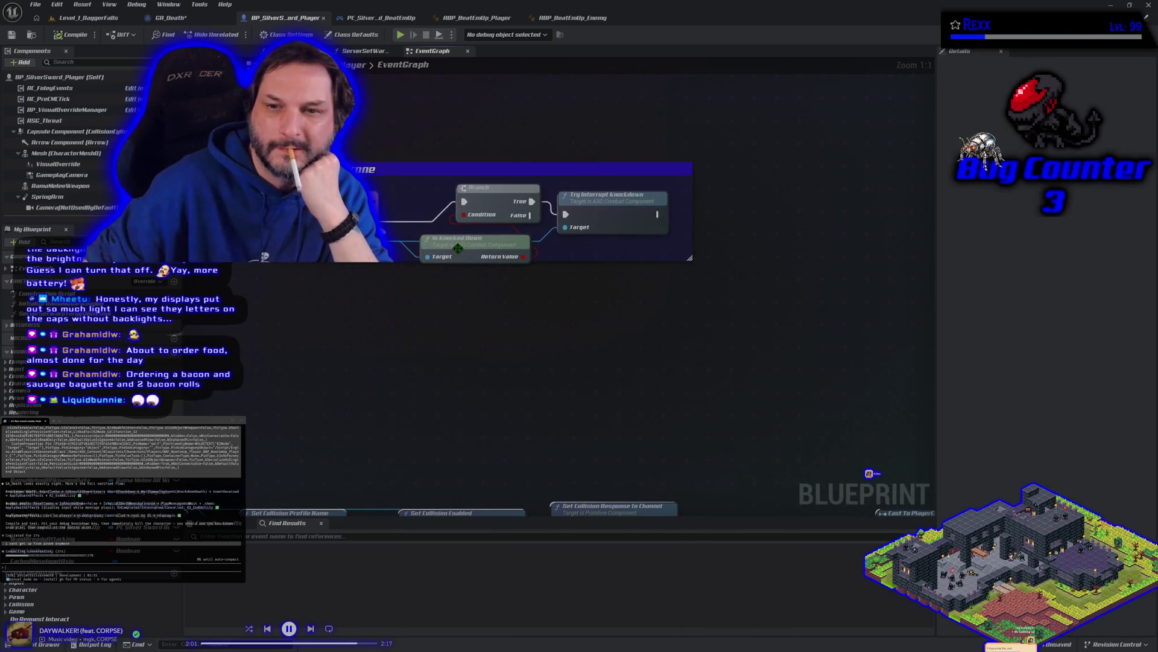
pyautogui.click(458, 248)
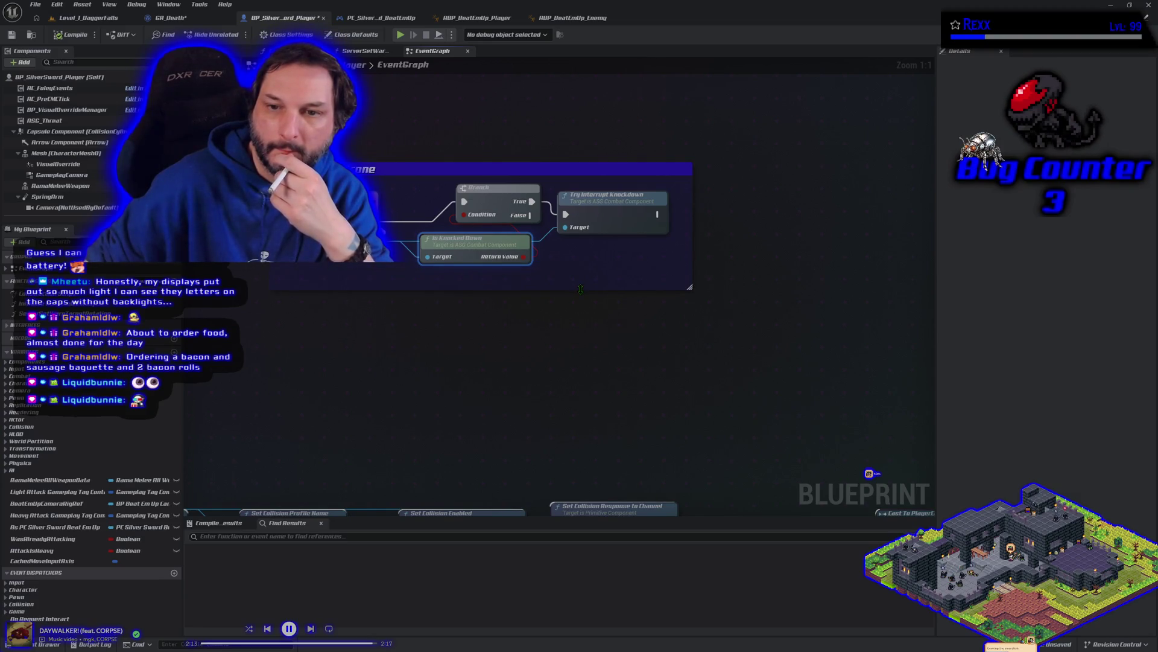
pyautogui.click(12, 35)
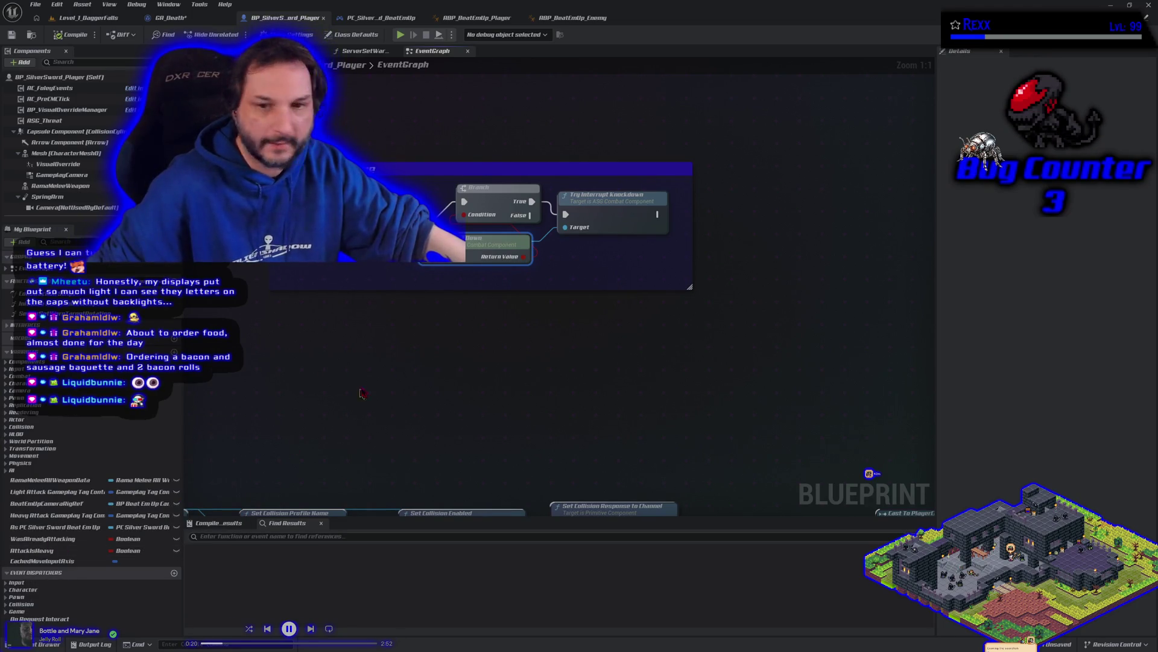
pyautogui.click(381, 18)
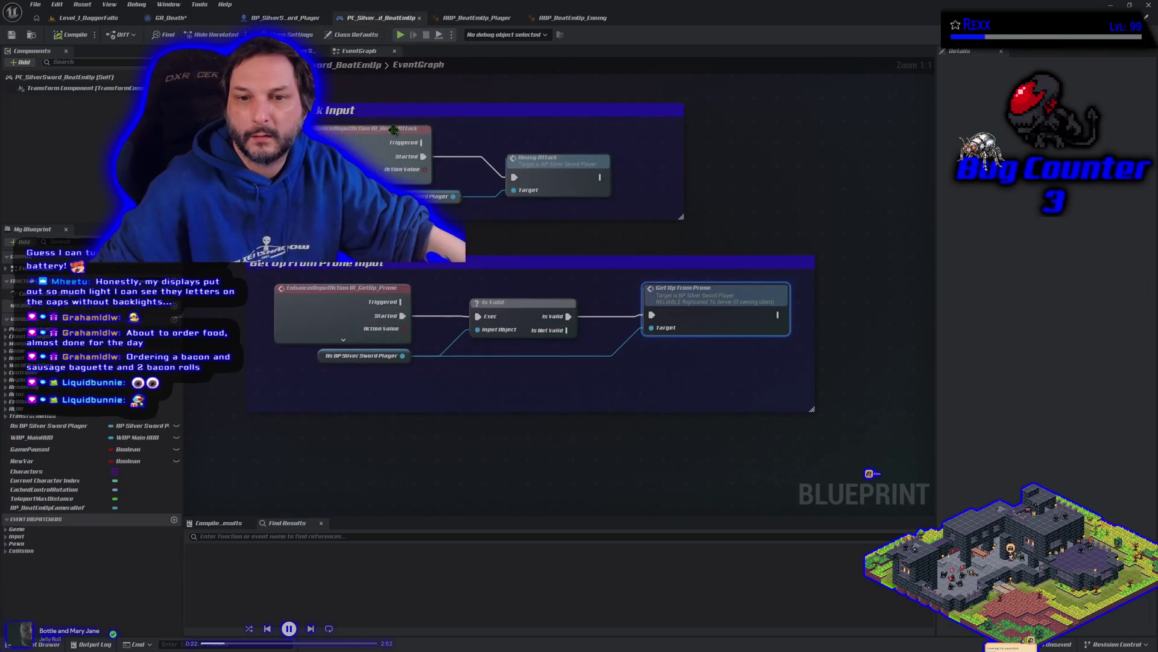
# Look over the BP_SilverSword_Player and GA_Death graphs again.
pyautogui.click(304, 19)
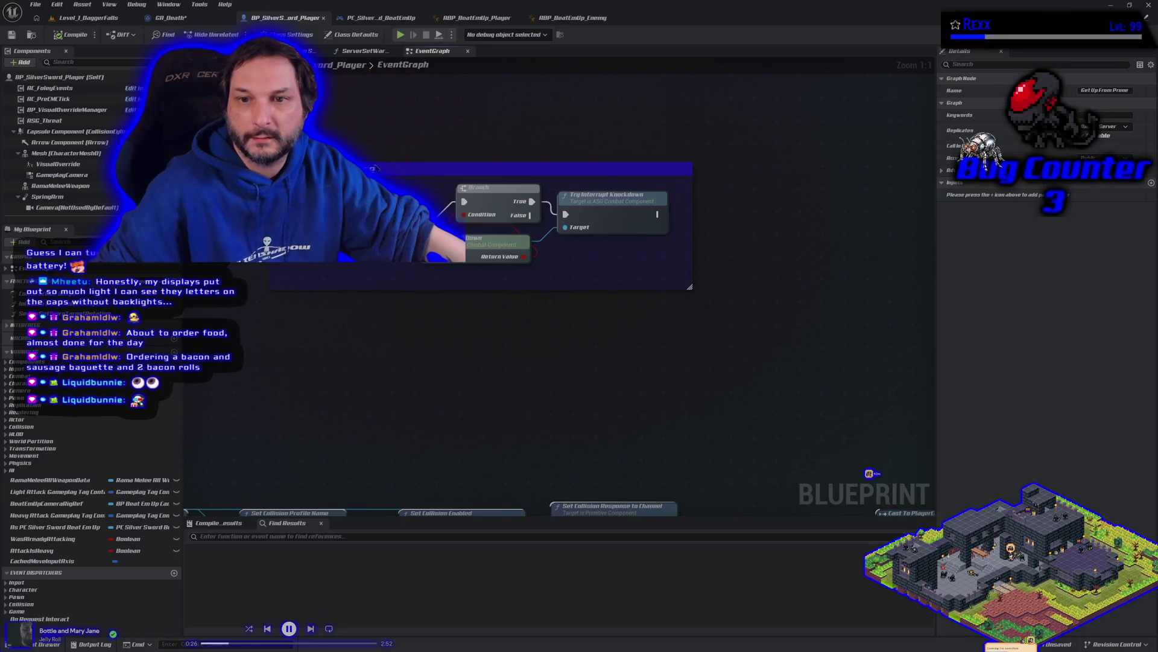
pyautogui.click(169, 18)
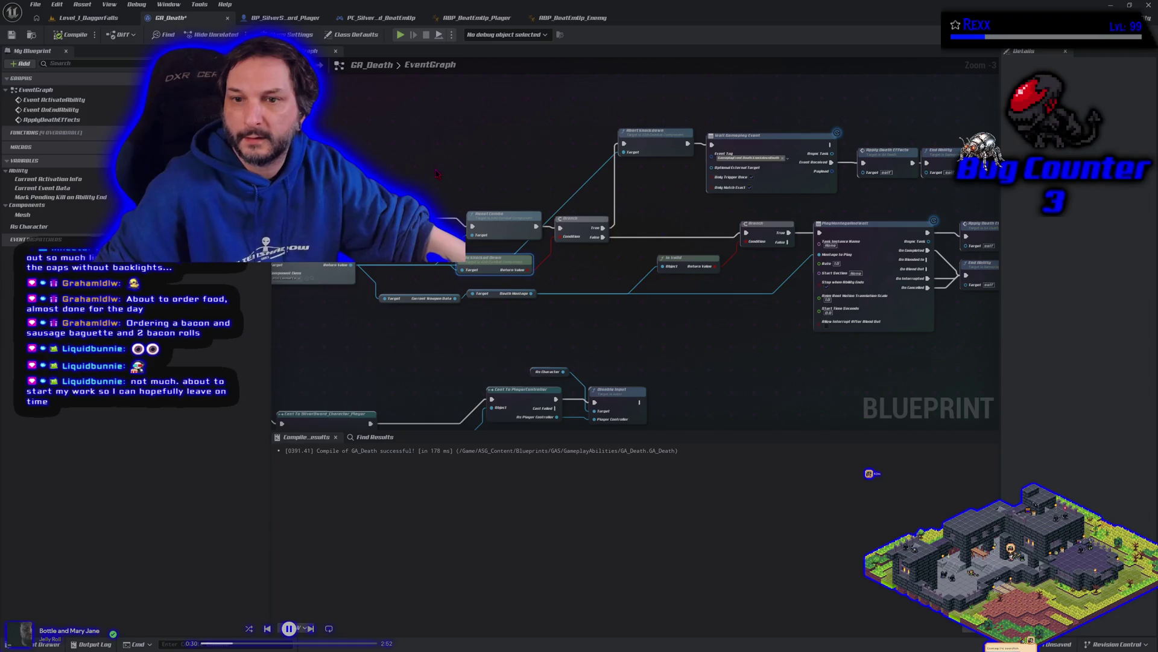
pyautogui.moveTo(437, 174)
pyautogui.mouseDown()
pyautogui.moveTo(535, 163)
pyautogui.moveTo(458, 179)
pyautogui.mouseUp()
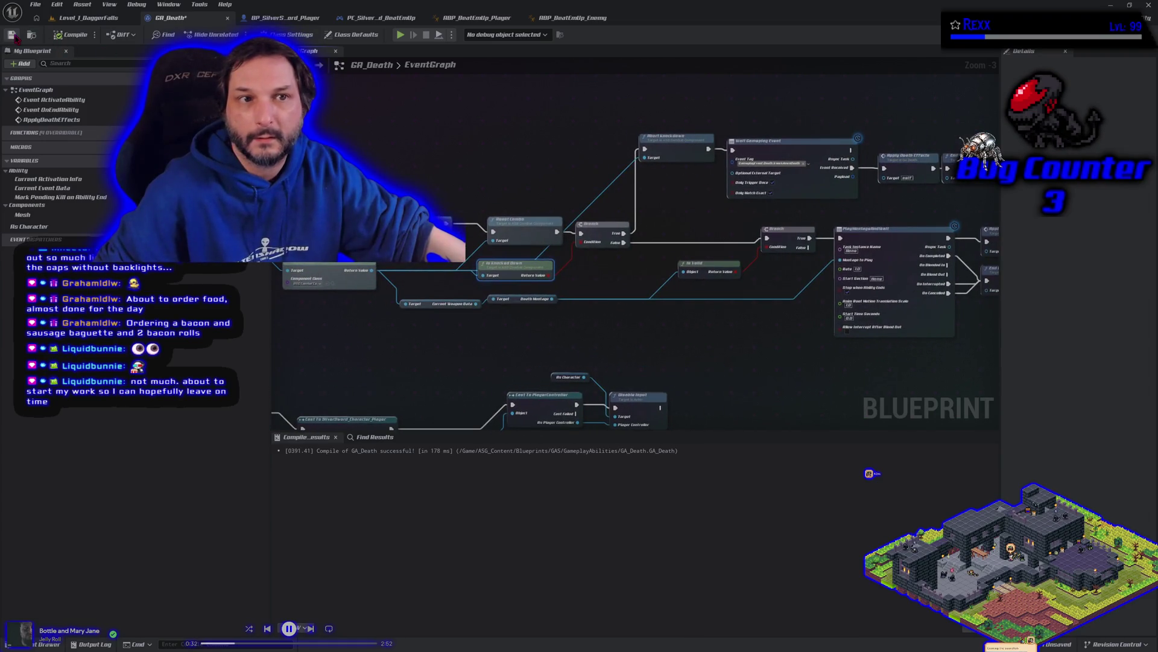
# Reconnect the As BP Beat Em Up Player wire, compile ABP_BeatEmUp_Player, and play Level_1_DaggerFalls.
pyautogui.click(477, 17)
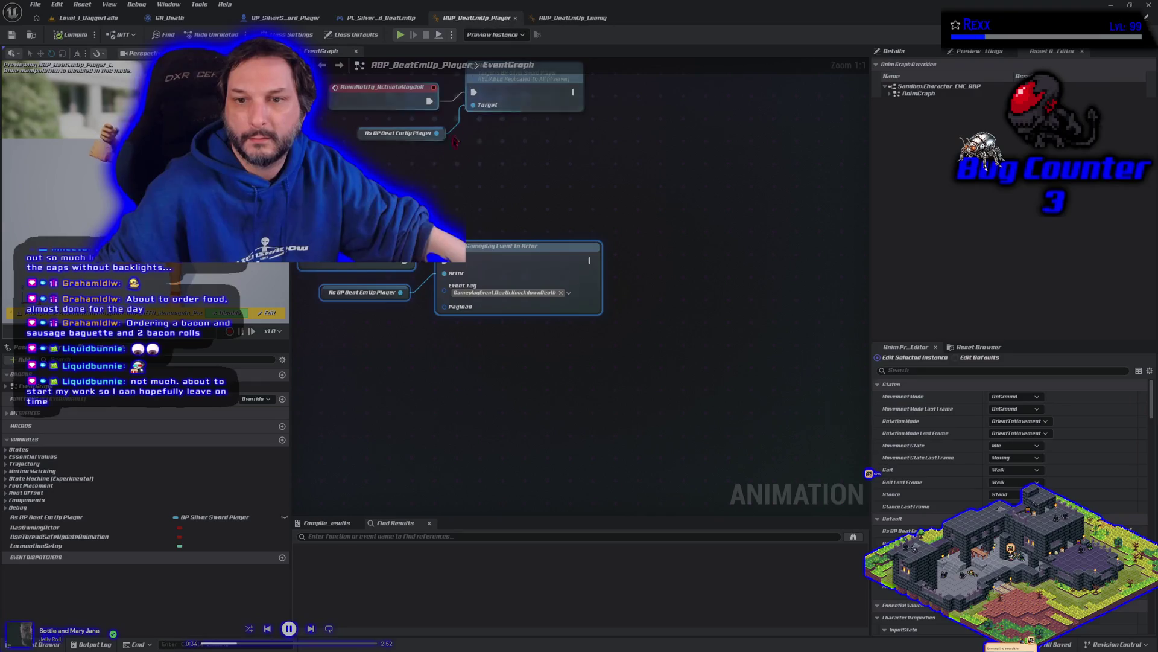
pyautogui.moveTo(410, 264); pyautogui.dragTo(420, 289)
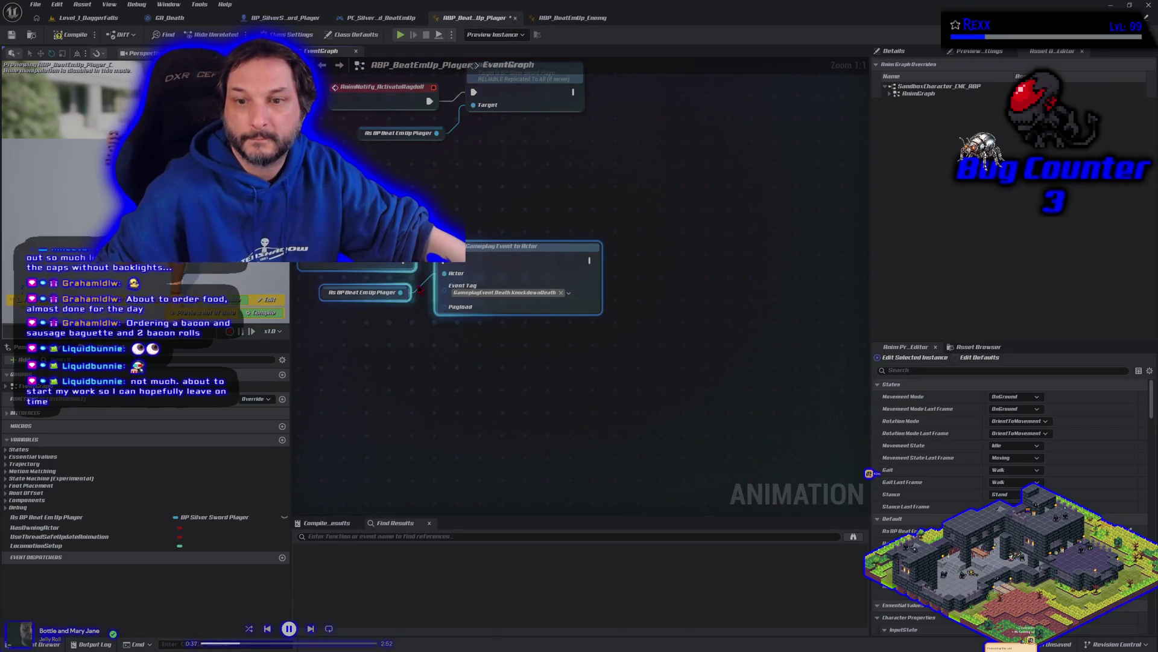
pyautogui.click(71, 34)
pyautogui.click(84, 18)
pyautogui.hotkey('alt', 'p')
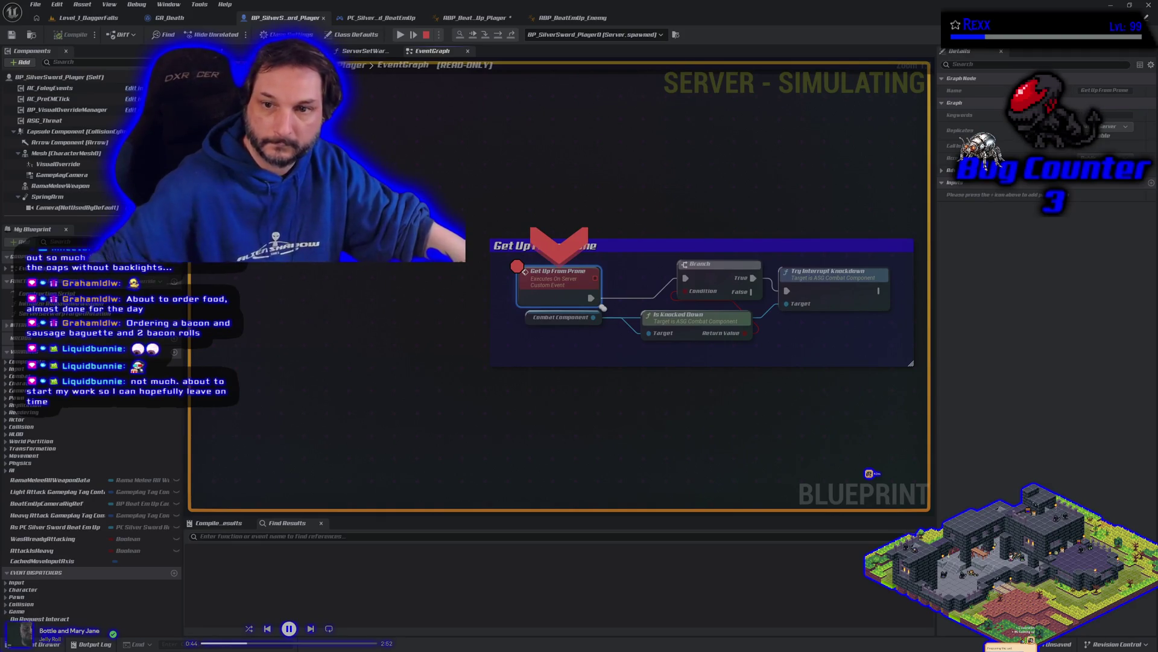
# Resume twice past the Get Up From Prone breakpoint, then stop the test play.
pyautogui.press('F5')
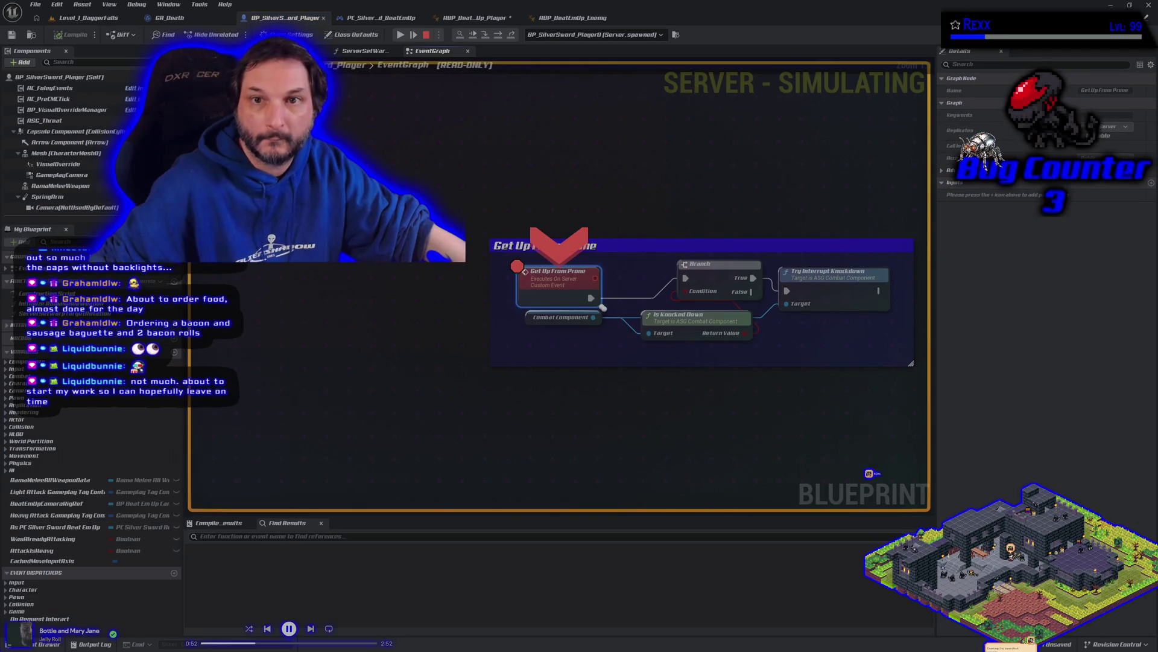
pyautogui.click(400, 35)
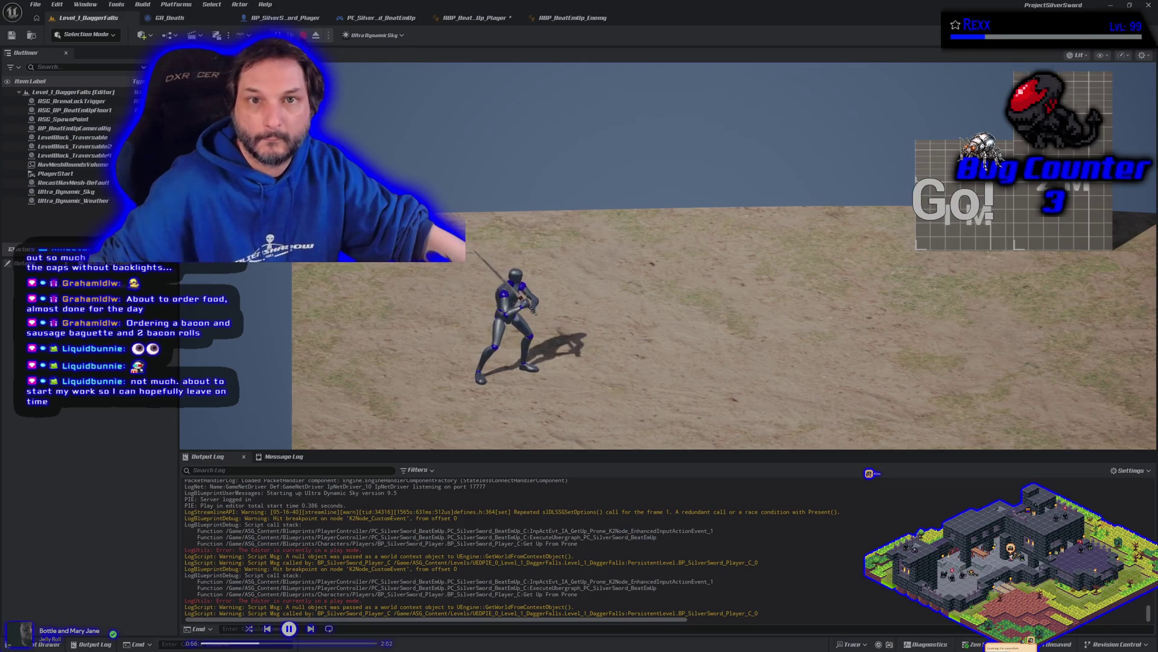
pyautogui.press('Escape')
# Check the GA_Death and PC graphs, save ABP_BeatEmUp_Player with Ctrl+S, and return to Level_1_DaggerFalls.
pyautogui.click(175, 18)
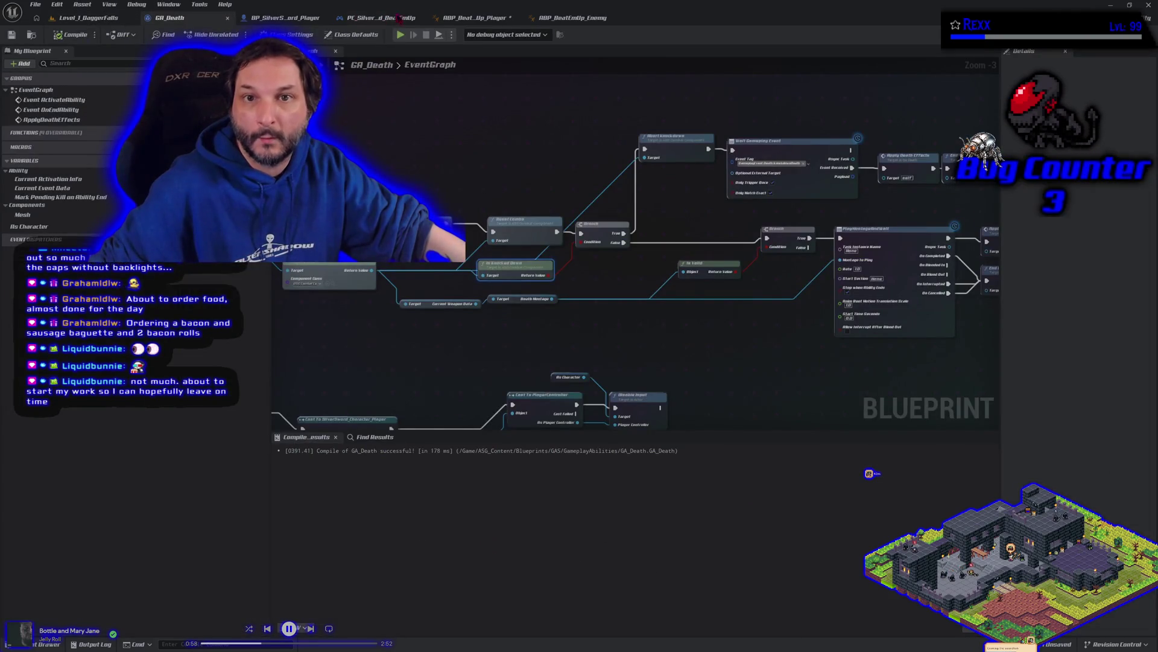
pyautogui.click(398, 18)
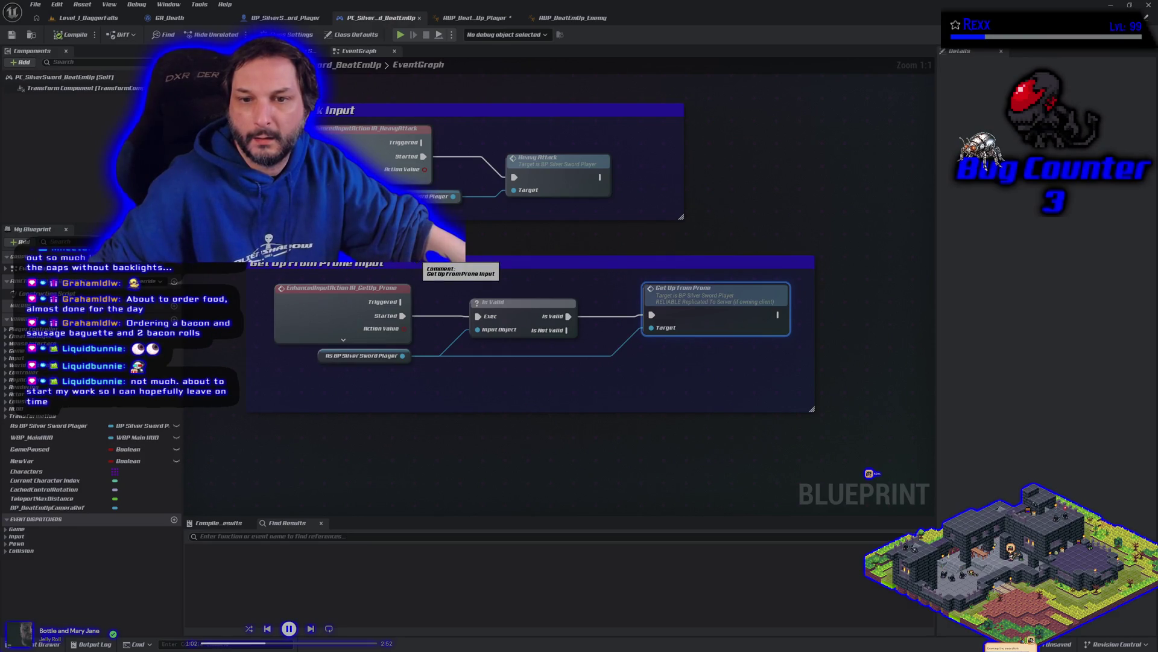
pyautogui.click(478, 18)
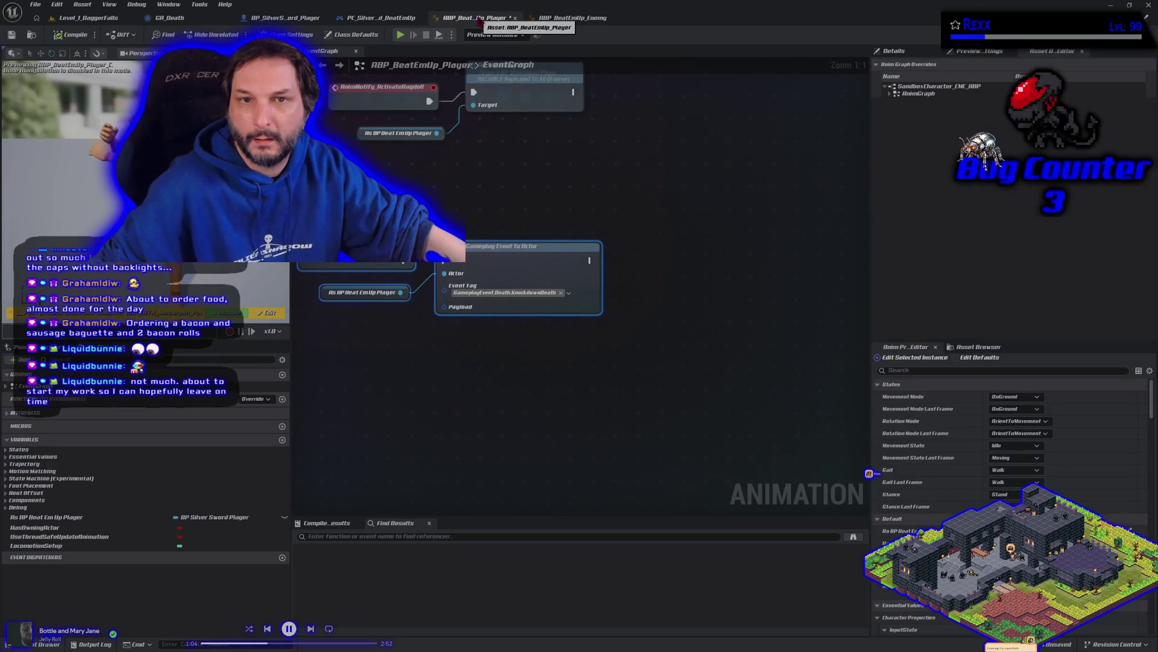
pyautogui.hotkey('ctrl', 's')
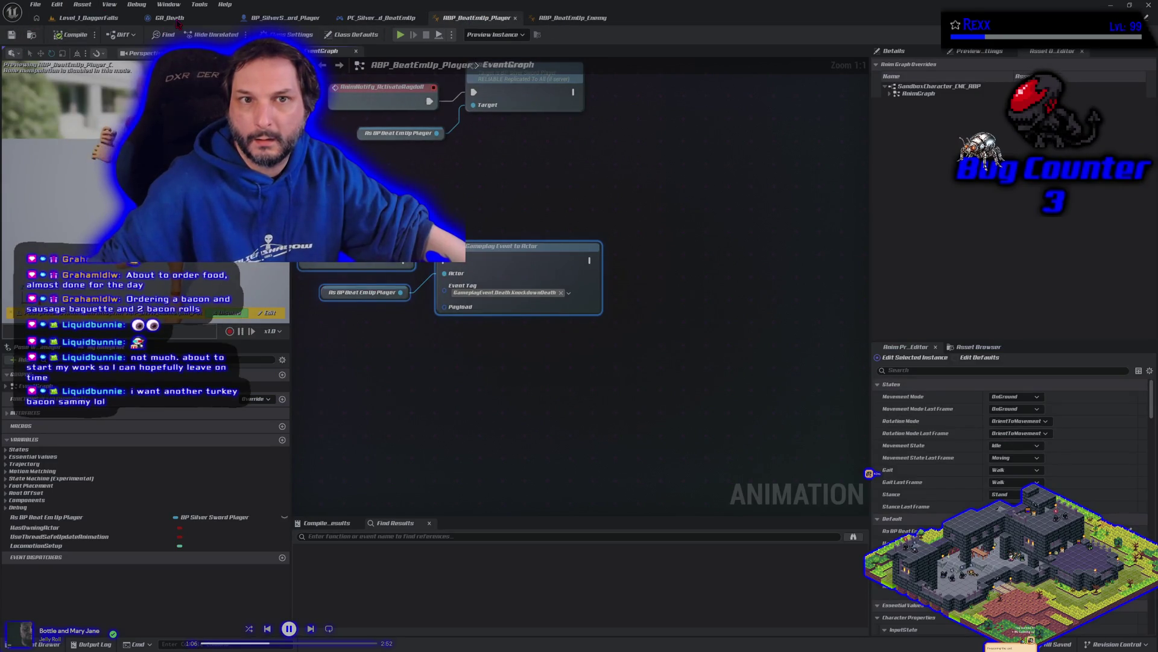
pyautogui.click(265, 19)
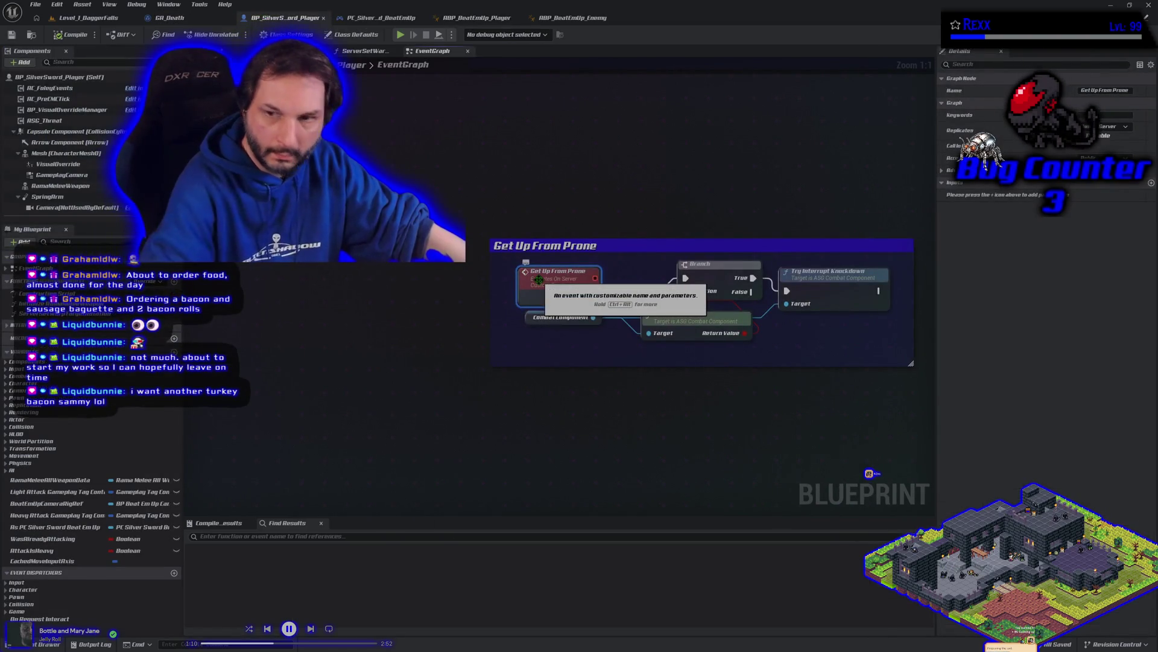
pyautogui.click(127, 20)
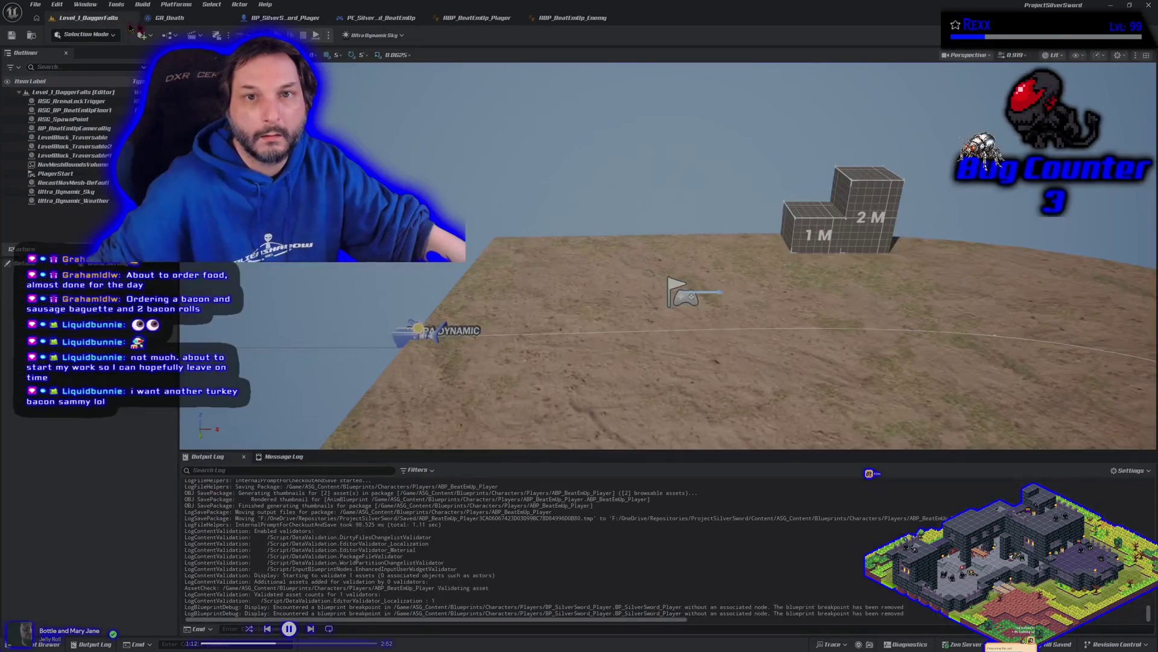
# Run a brief test play of the level, stop it, and return to ABP_BeatEmUp_Player.
pyautogui.hotkey('alt', 'p')
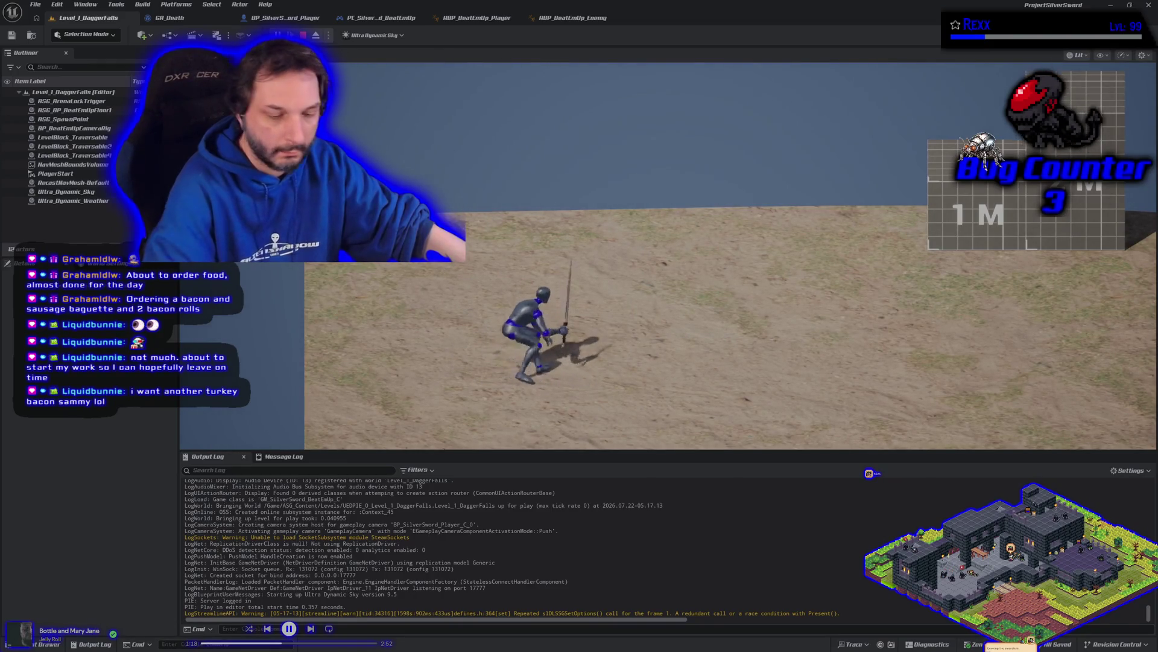
pyautogui.press('Escape')
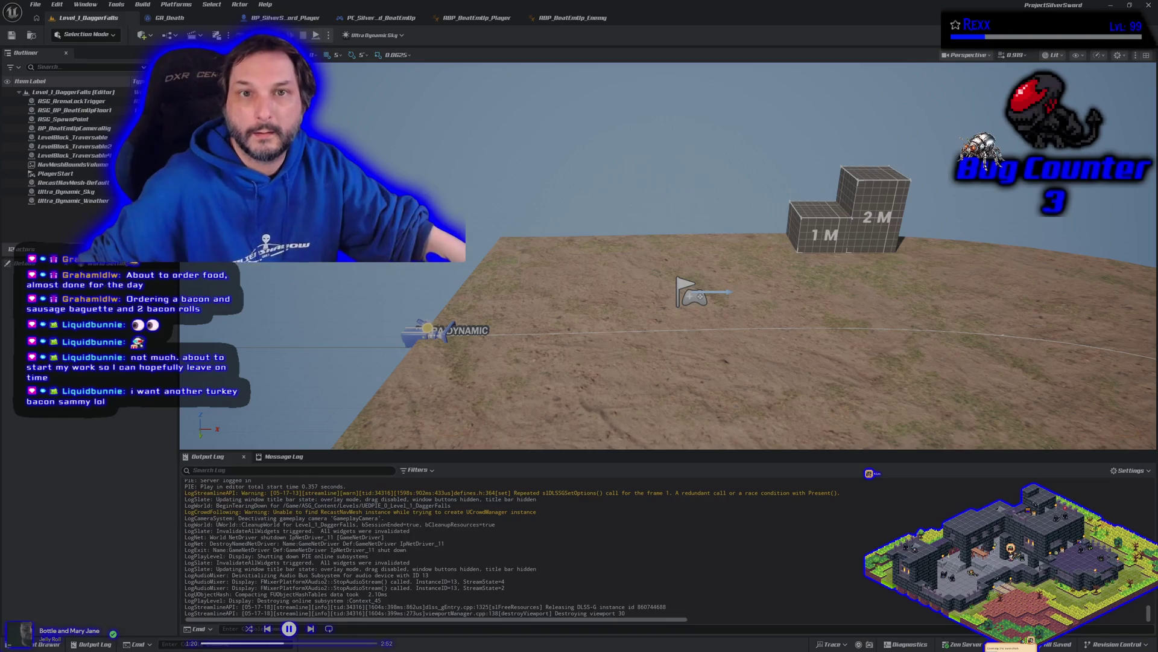
pyautogui.click(477, 18)
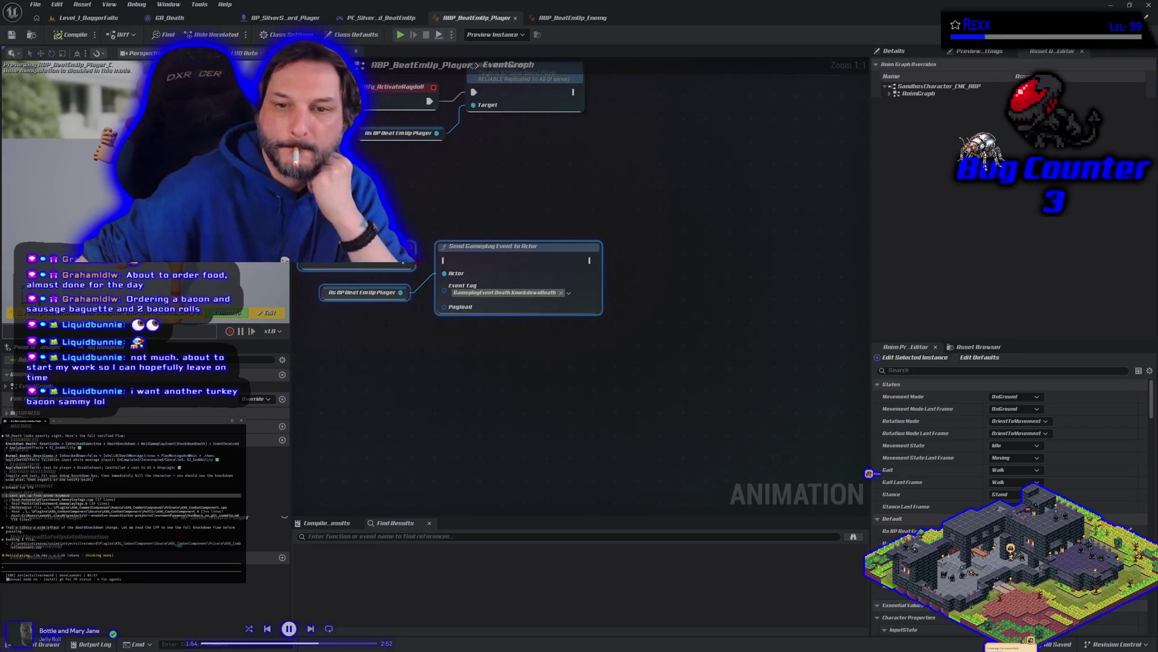
# Wire the AnimNotify event's execution pin into the Send Gameplay Event to Actor node.
pyautogui.moveTo(404, 263); pyautogui.dragTo(444, 260)
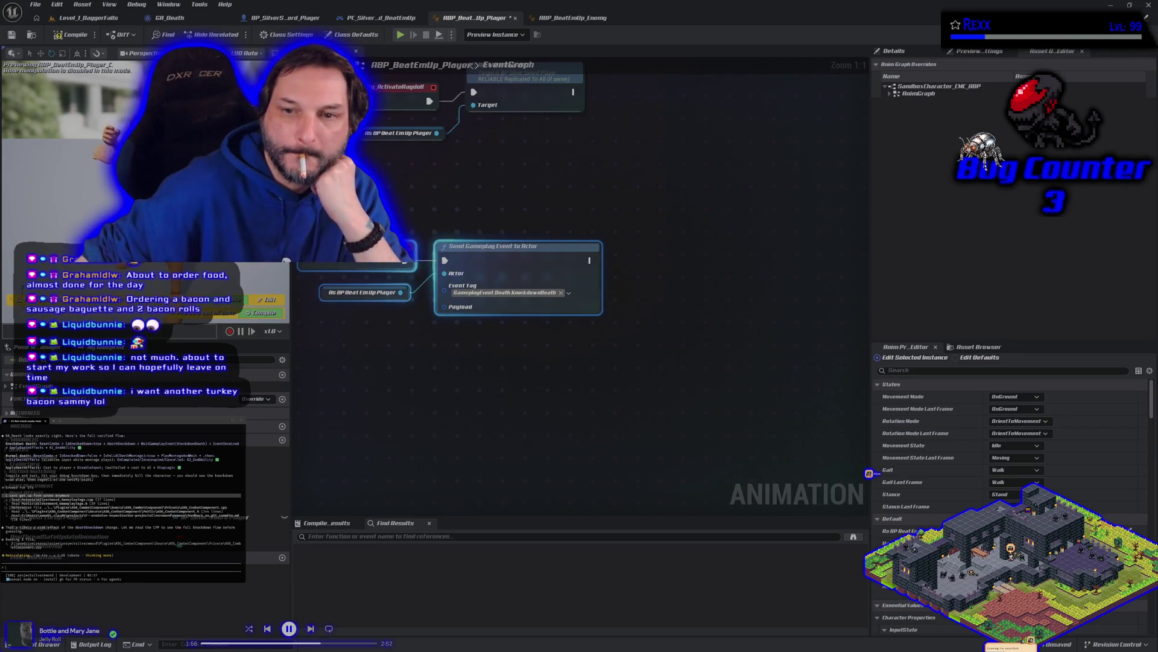
# Save ABP_BeatEmUp_Player and close the Unreal Editor.
pyautogui.click(12, 35)
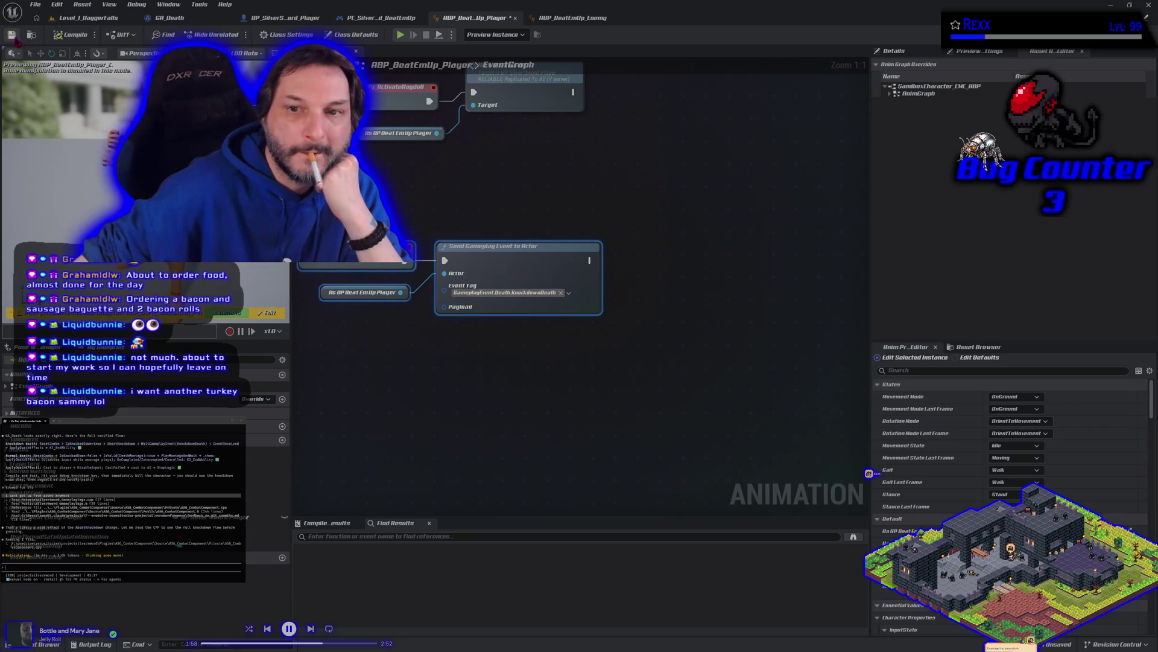
pyautogui.click(1148, 4)
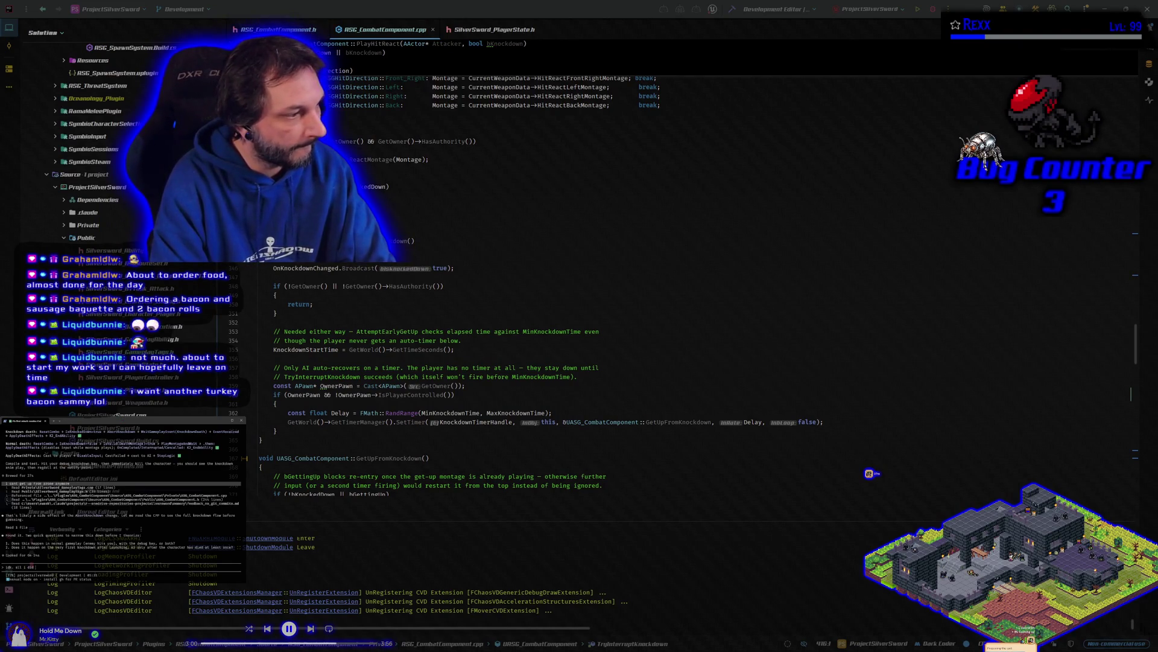
# Send the assistant the bug note: debug key pressed, got knocked down, then tried to get up.
pyautogui.write('e d')
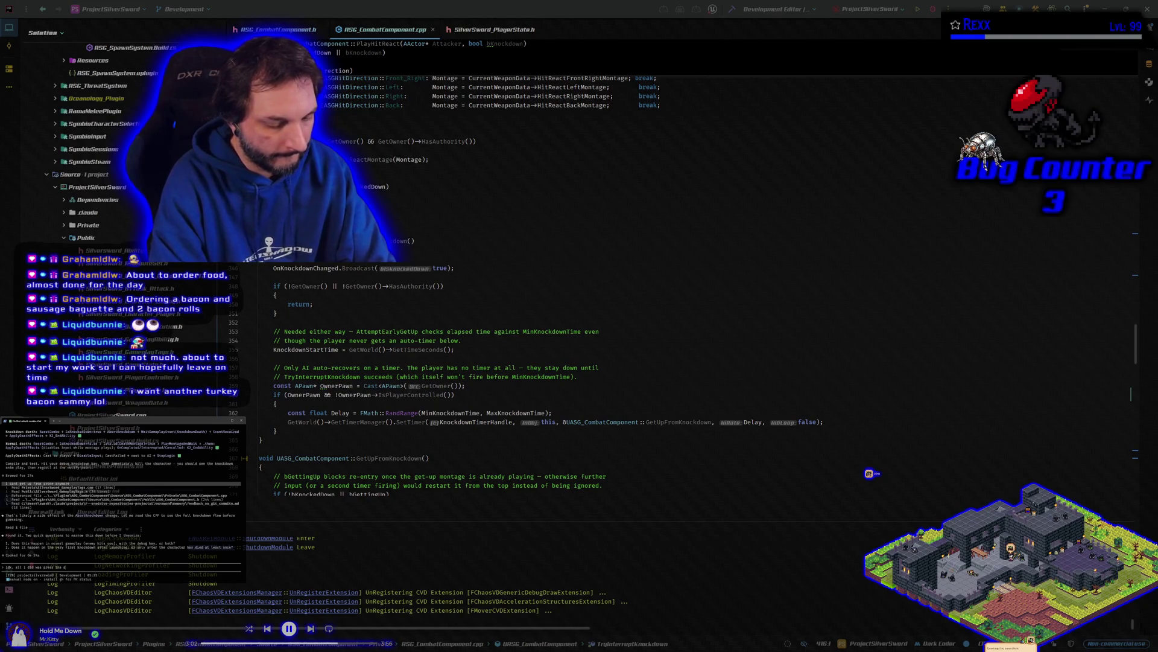
pyautogui.write('ebug key')
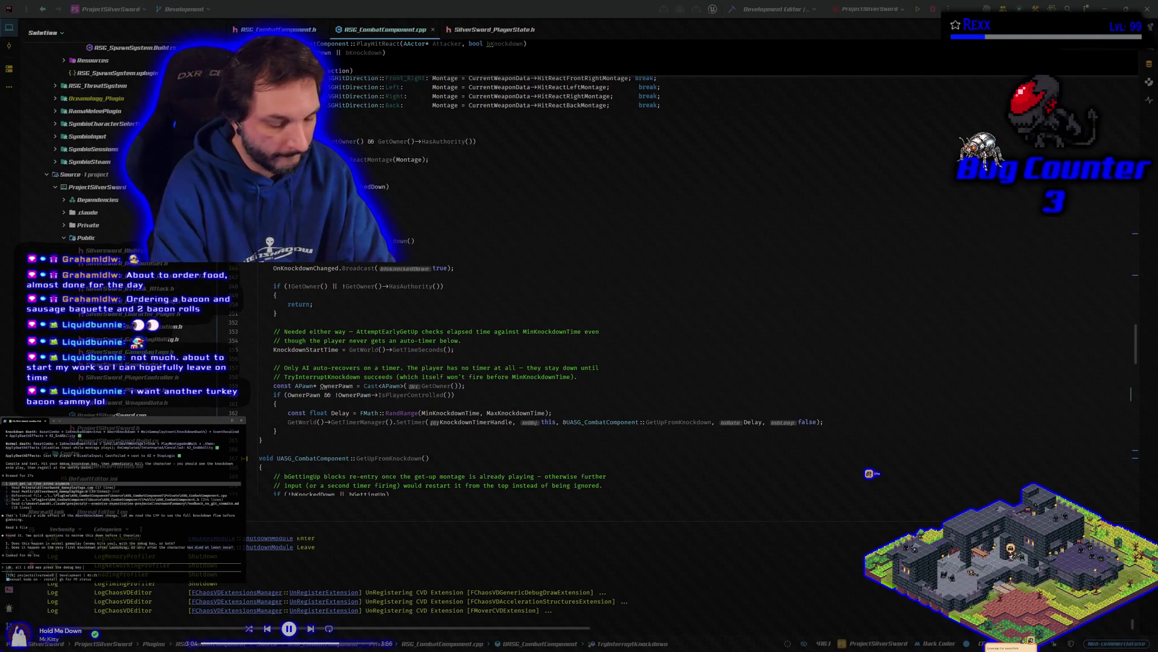
pyautogui.write(', g')
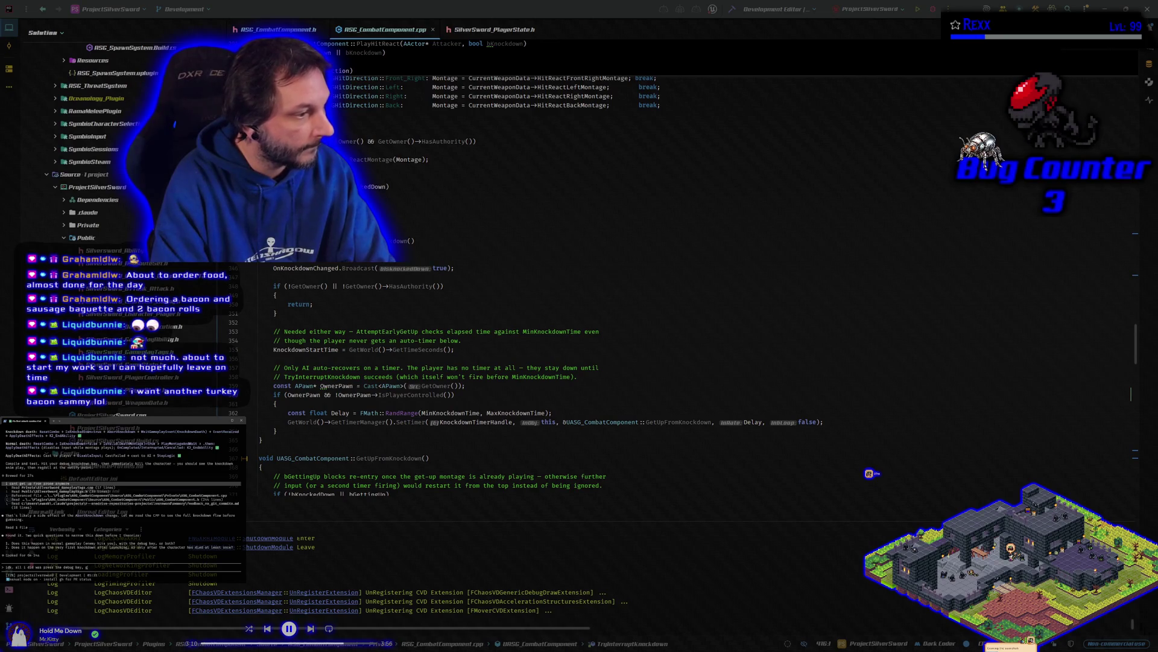
pyautogui.write('otnd then trie')
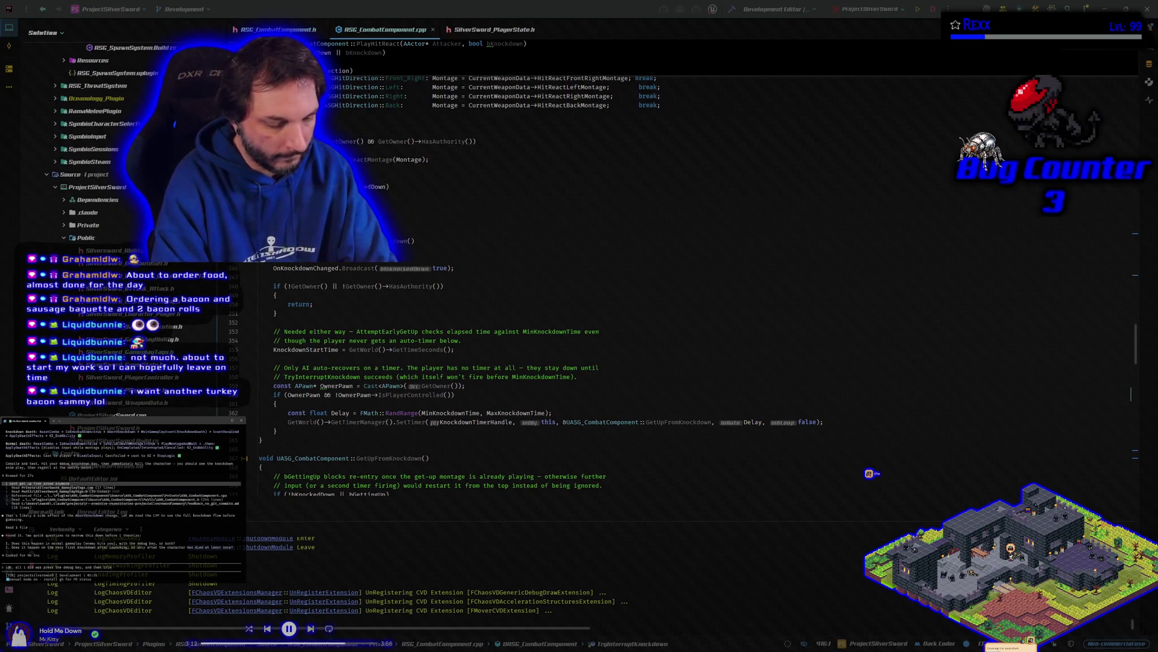
pyautogui.write('d toet up')
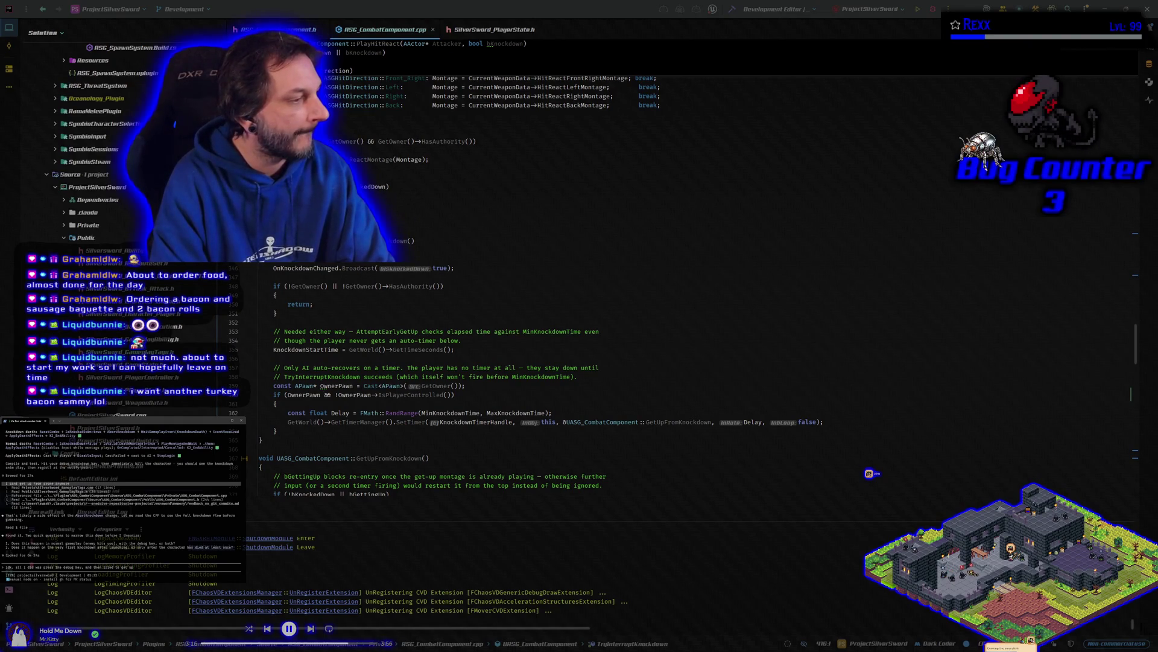
pyautogui.press('Return')
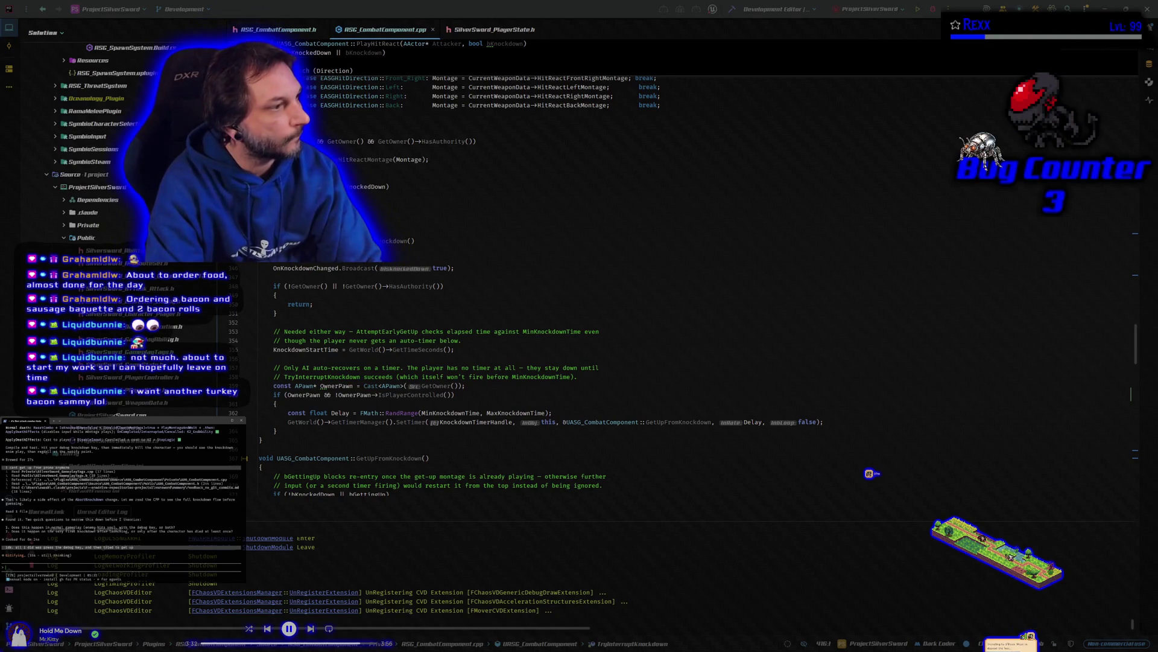
# Ask the assistant 'does the anim notify fire an is dead check?'.
pyautogui.write('doe')
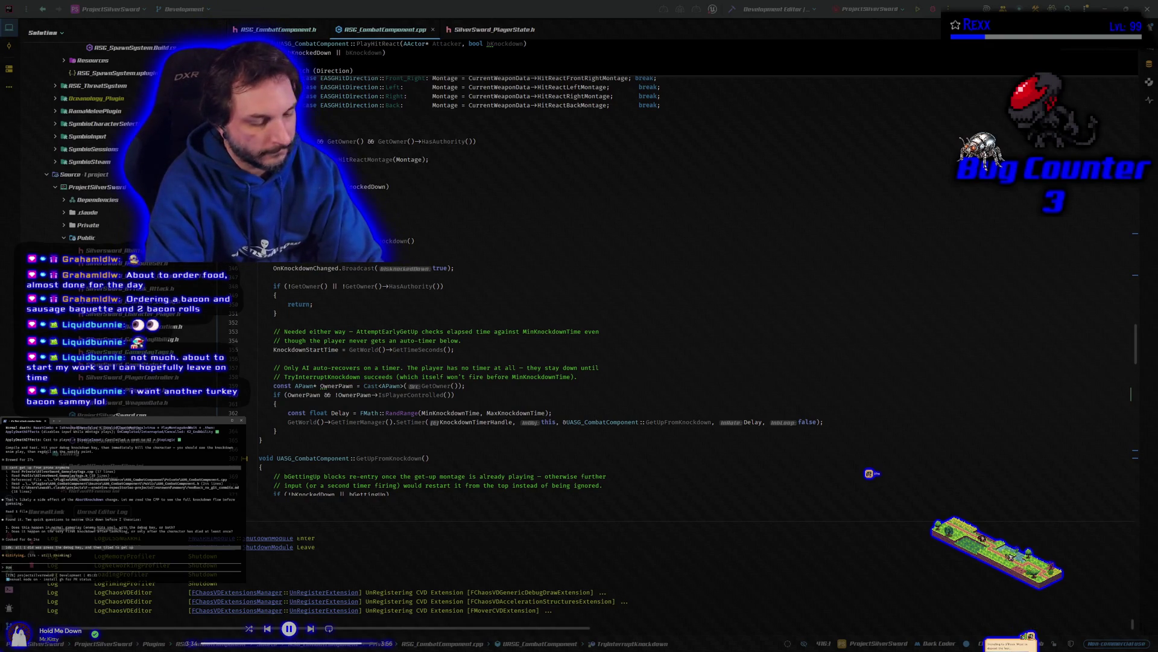
pyautogui.write('s the anim not')
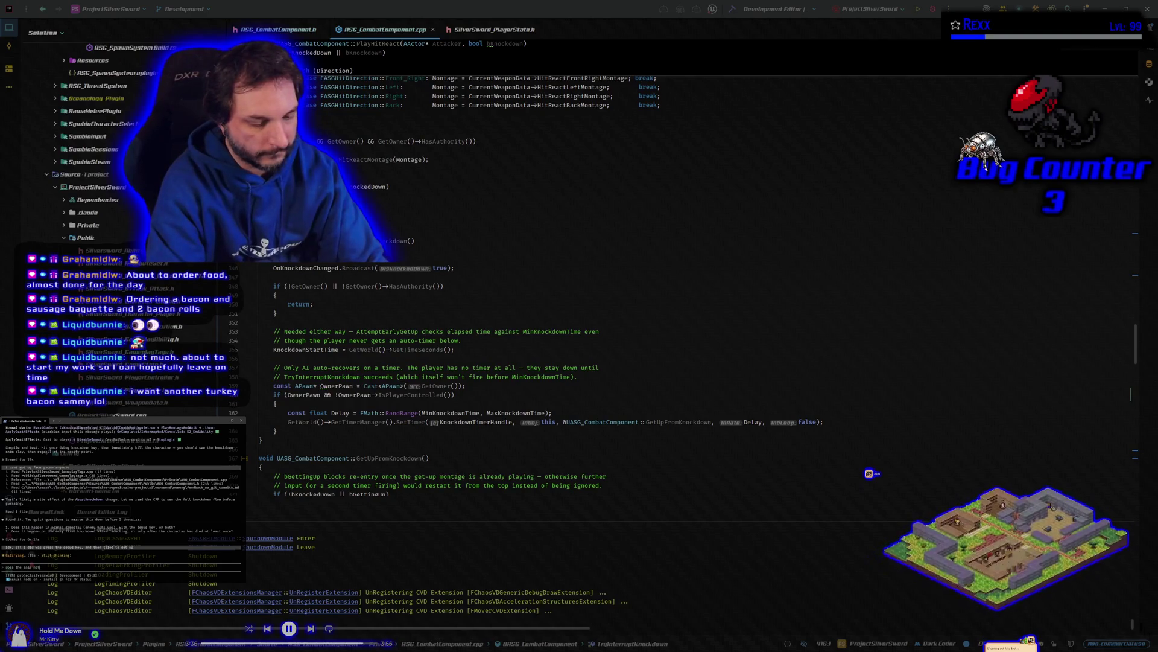
pyautogui.write('ify fire an')
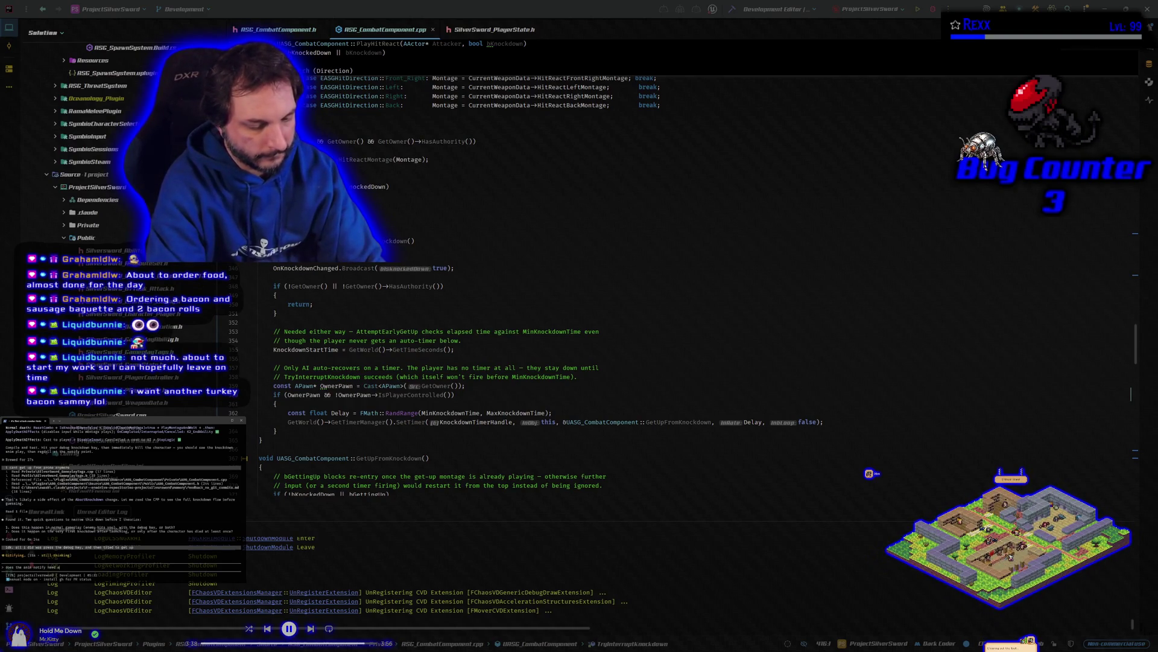
pyautogui.write(' is dead check?')
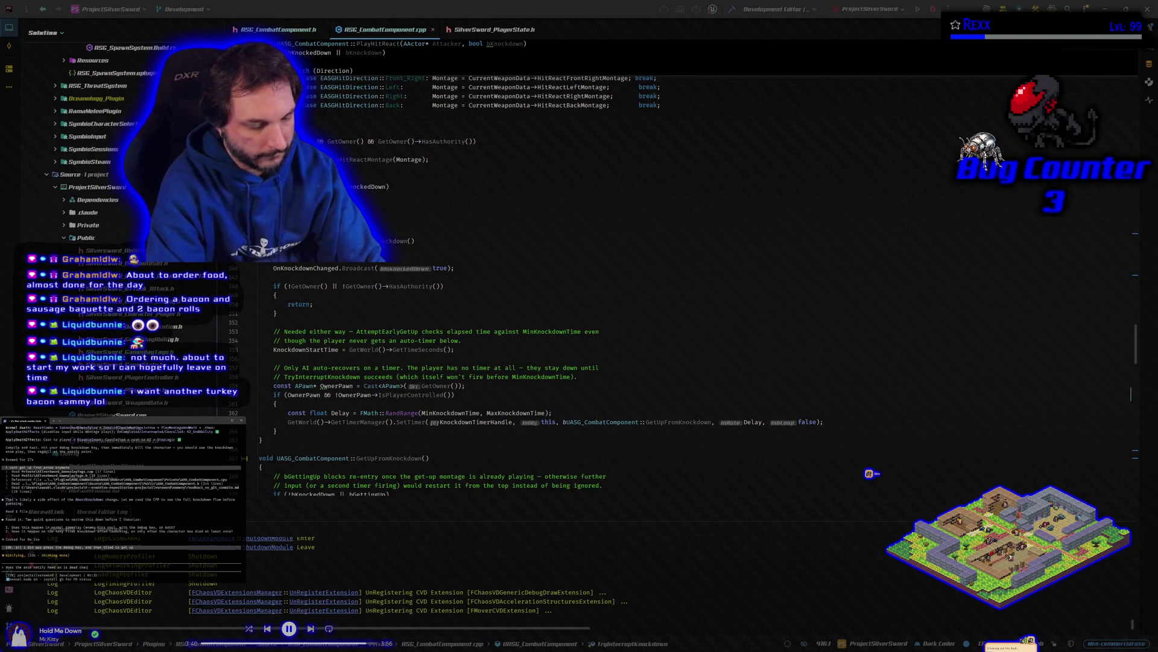
pyautogui.press('Return')
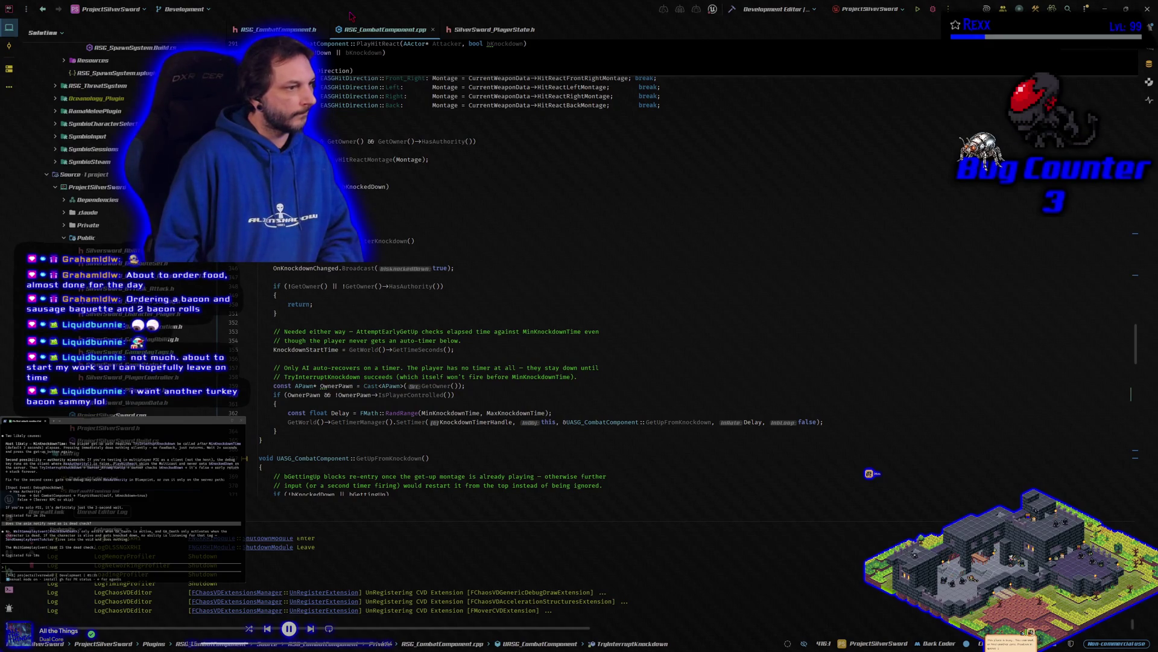
# Tell the terminal assistant that disconnecting the anim notify helped, and ask whether knockdowndeath is a child tag of death.
pyautogui.write('we')
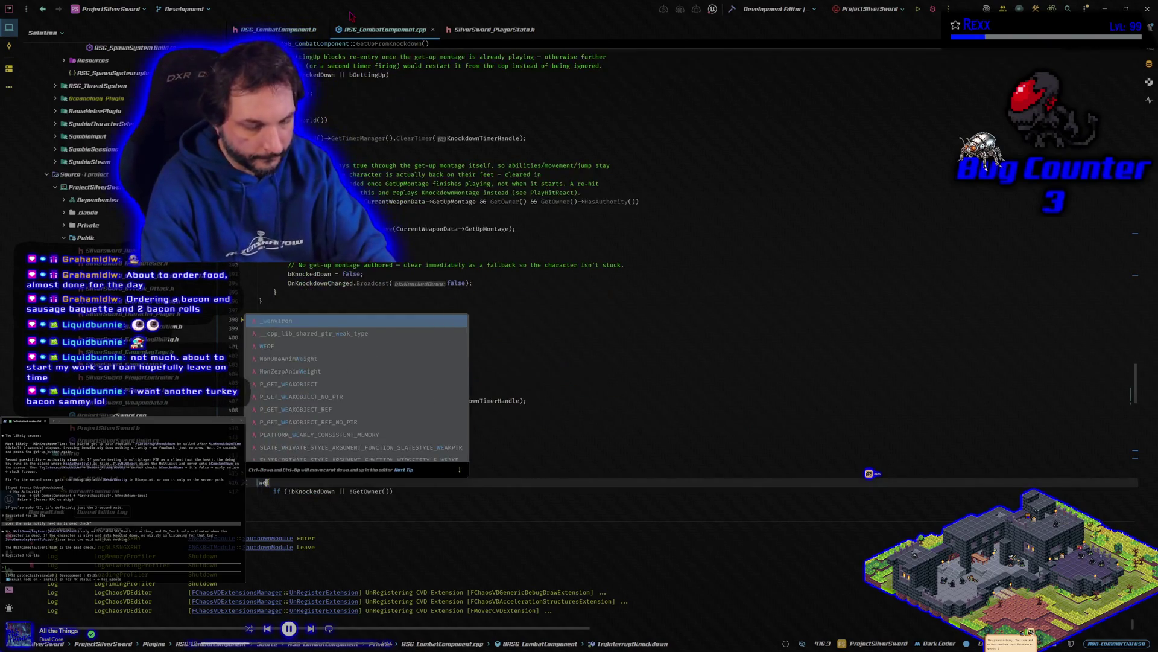
pyautogui.press('BackSpace')
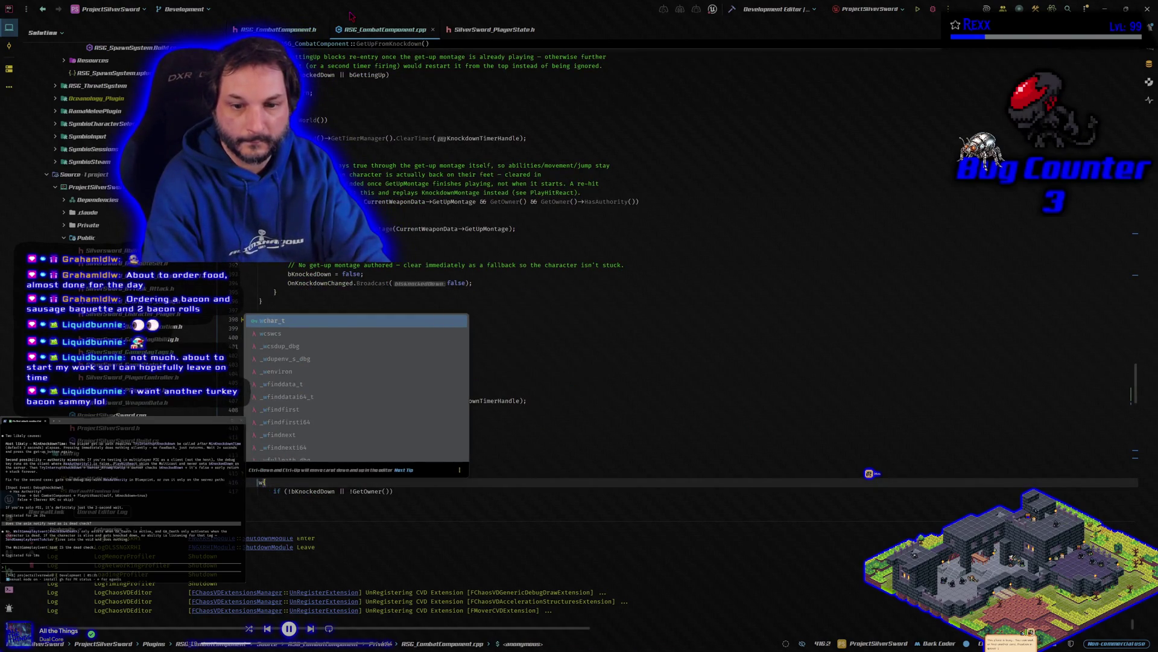
pyautogui.press('BackSpace')
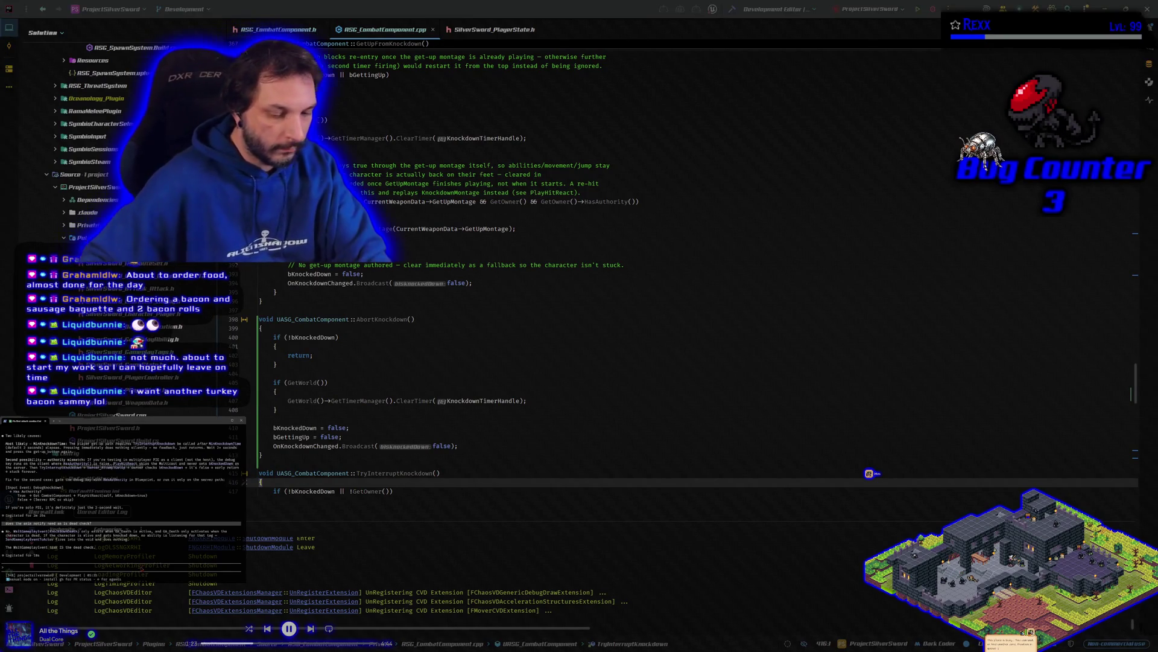
pyautogui.write('i d')
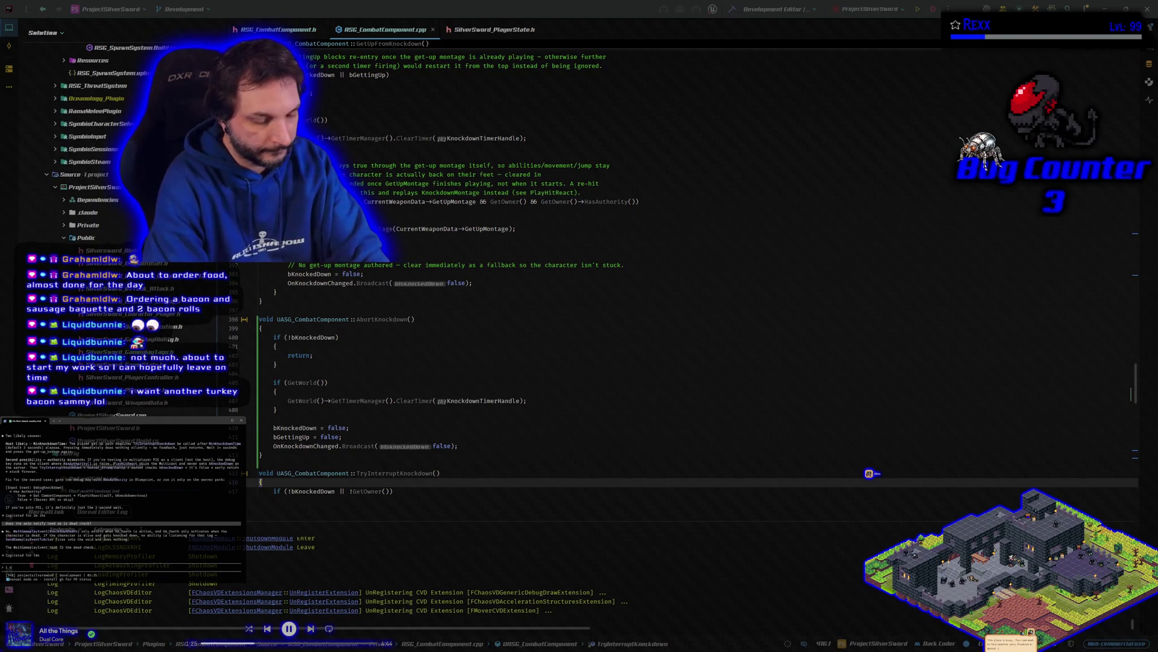
pyautogui.write('hecked and t')
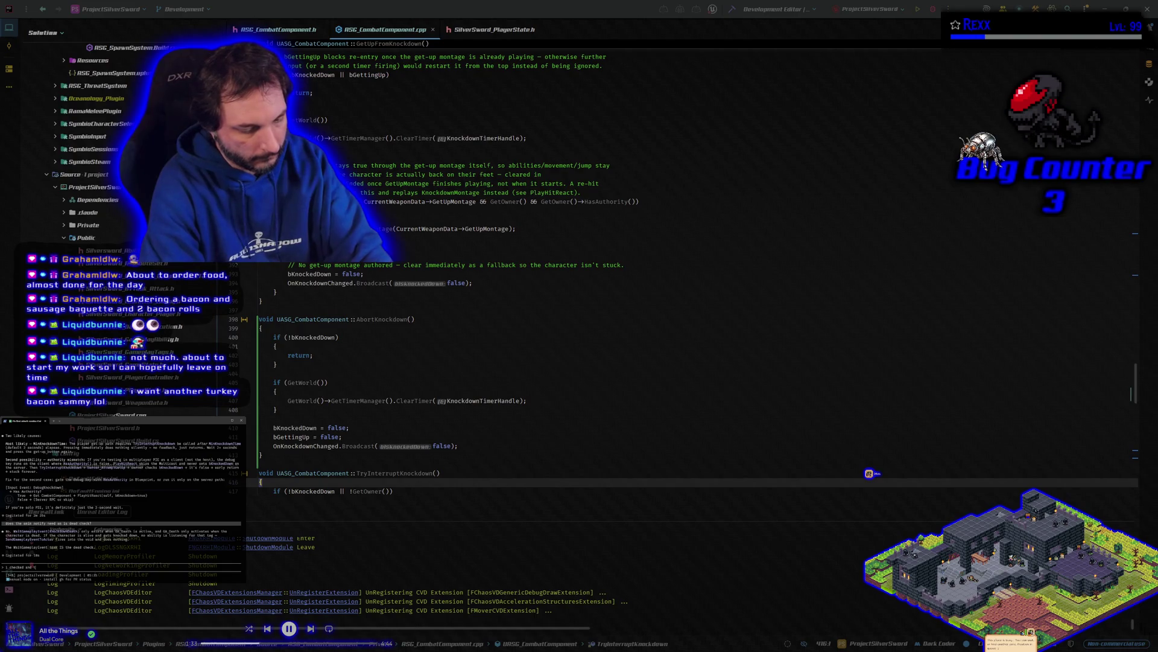
pyautogui.write('he getupfrom')
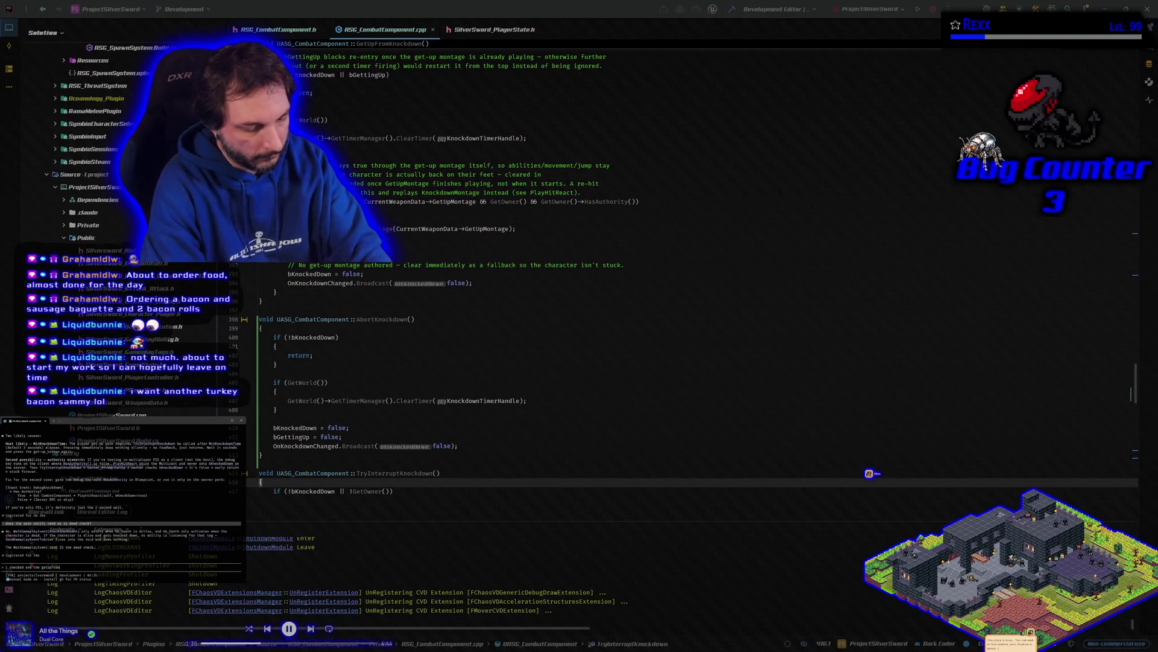
pyautogui.write('nt fires')
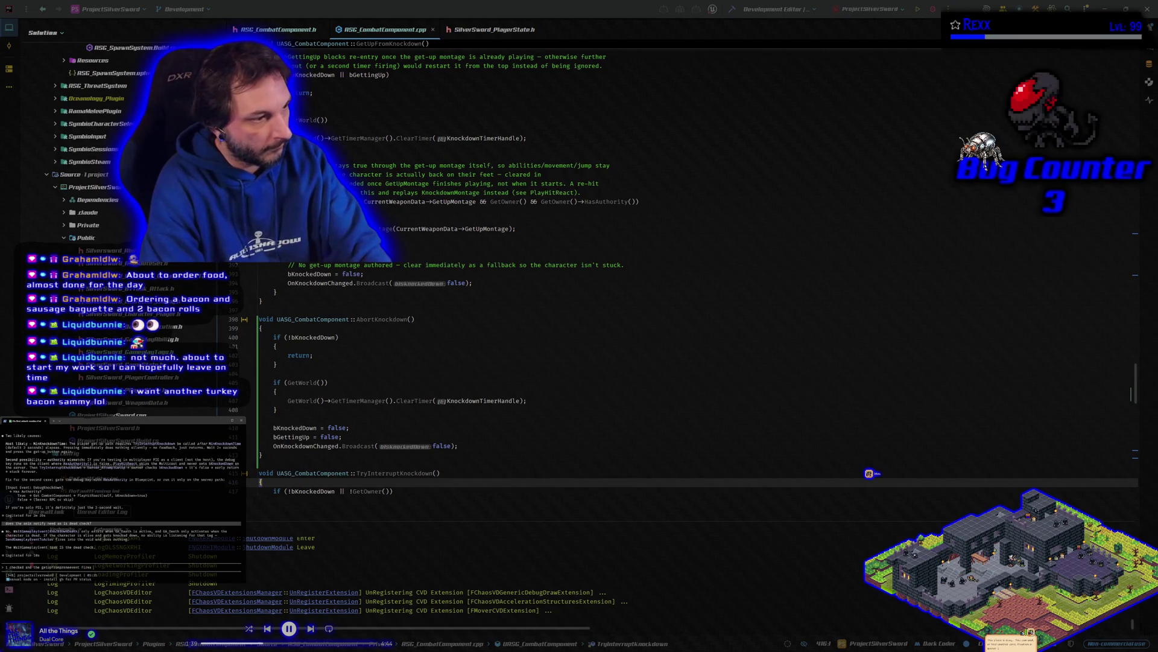
pyautogui.write('but disknockeddown come')
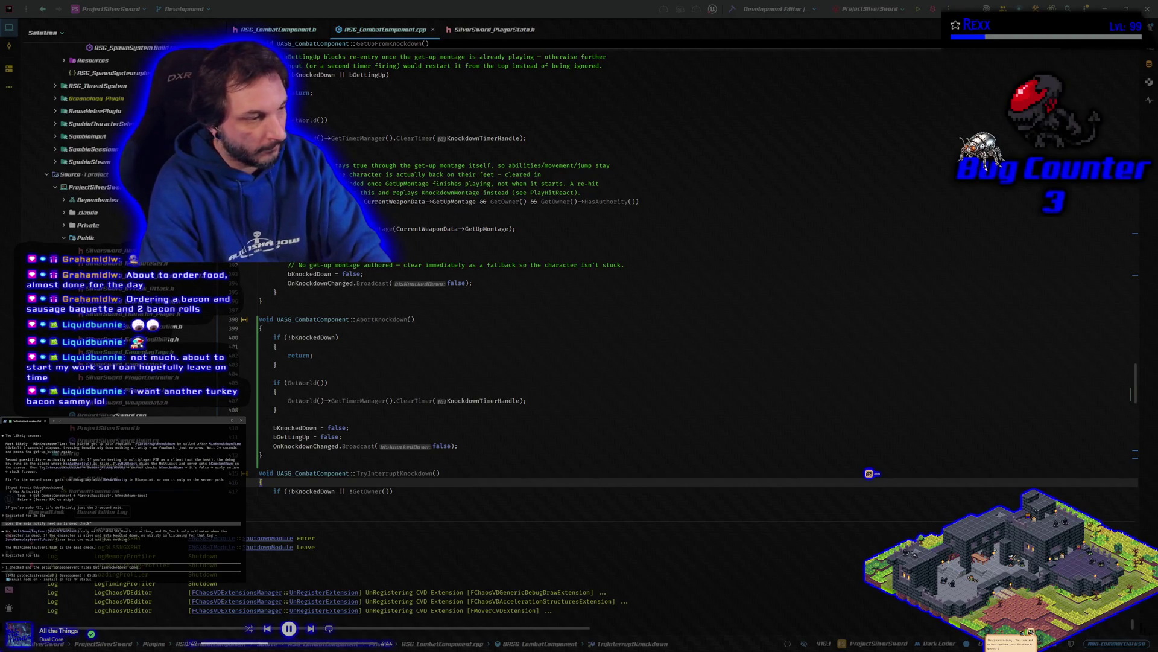
pyautogui.press('BackSpace')
pyautogui.press('BackSpace')
pyautogui.press('BackSpace')
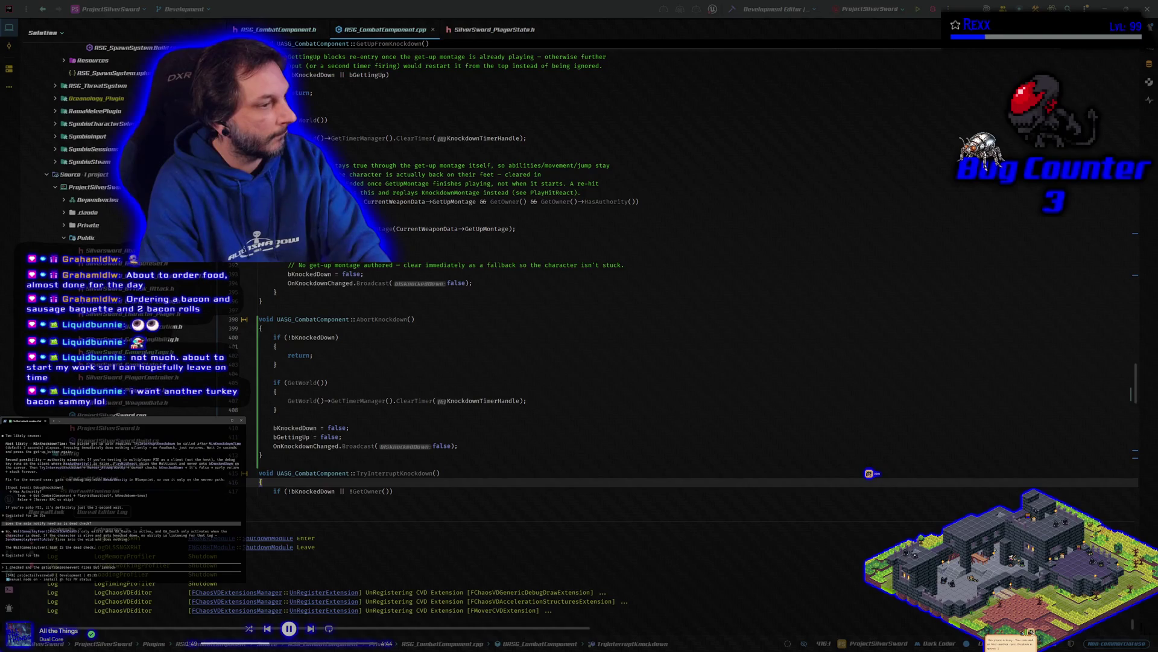
pyautogui.press('BackSpace')
pyautogui.press('BackSpace')
pyautogui.press('BackSpace')
pyautogui.press('BackSpace')
pyautogui.press('BackSpace')
pyautogui.press('BackSpace')
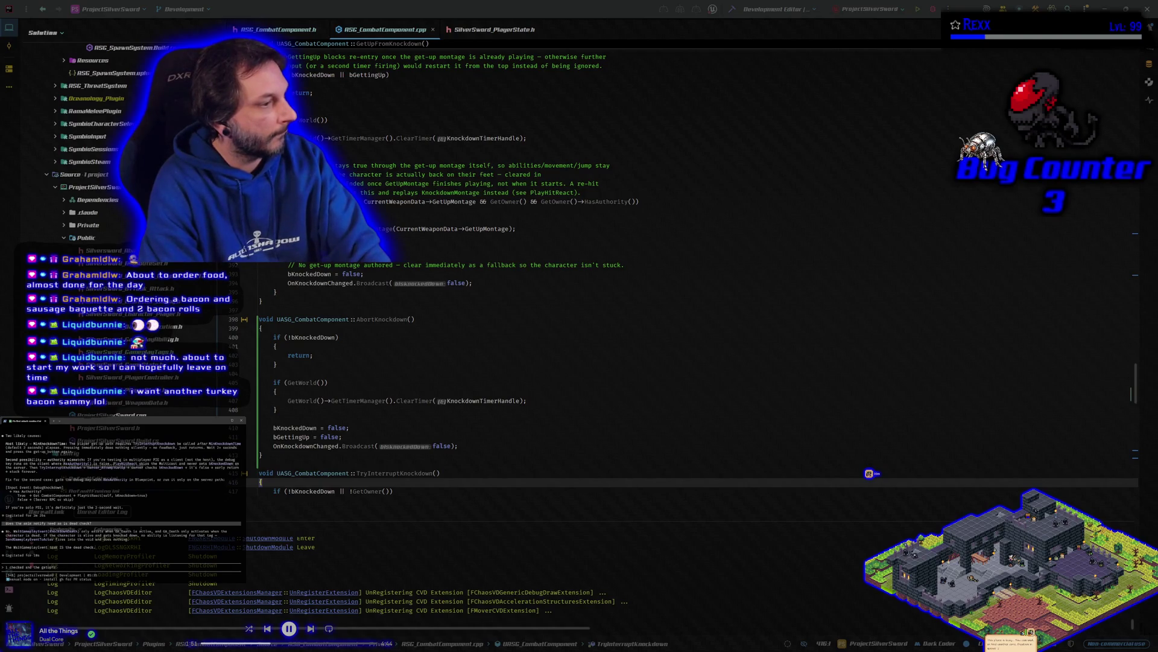
pyautogui.write('d')
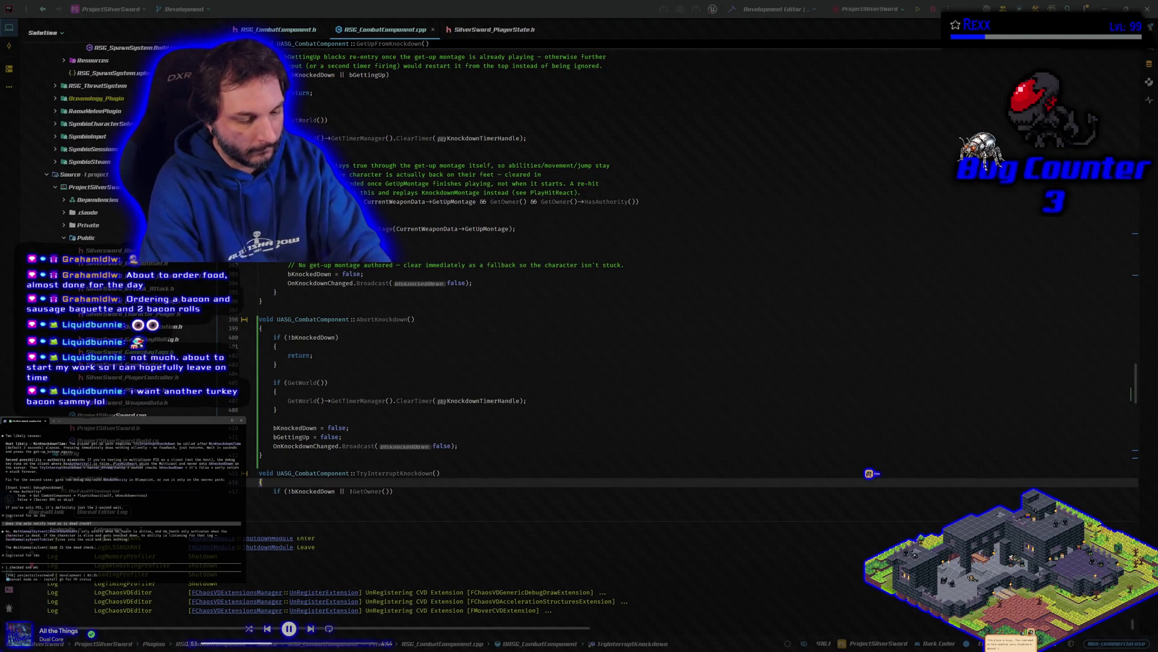
pyautogui.write('e')
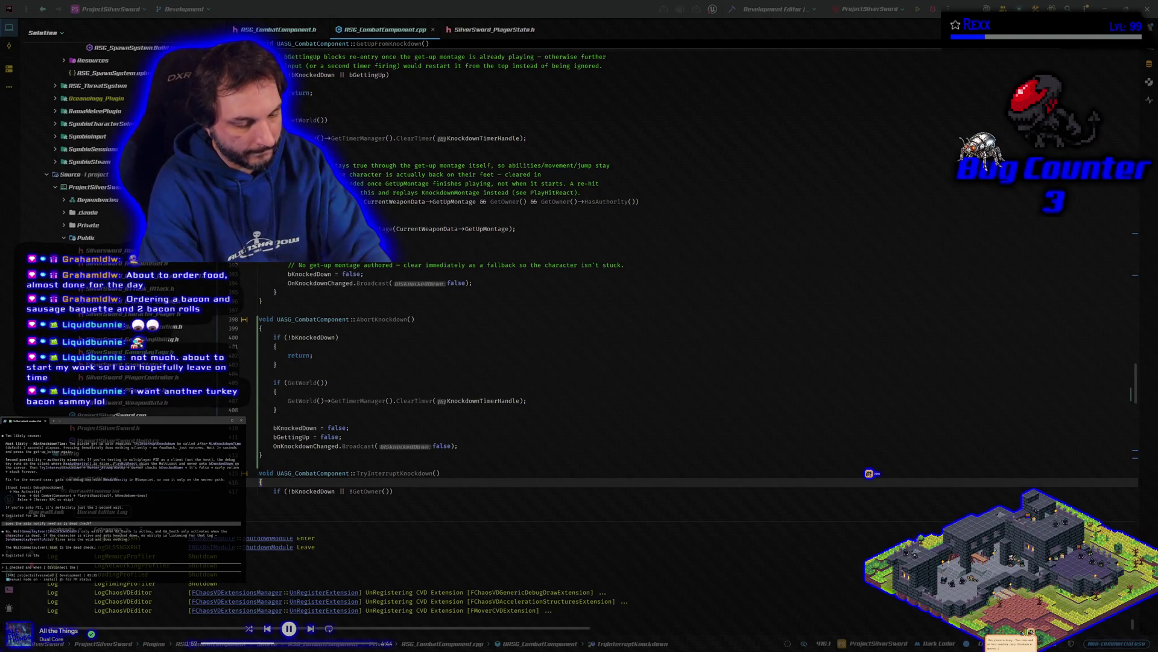
pyautogui.write('ctedgame')
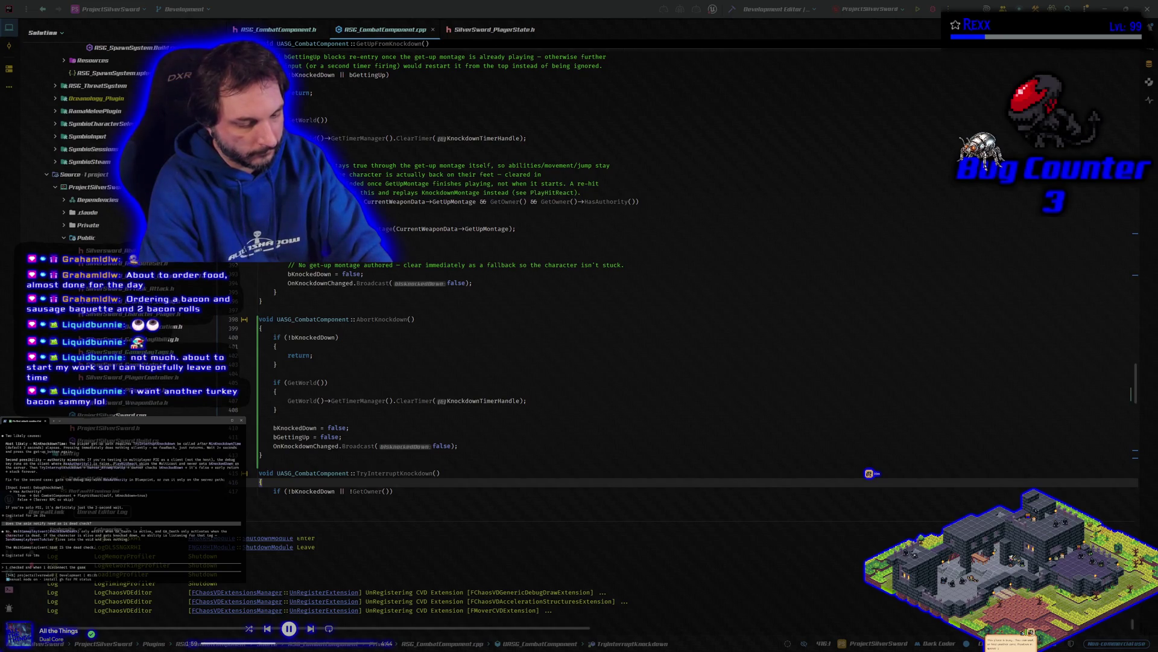
pyautogui.write('nim')
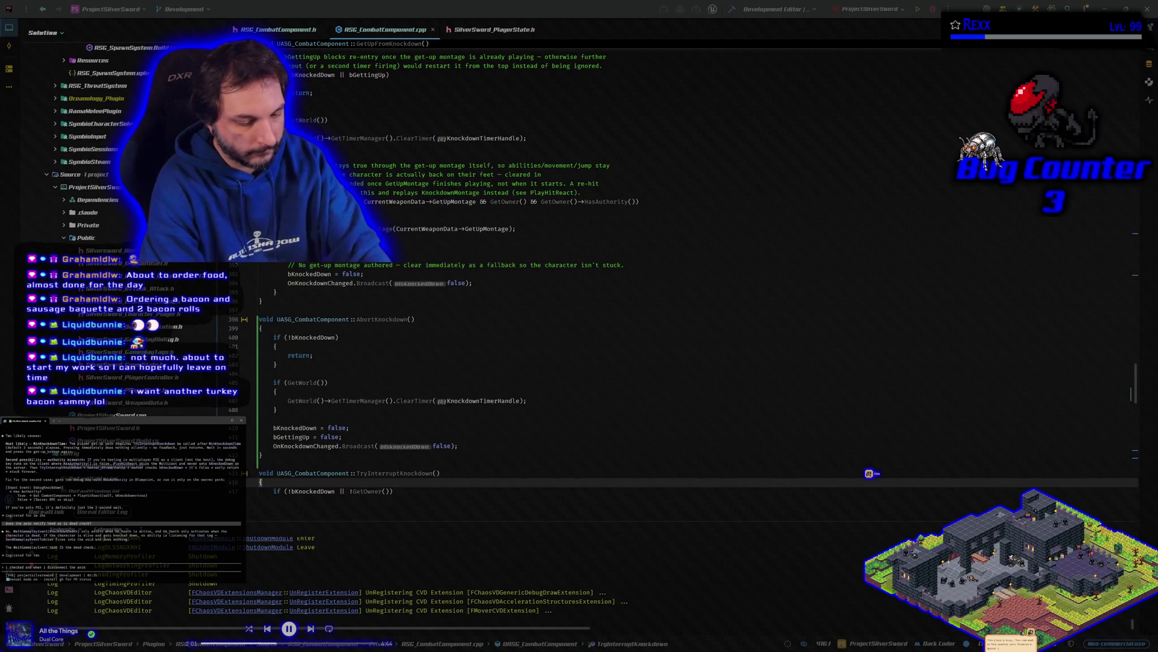
pyautogui.write(' notify')
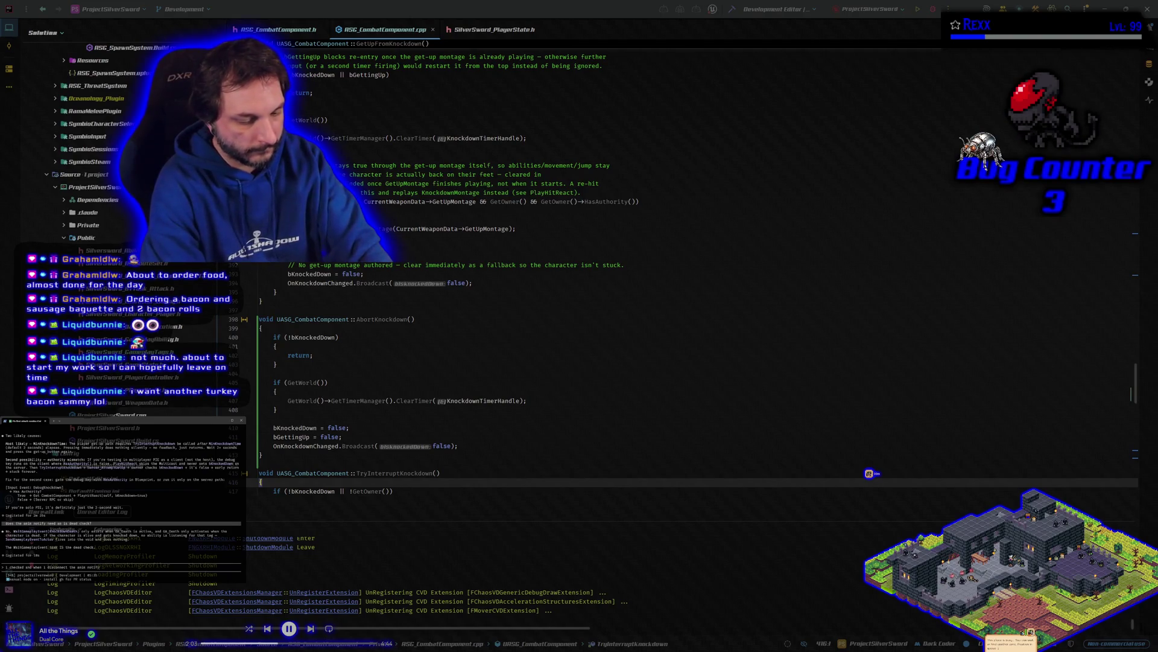
pyautogui.write(' it wou')
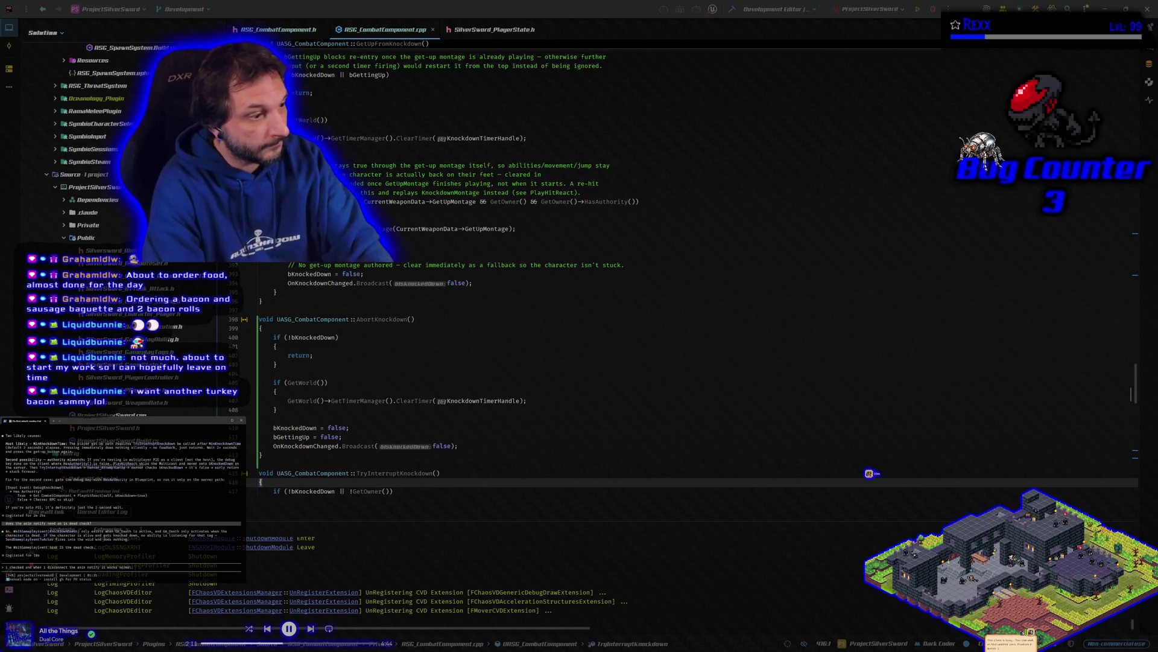
pyautogui.write('i think its because')
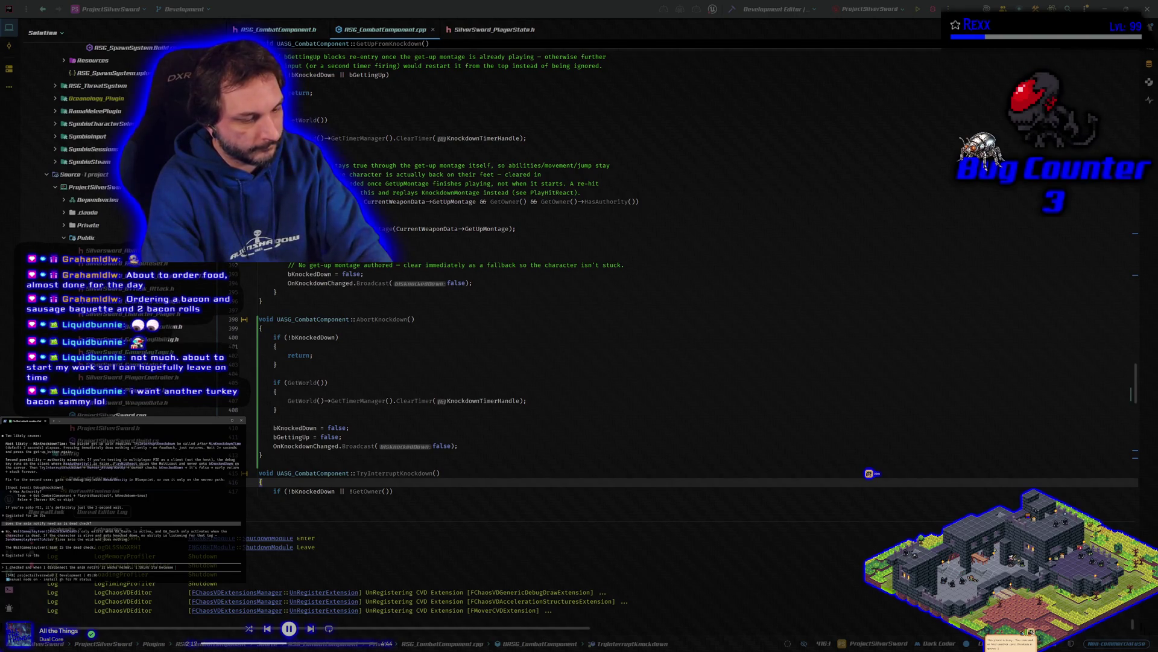
pyautogui.write(' death.knockdown')
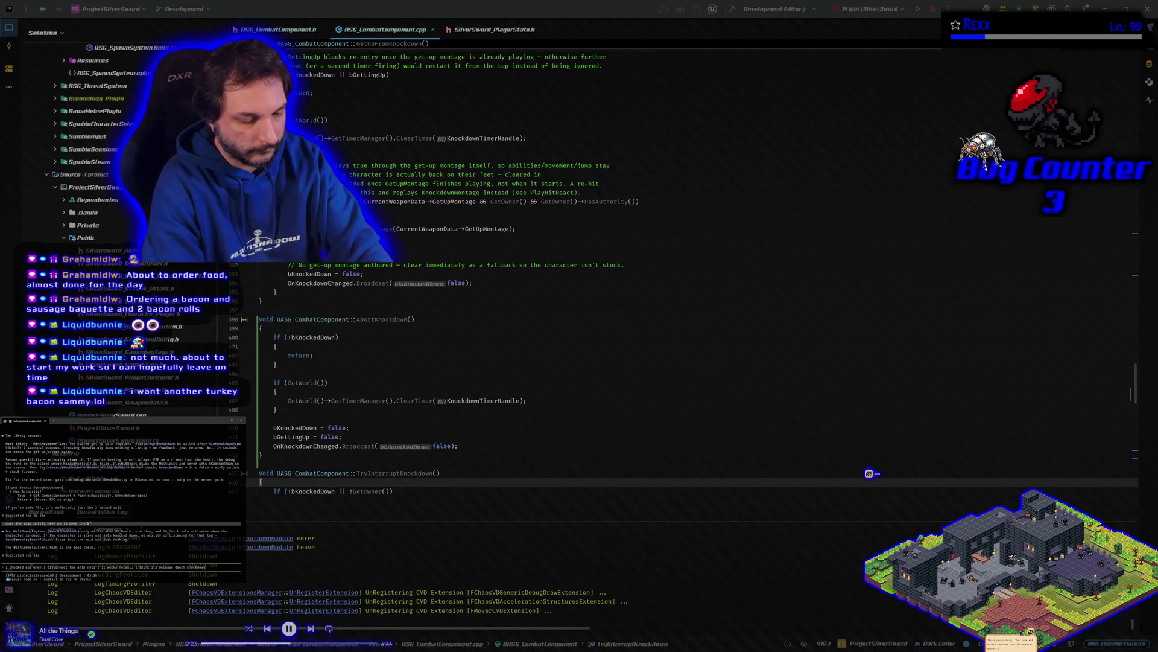
pyautogui.write('death is a')
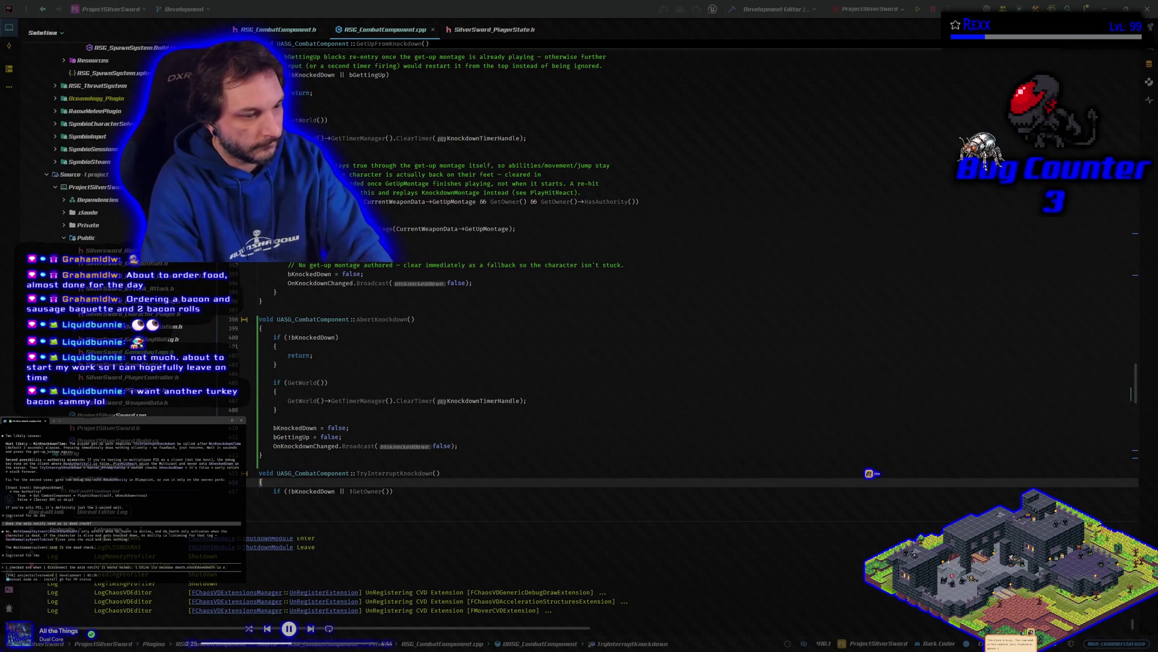
pyautogui.write(' child tag of d')
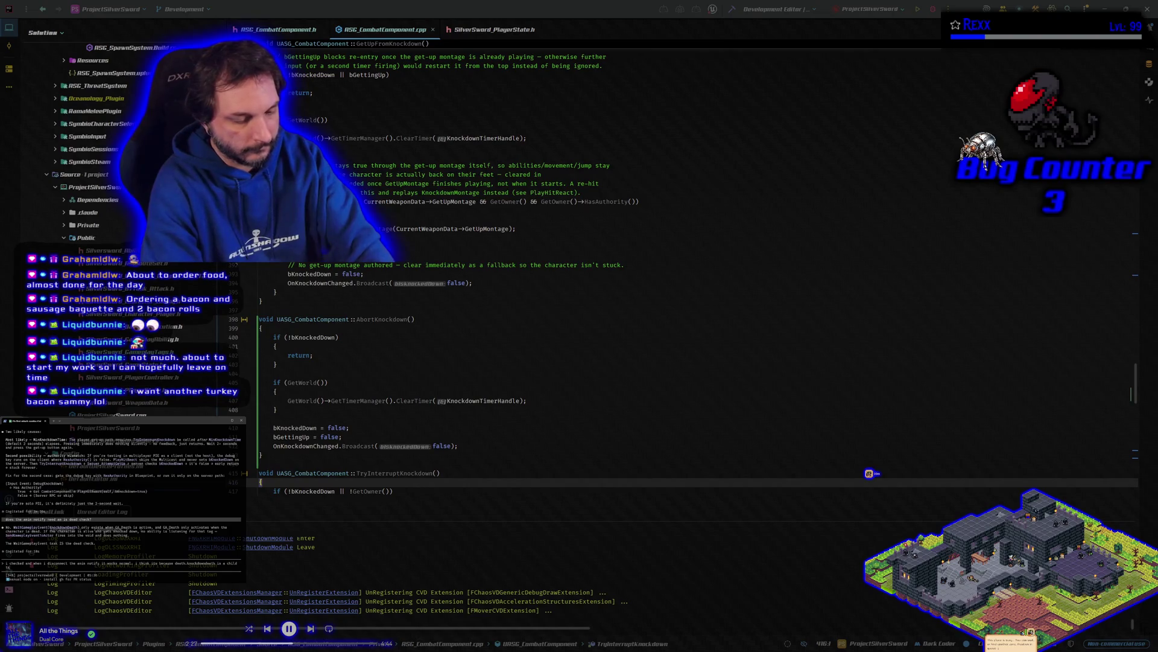
pyautogui.write('eath?')
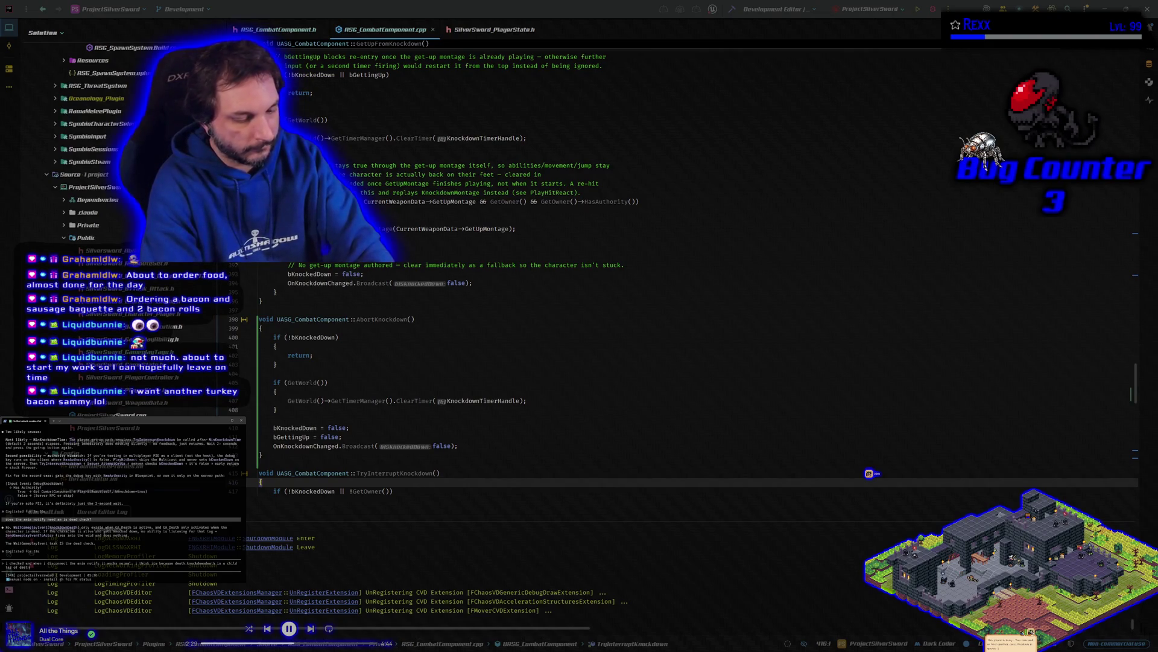
pyautogui.press('Return')
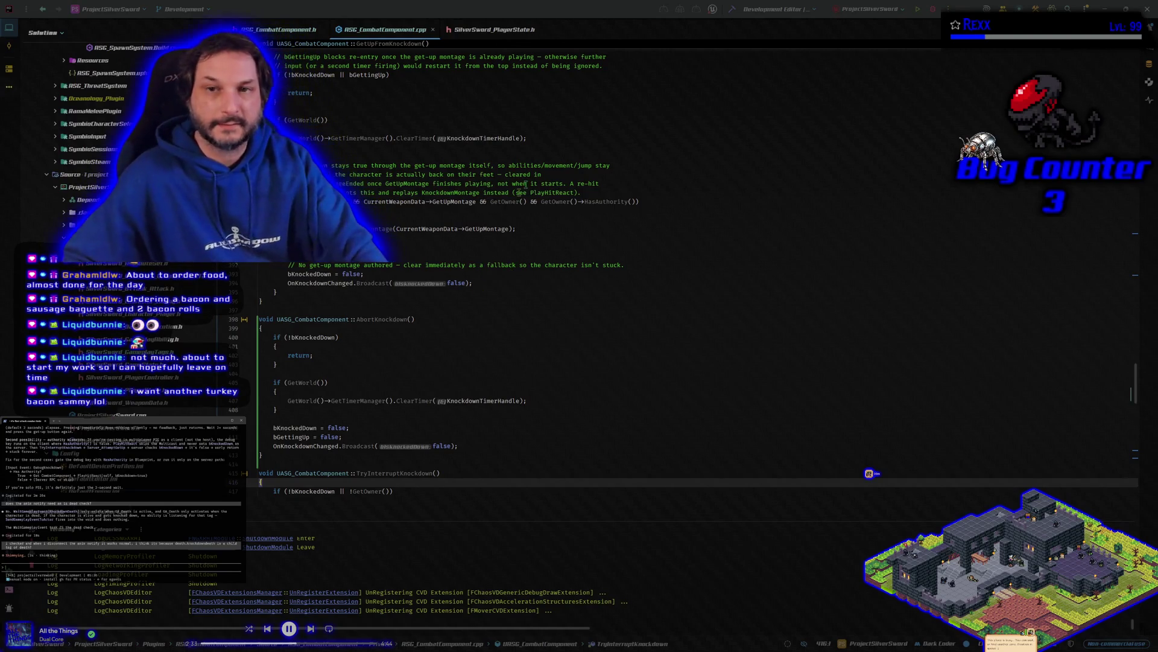
# Stop the running Unreal editor debug session from Rider's toolbar.
pyautogui.click(933, 10)
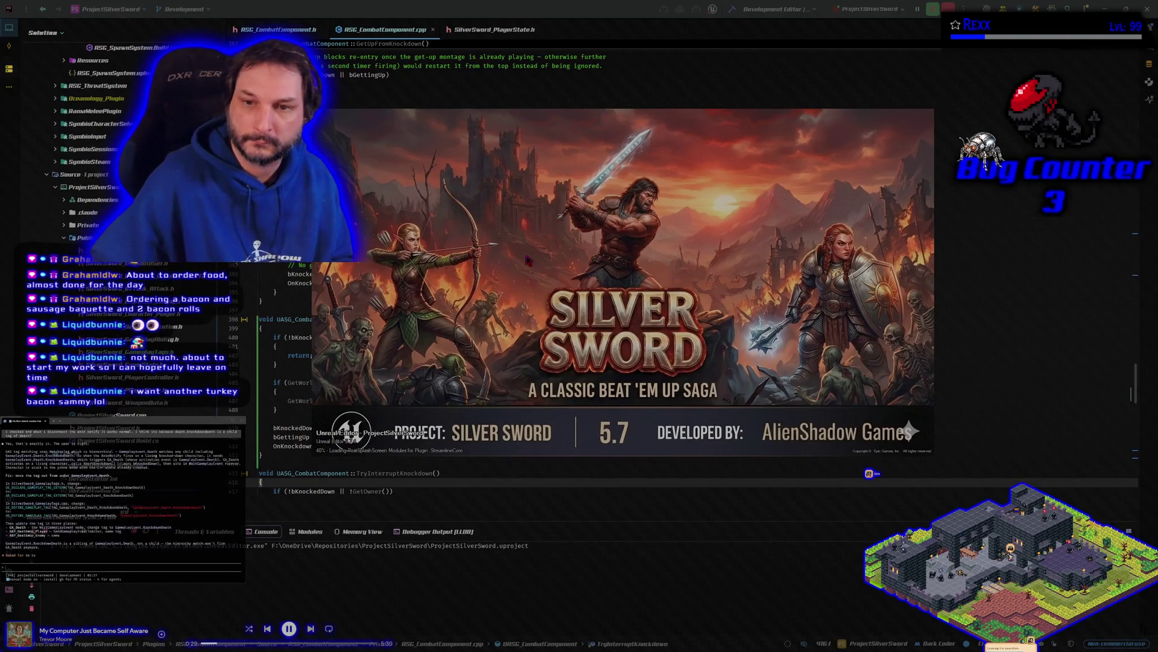
# Ask the terminal assistant to 'make the tag changes'.
pyautogui.write('make the tag changes')
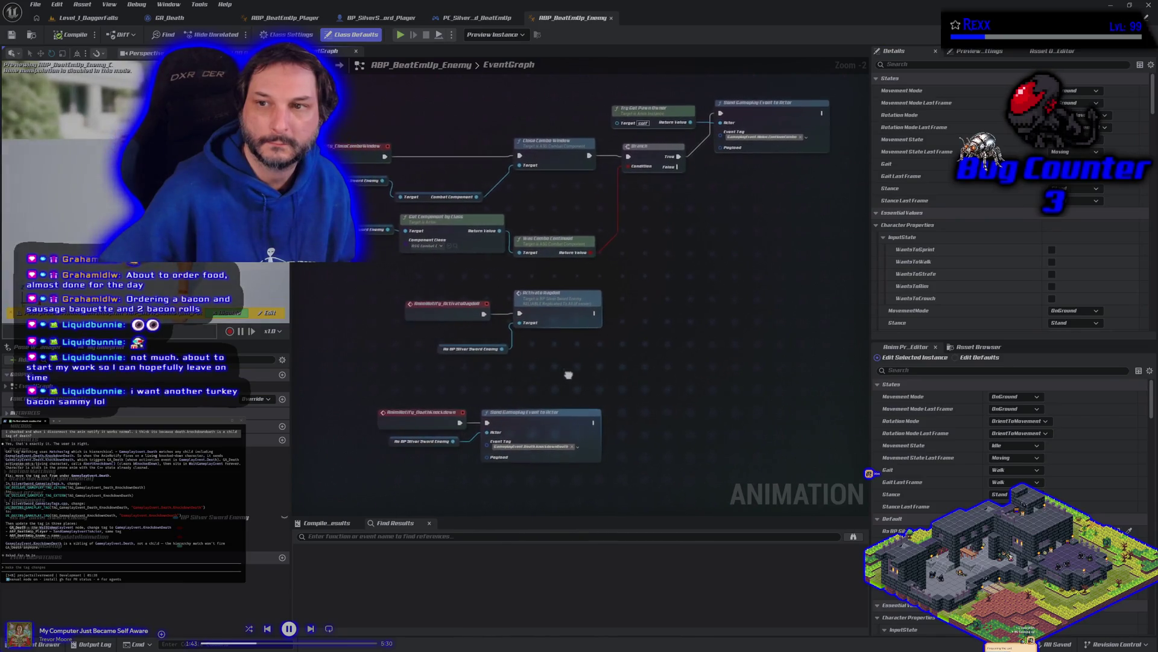
# Look over the BP Player, ABP_BeatEmUp_Enemy and ABP_BeatEmUp_Player graphs, then return to the code in Rider.
pyautogui.scroll(-1, 580, 382)
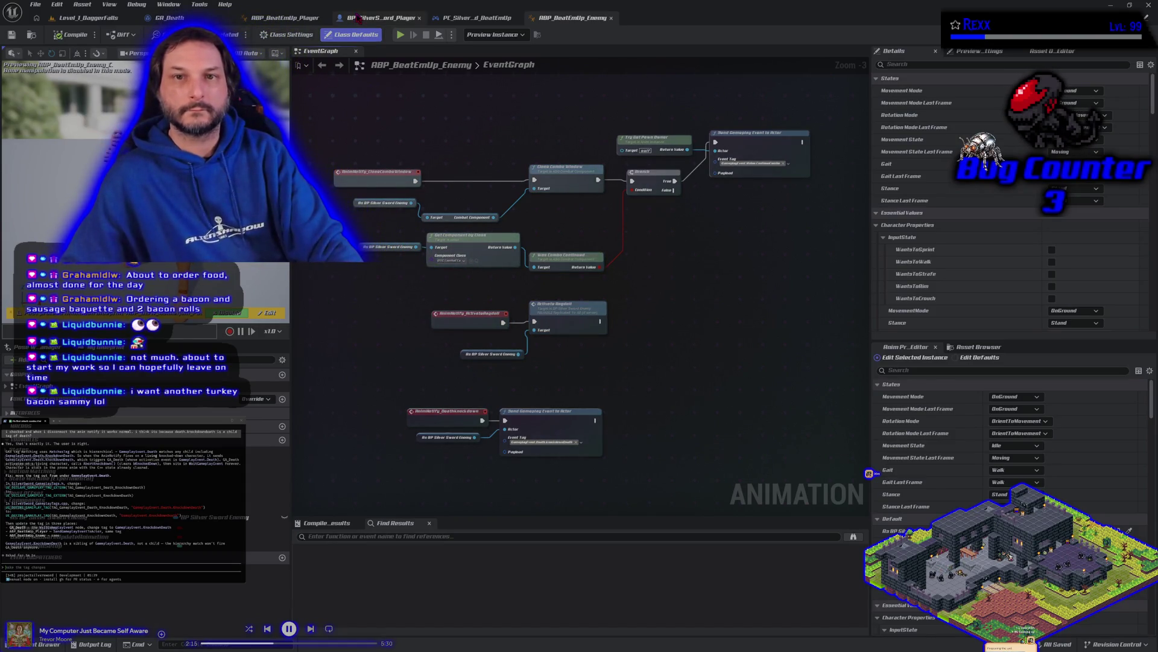
pyautogui.click(380, 18)
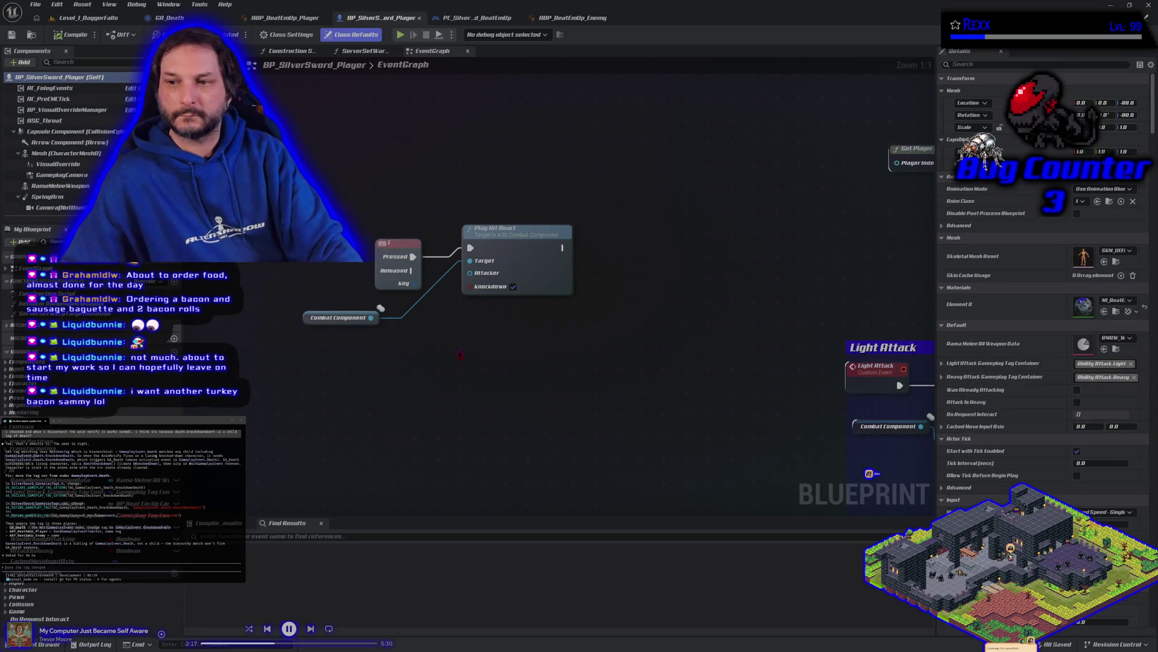
pyautogui.click(471, 18)
pyautogui.click(573, 18)
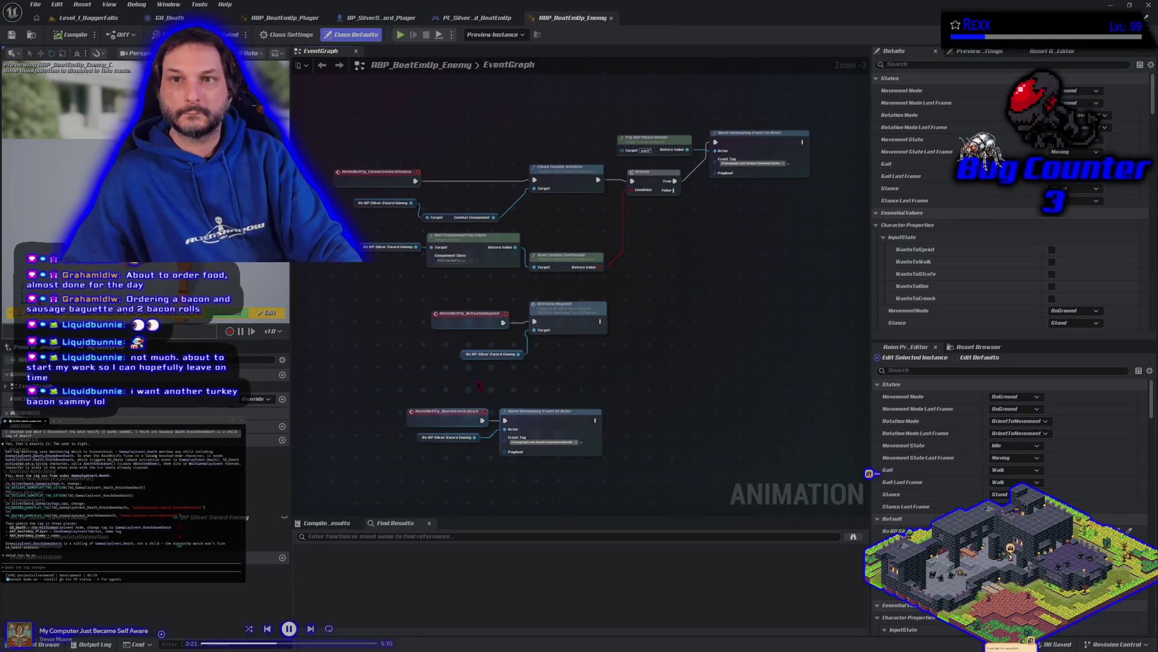
pyautogui.click(299, 19)
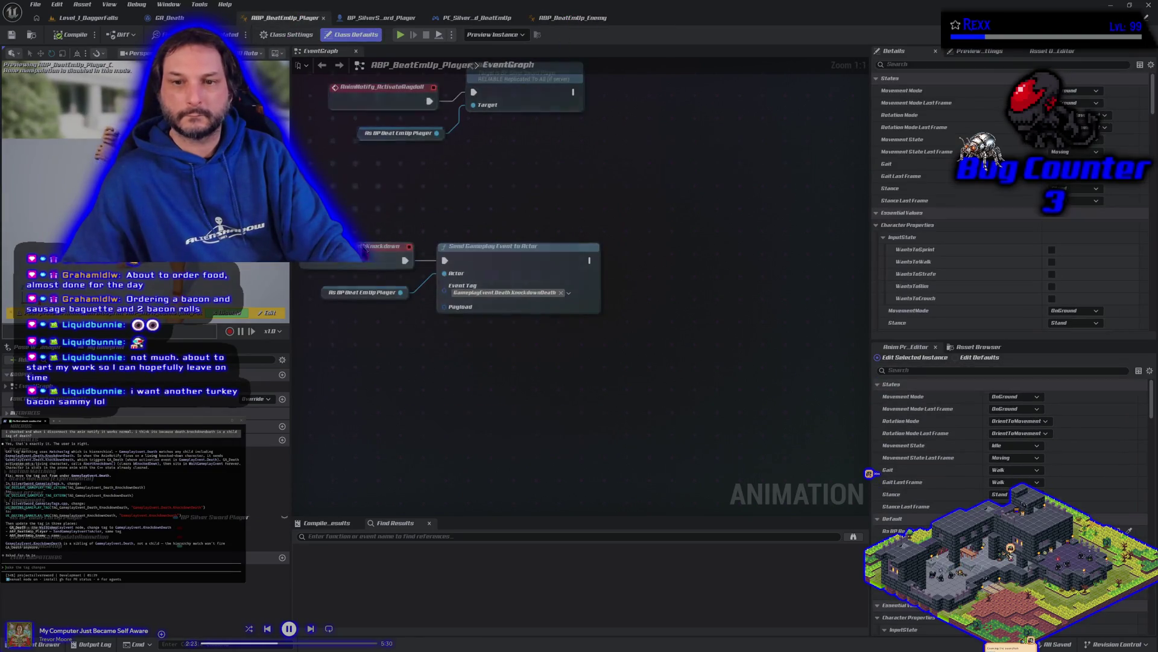
pyautogui.moveTo(447, 352); pyautogui.dragTo(481, 353)
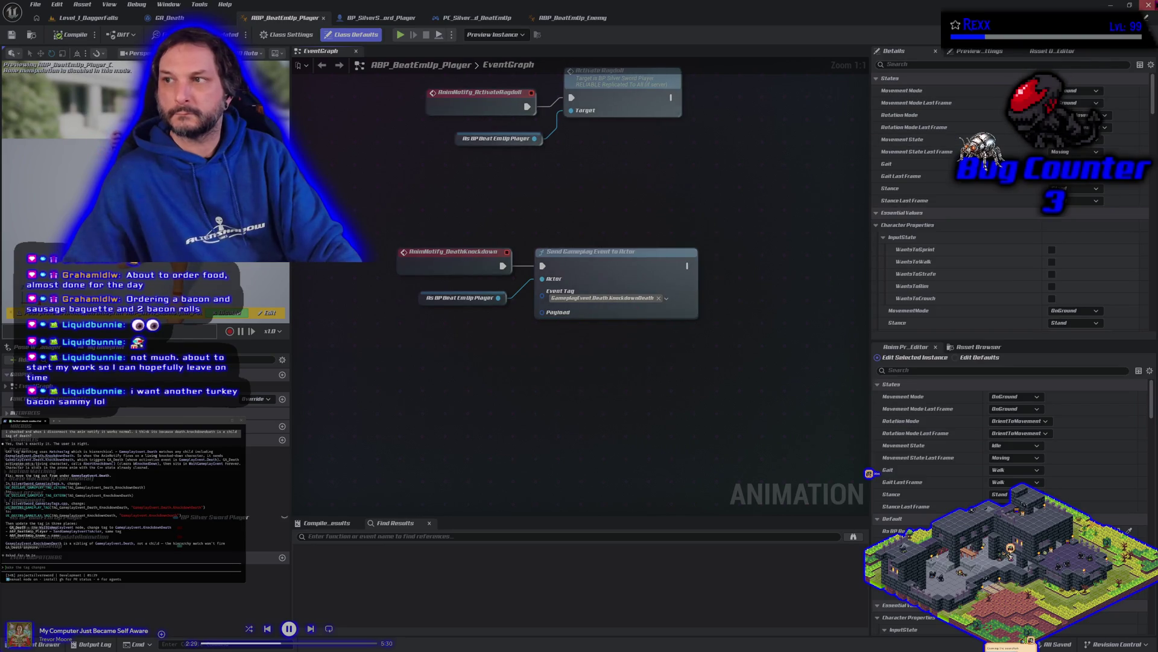
pyautogui.hotkey('alt', 'Tab')
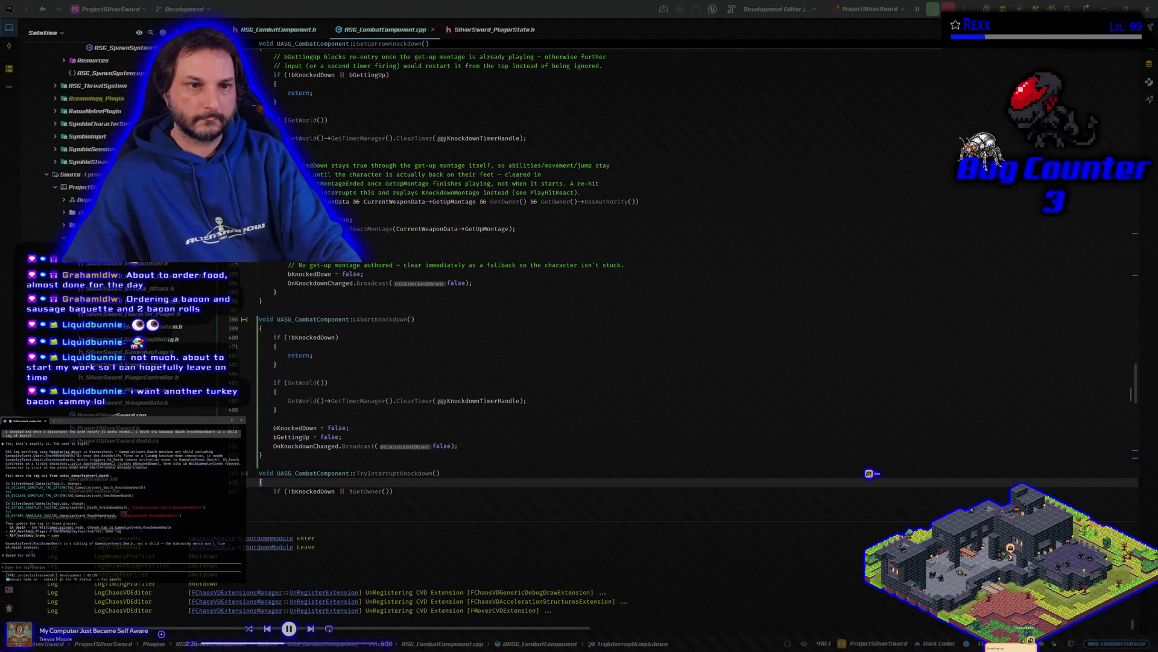
# In SilverSword_GameplayTags.h, rename TAG_GameplayEvent_Death_KnockdownDeath to TAG_GameplayEvent_KnockdownDeath across all usages.
pyautogui.scroll(-5, 108, 230)
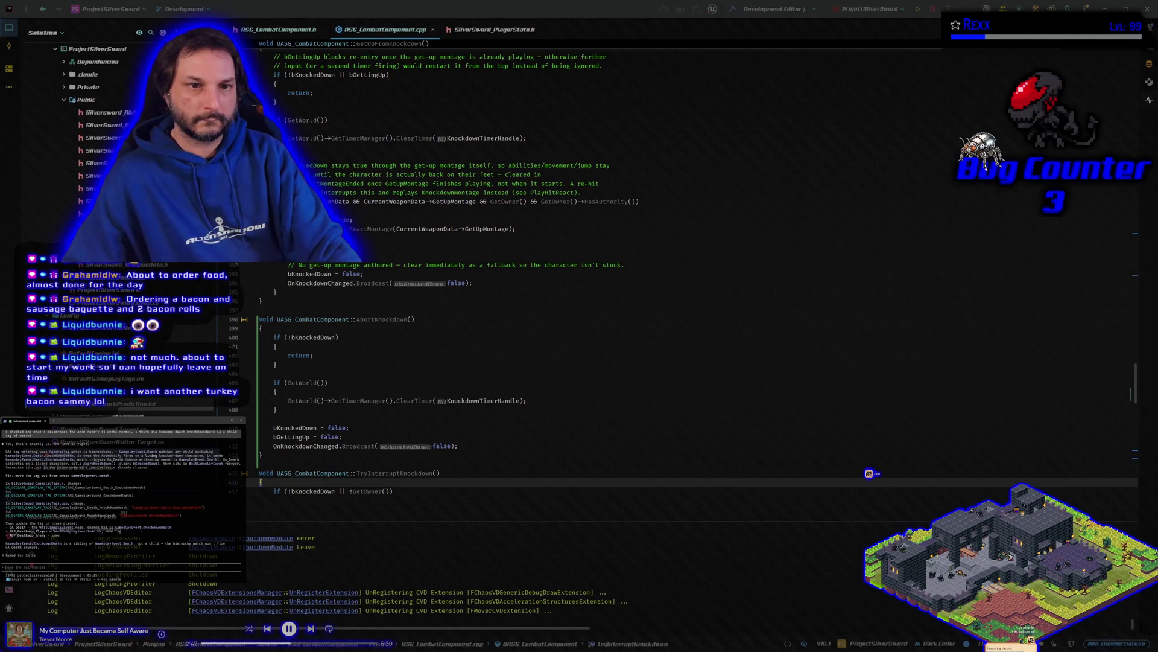
pyautogui.doubleClick(57, 213)
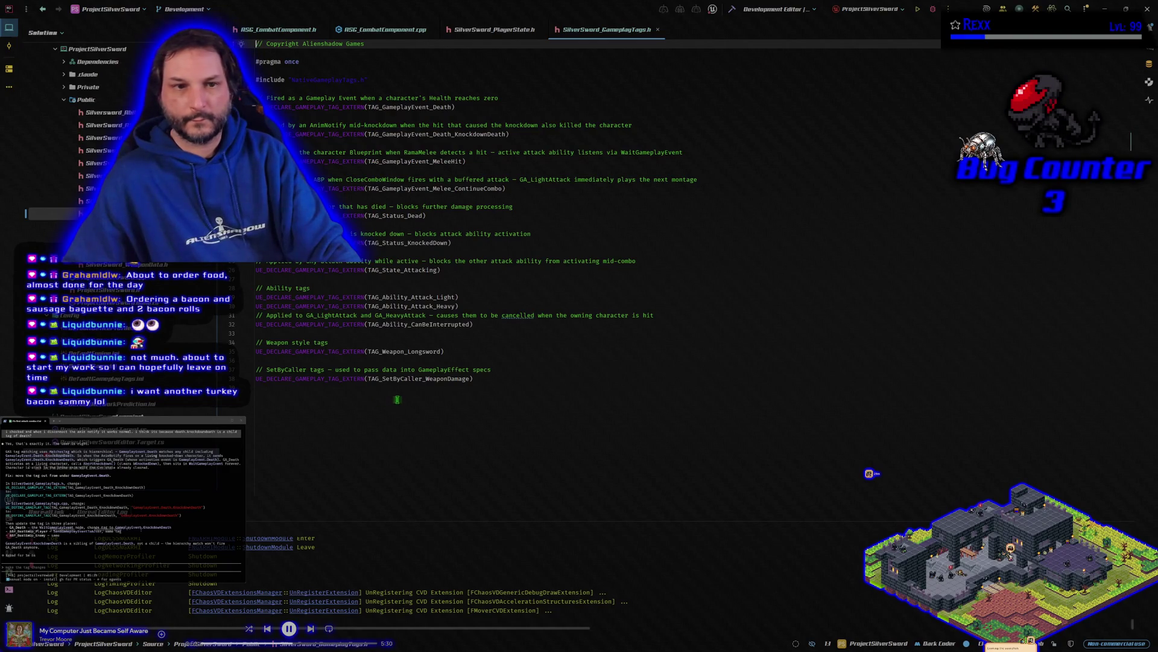
pyautogui.hotkey('ctrl', 'alt', 'Home')
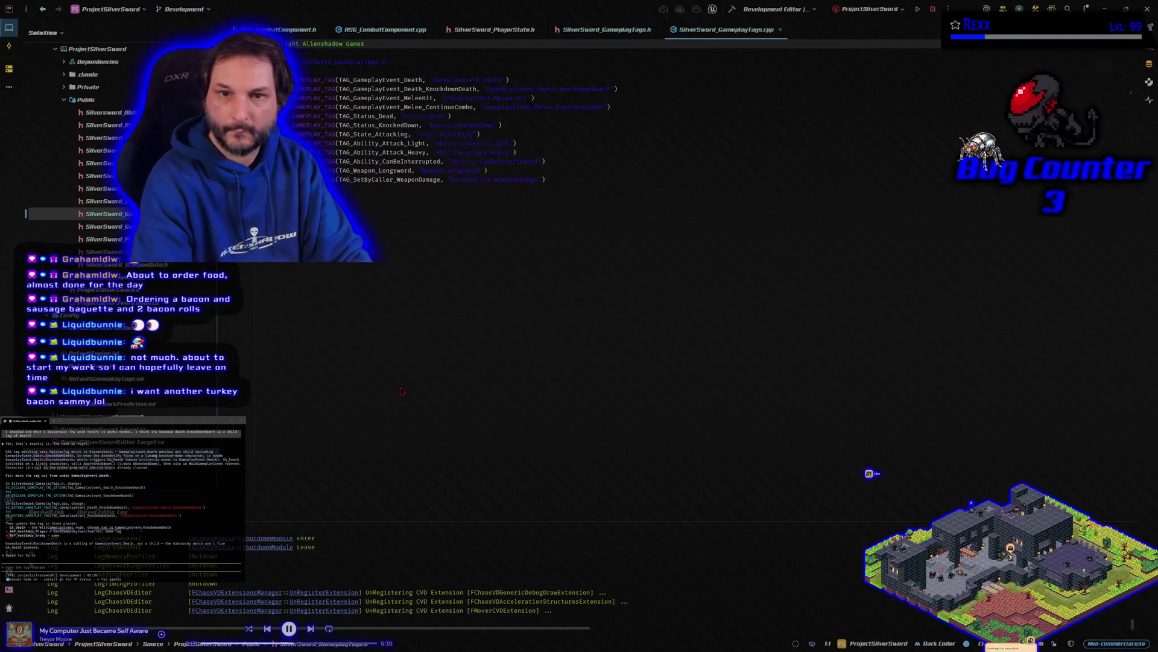
pyautogui.hotkey('ctrl', 'alt', 'Home')
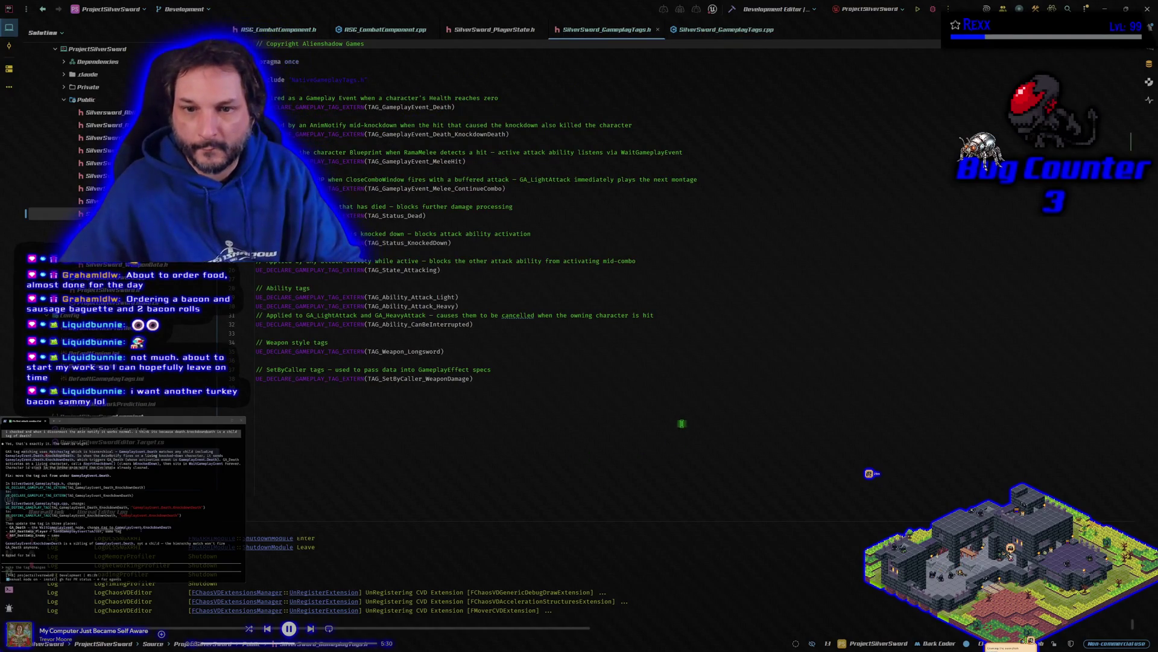
pyautogui.click(476, 242)
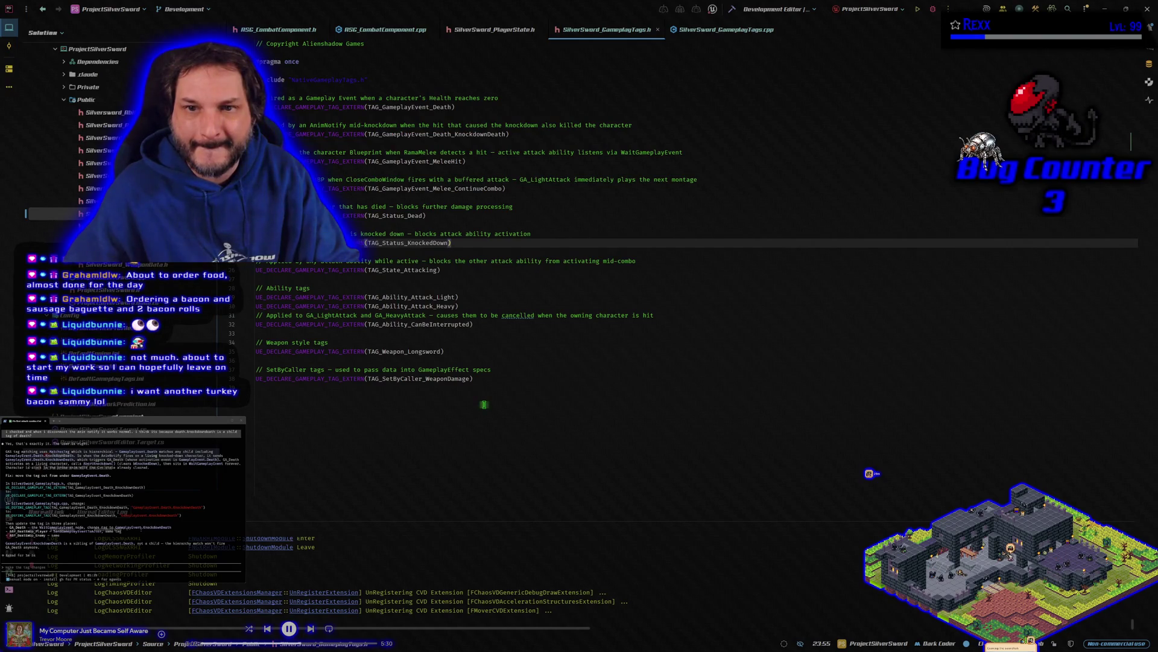
pyautogui.click(454, 134)
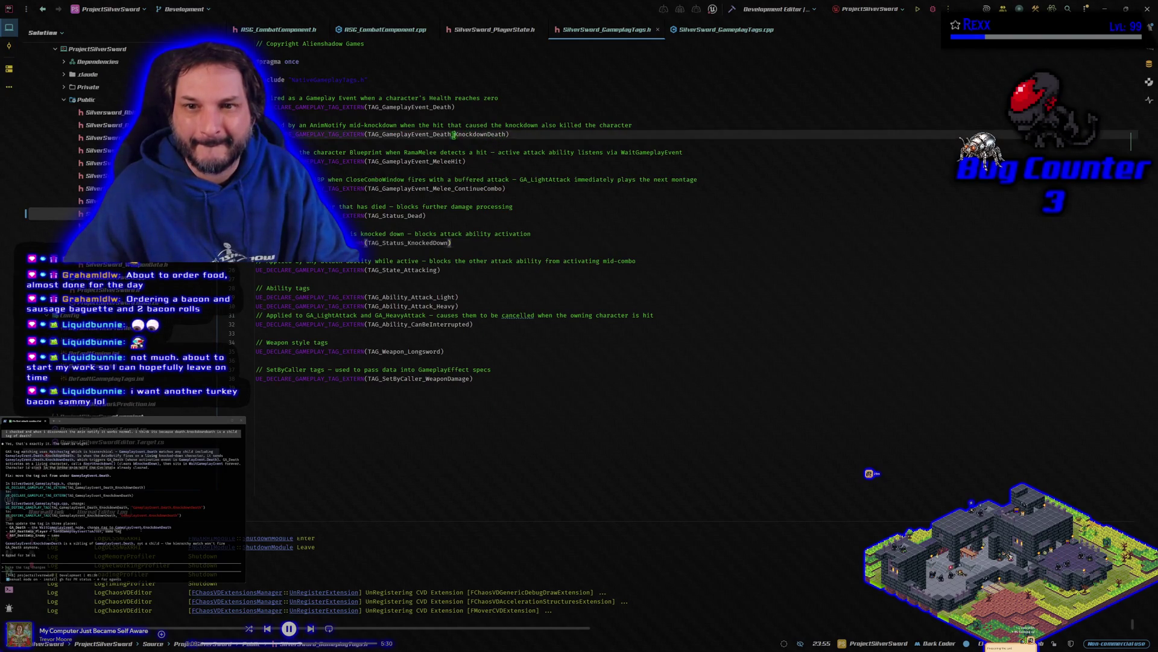
pyautogui.press('BackSpace')
pyautogui.press('BackSpace')
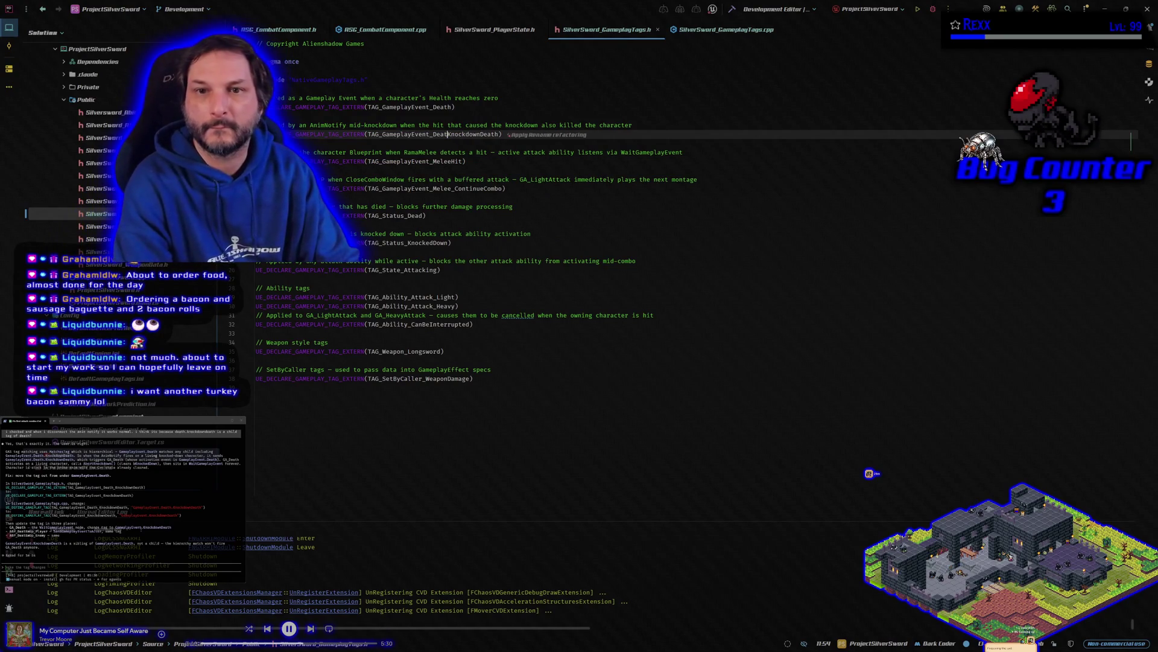
pyautogui.press('BackSpace')
pyautogui.press('BackSpace')
pyautogui.press('BackSpace')
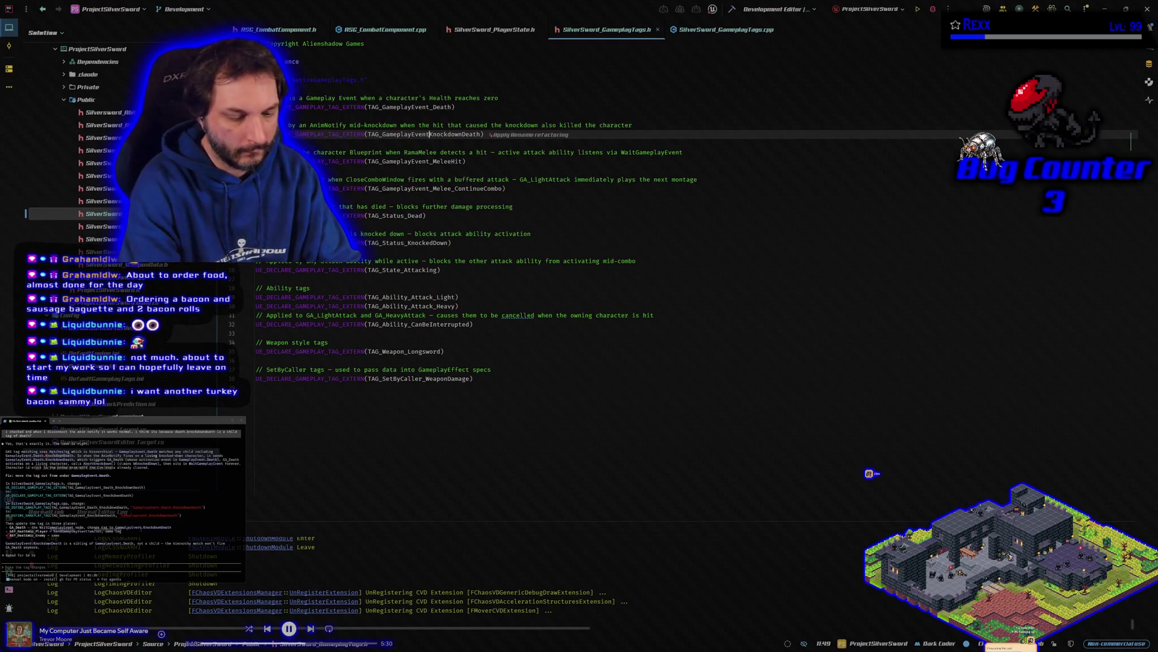
pyautogui.write('_')
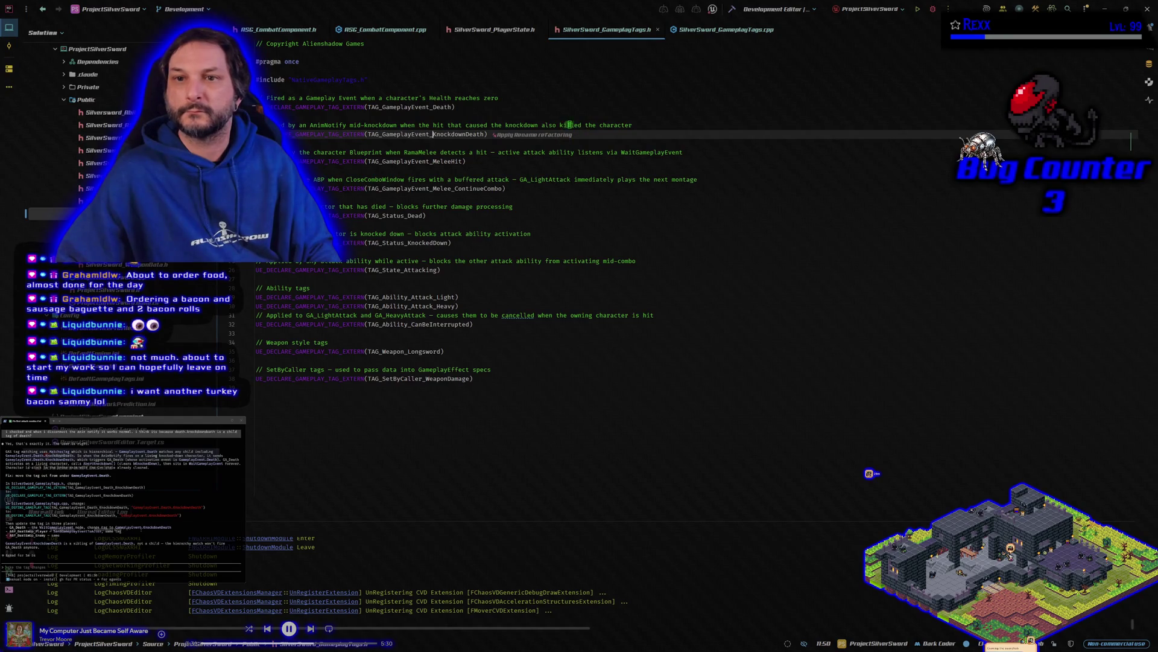
pyautogui.click(546, 139)
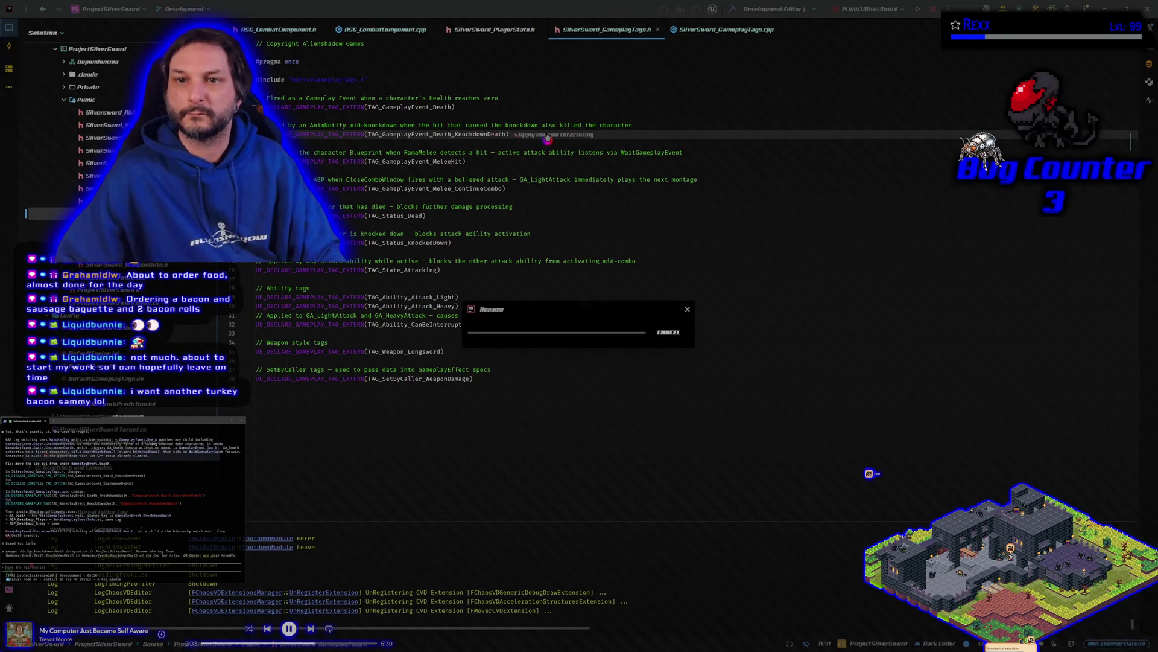
# Shorten the tag string to GameplayEvent.KnockdownDeath in the .cpp and build the project.
pyautogui.click(708, 35)
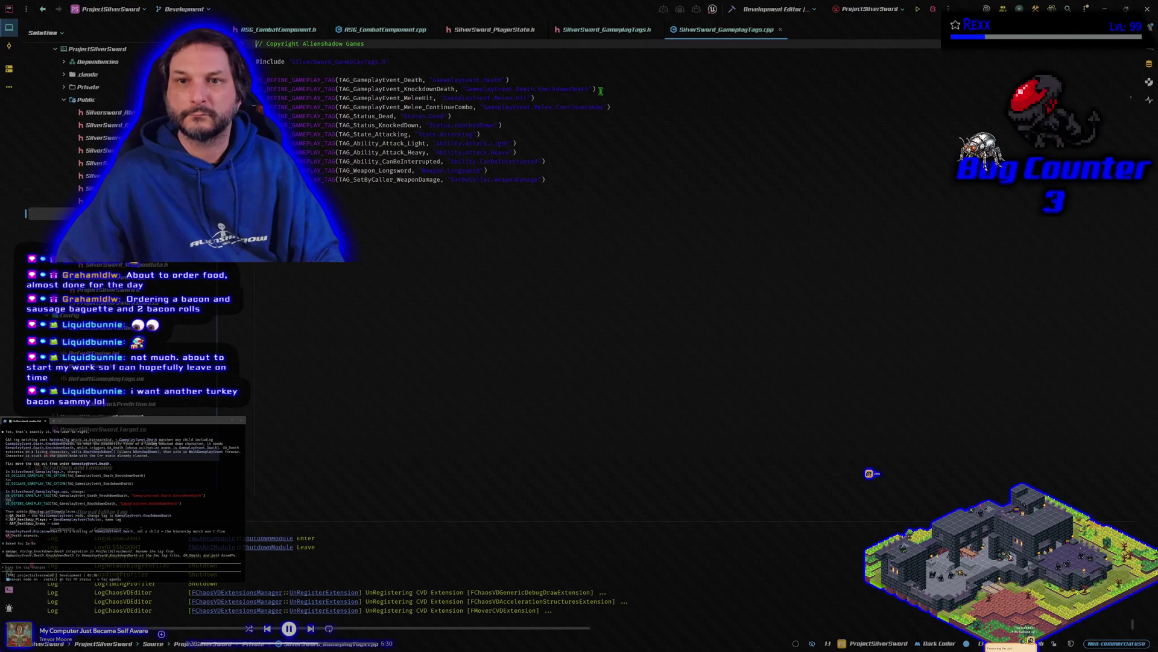
pyautogui.click(535, 88)
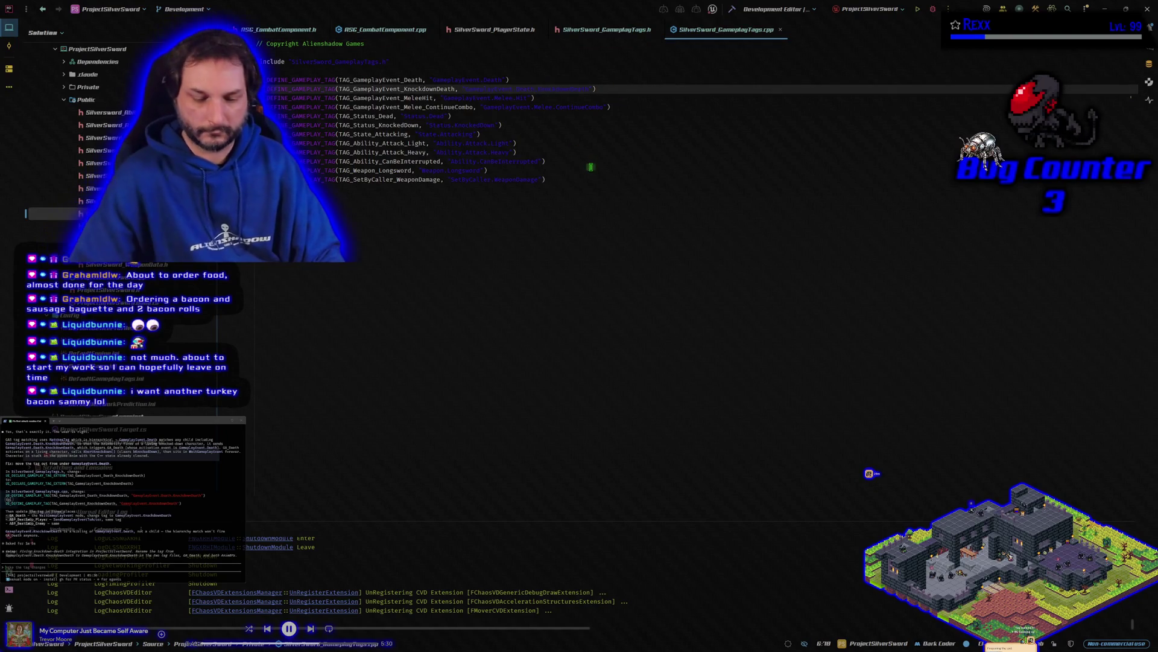
pyautogui.press('BackSpace')
pyautogui.press('BackSpace')
pyautogui.press('BackSpace')
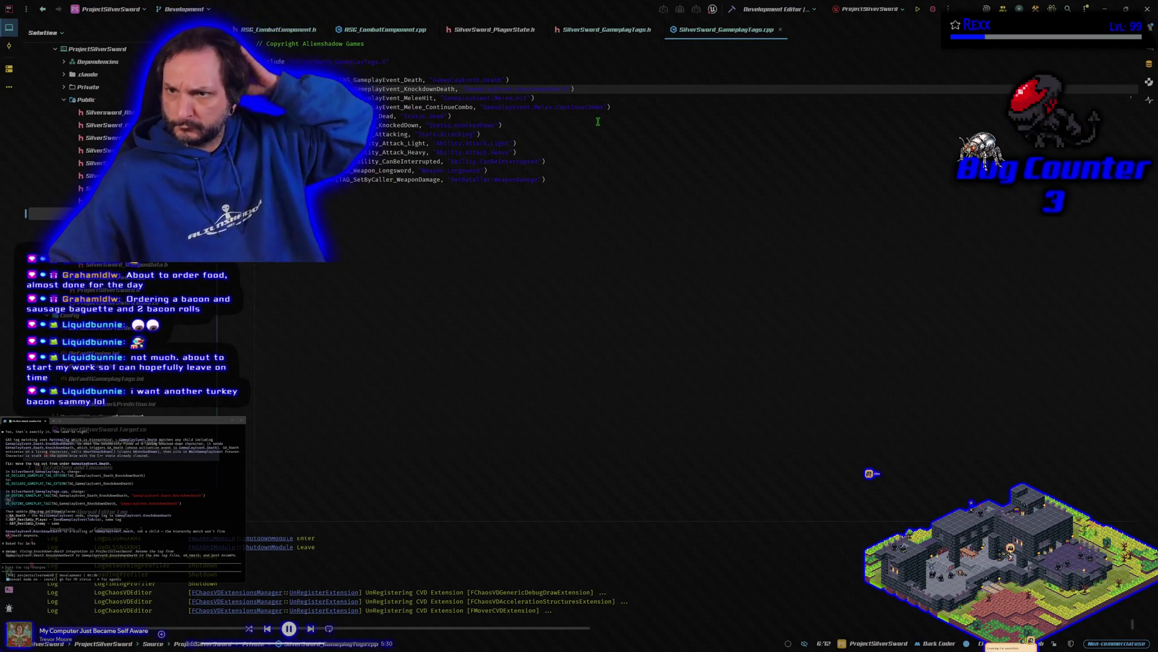
pyautogui.hotkey('ctrl', 'shift', 'b')
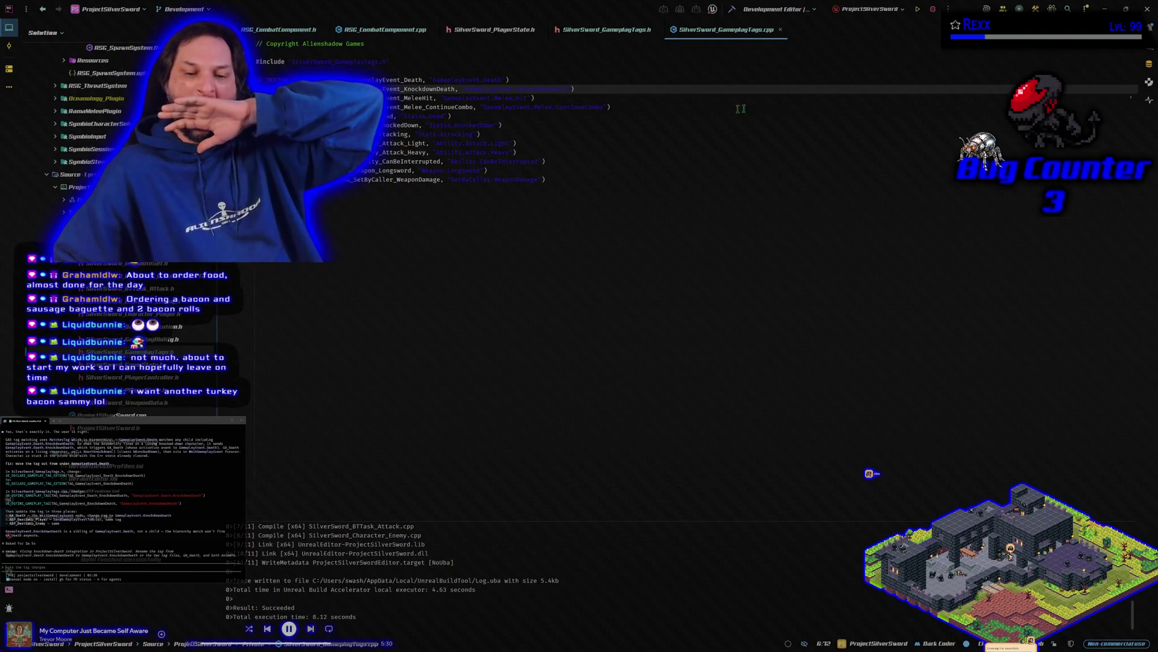
# Launch the Unreal editor with Rider's debugger attached.
pyautogui.click(933, 10)
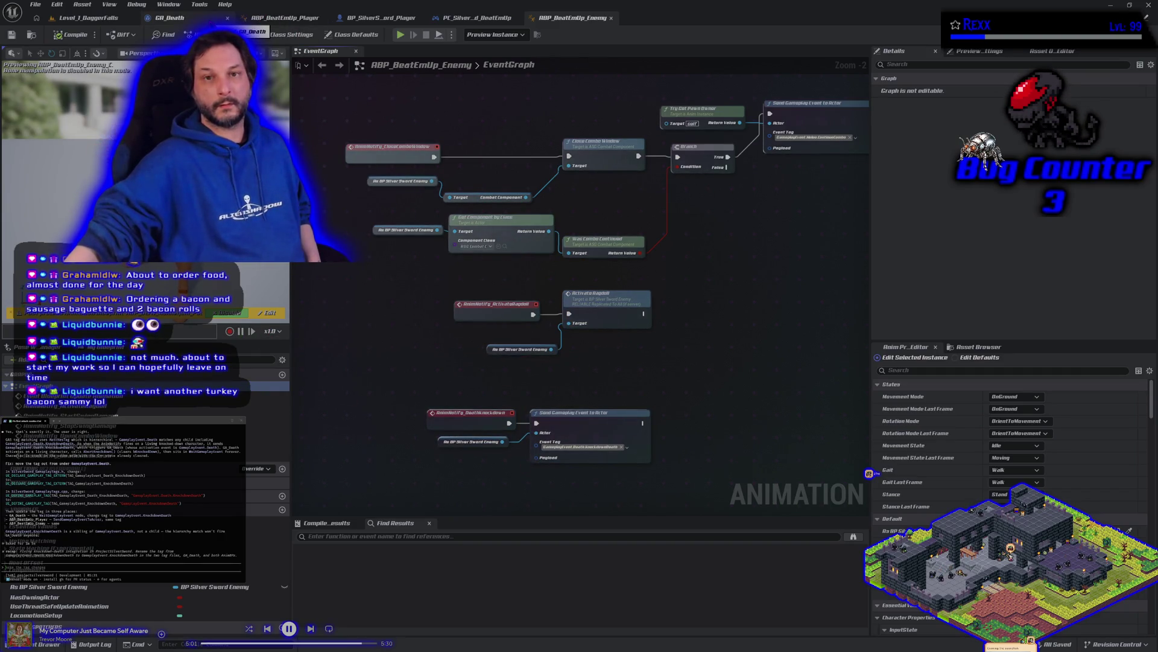
# Play Level_1_DaggerFalls briefly to test the knockdown change.
pyautogui.click(88, 18)
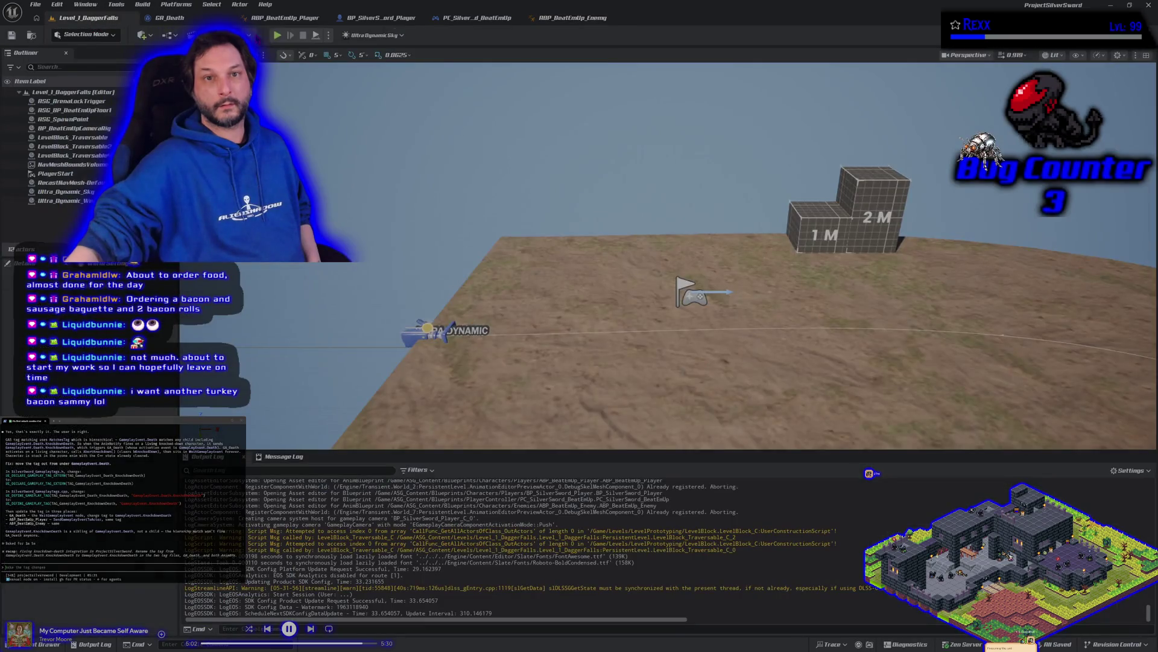
pyautogui.click(277, 35)
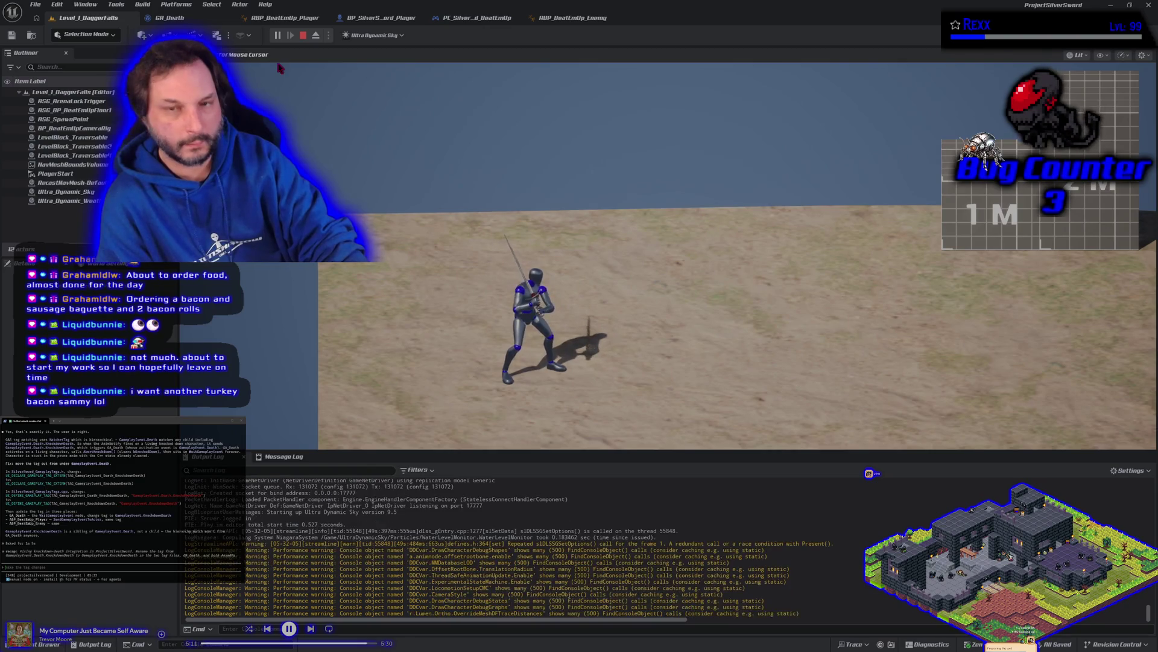
pyautogui.press('Escape')
# Review the GA_Death, ABP_BeatEmUp_Player and BP_SilverSword_Player graphs, including the Light and Heavy Attack chains.
pyautogui.click(170, 18)
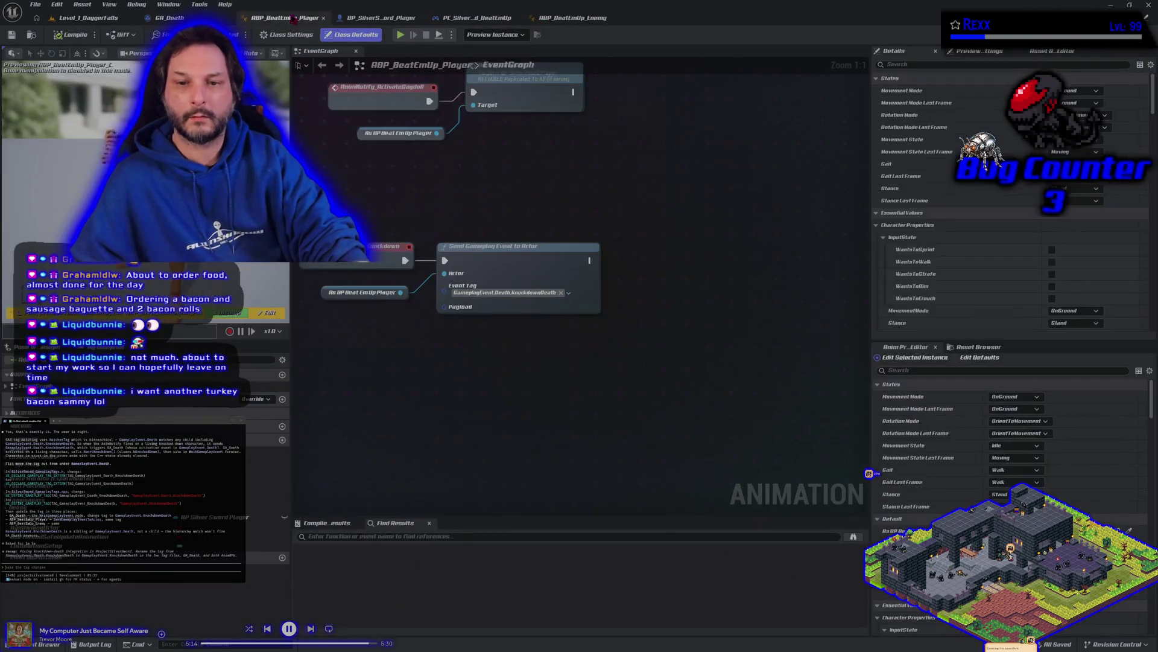
pyautogui.click(289, 17)
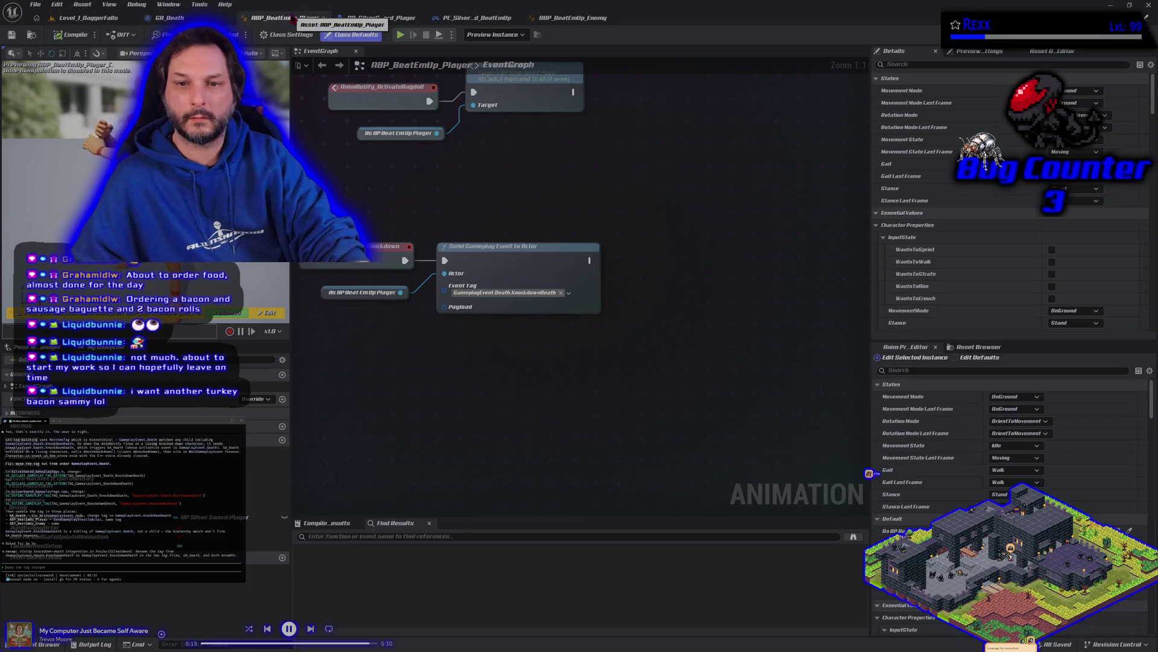
pyautogui.click(377, 18)
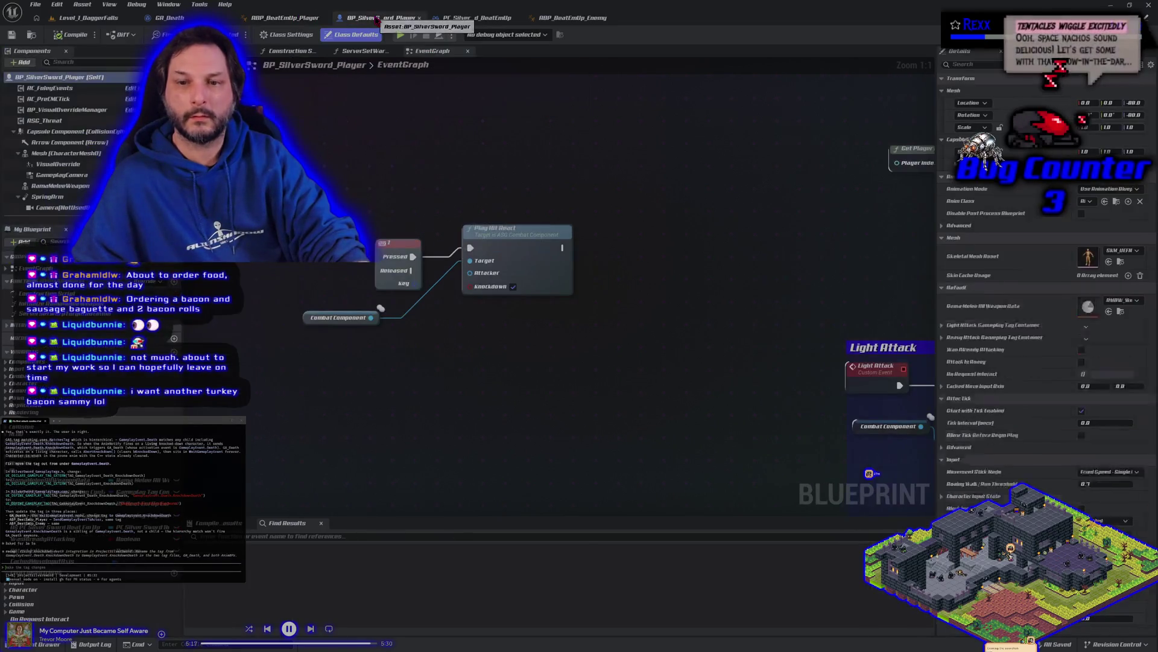
pyautogui.scroll(-3, 453, 191)
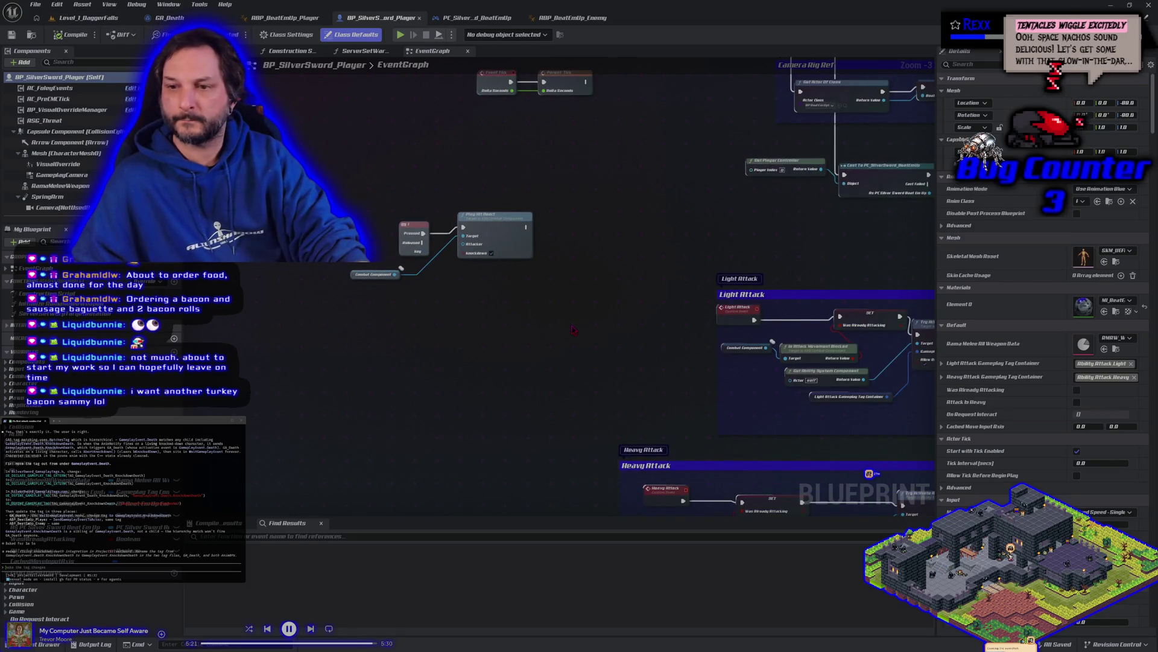
pyautogui.moveTo(573, 329)
pyautogui.mouseDown()
pyautogui.moveTo(452, 238)
pyautogui.moveTo(212, 232)
pyautogui.mouseUp()
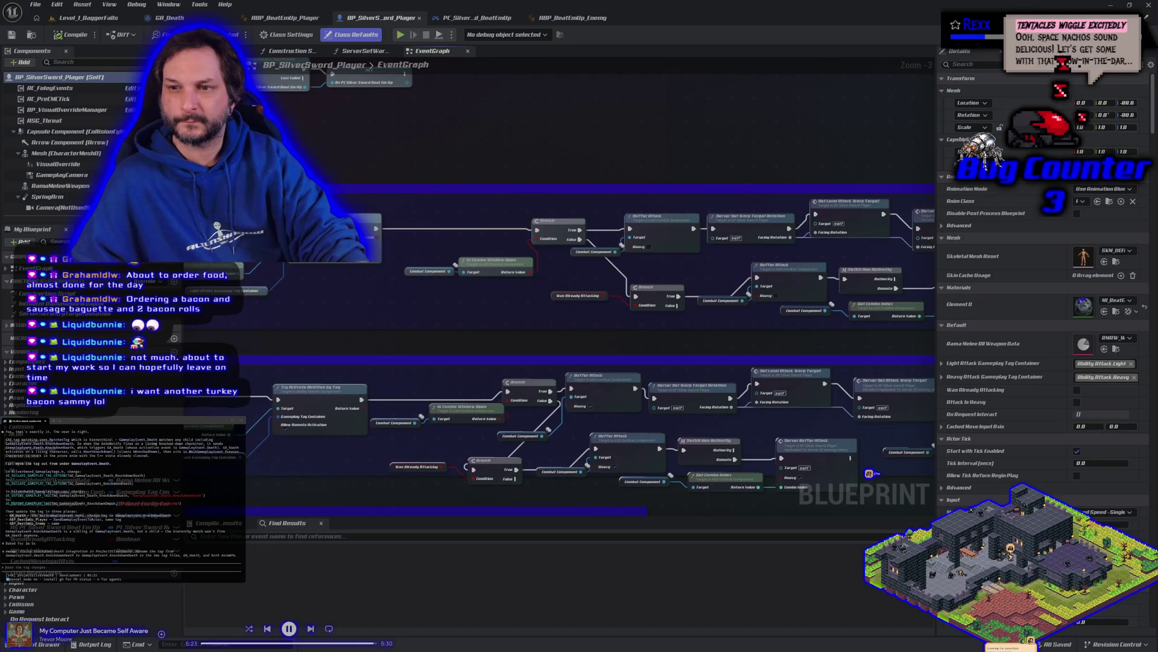
# Test-play the level again, making the downed character get up and walk.
pyautogui.click(90, 18)
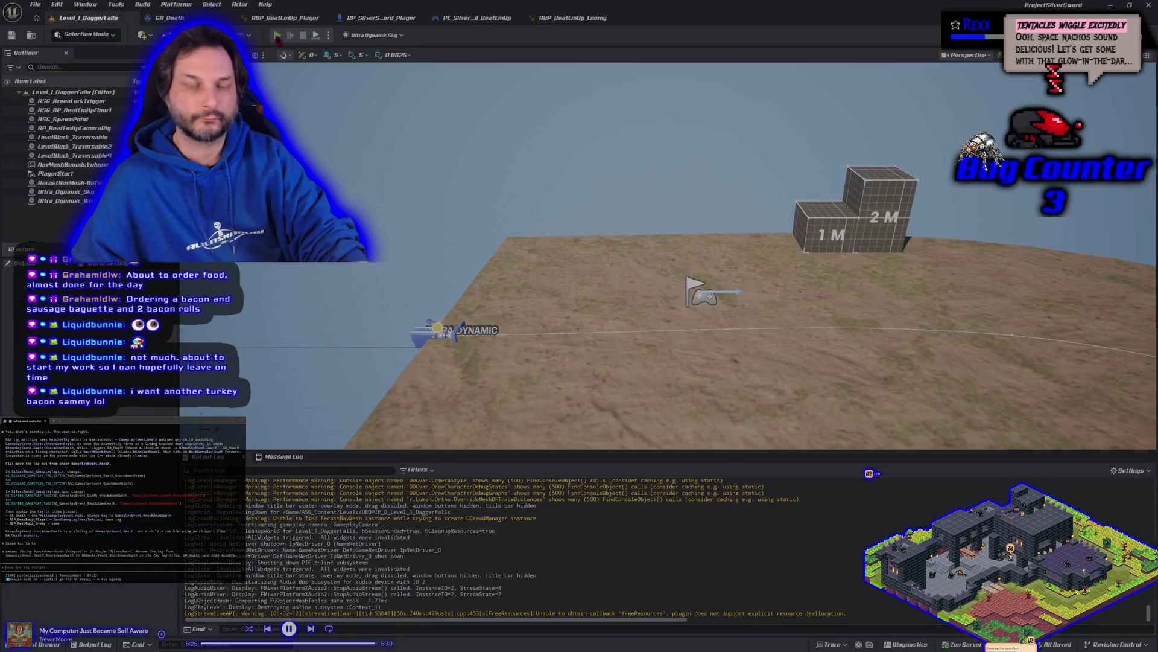
pyautogui.click(277, 36)
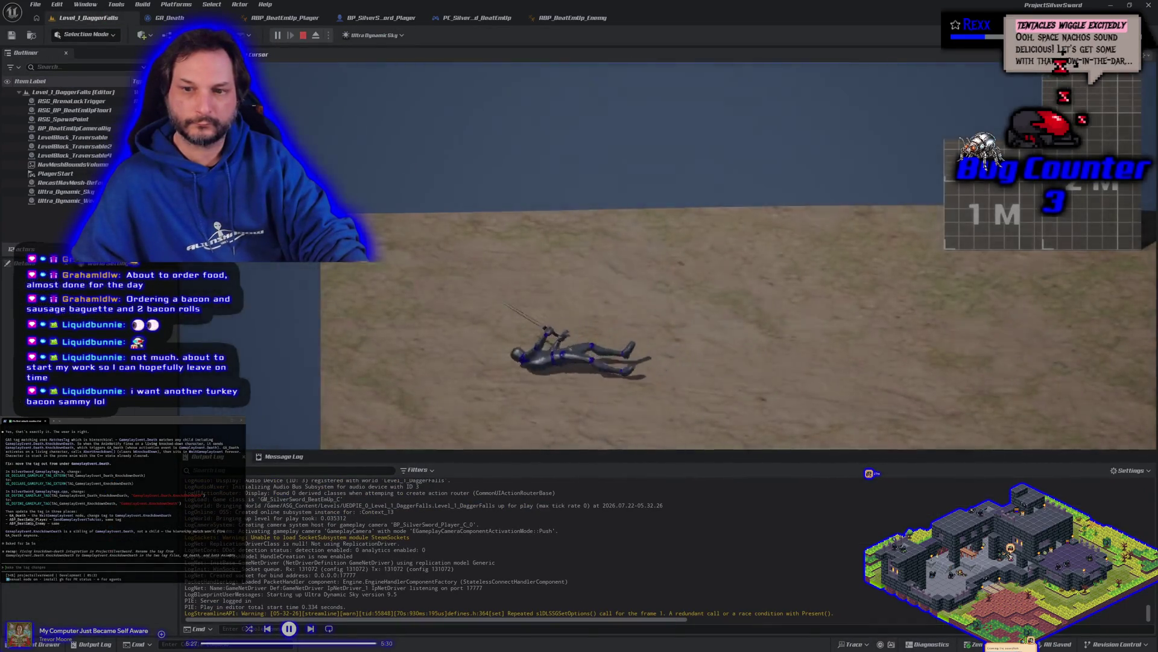
pyautogui.press('a')
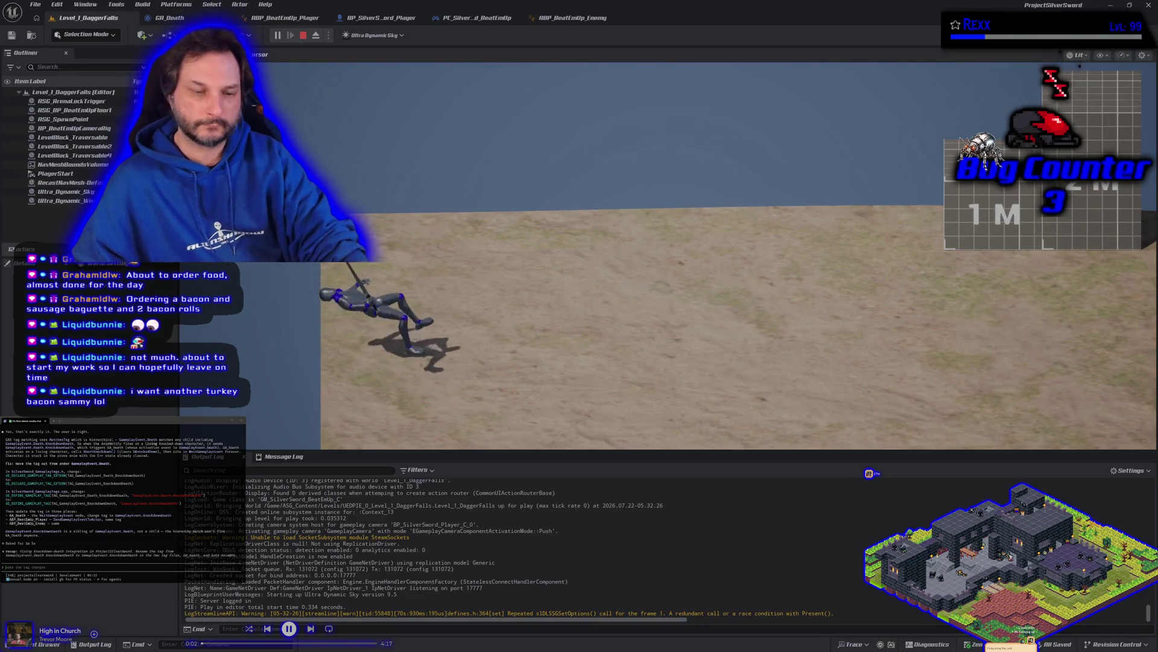
pyautogui.press('Escape')
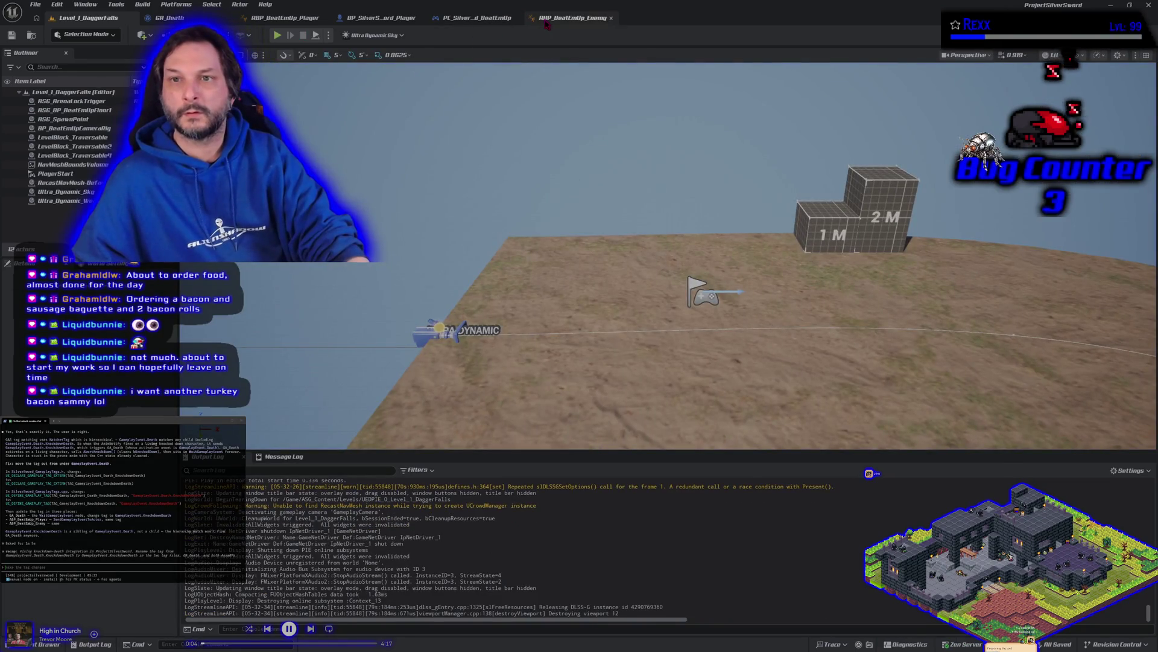
# Set ABP_BeatEmUp_Player's Send Gameplay Event to Actor Event Tag to GameplayEvent.KnockdownDeath.
pyautogui.click(545, 18)
pyautogui.scroll(3, 527, 380)
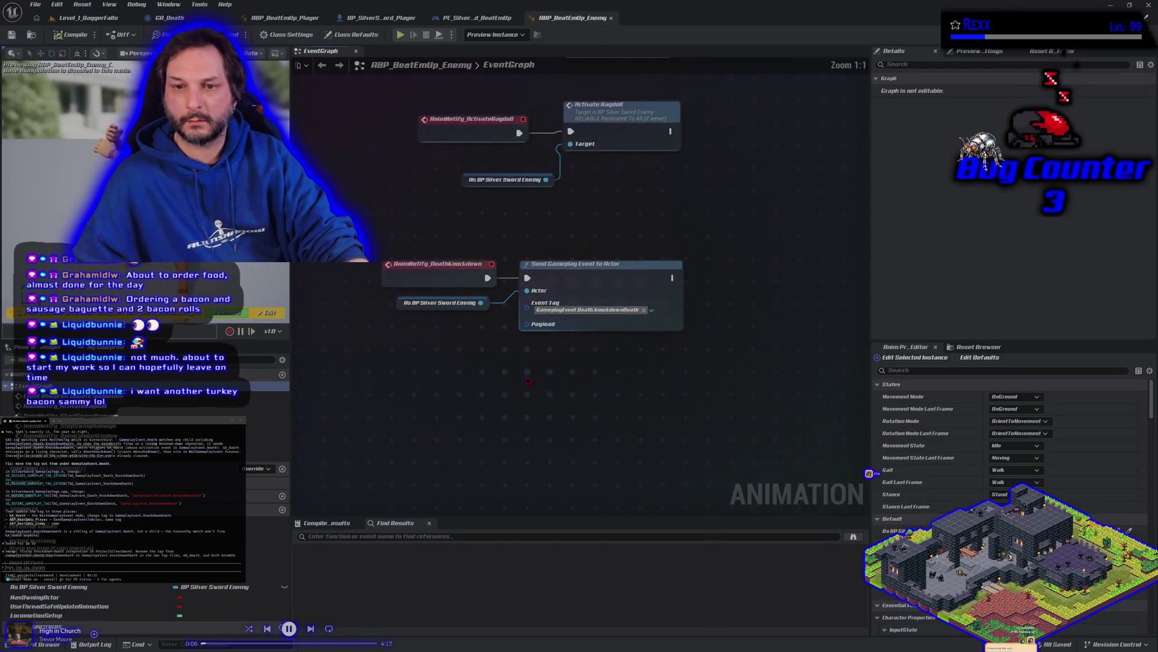
pyautogui.moveTo(516, 367); pyautogui.dragTo(555, 403)
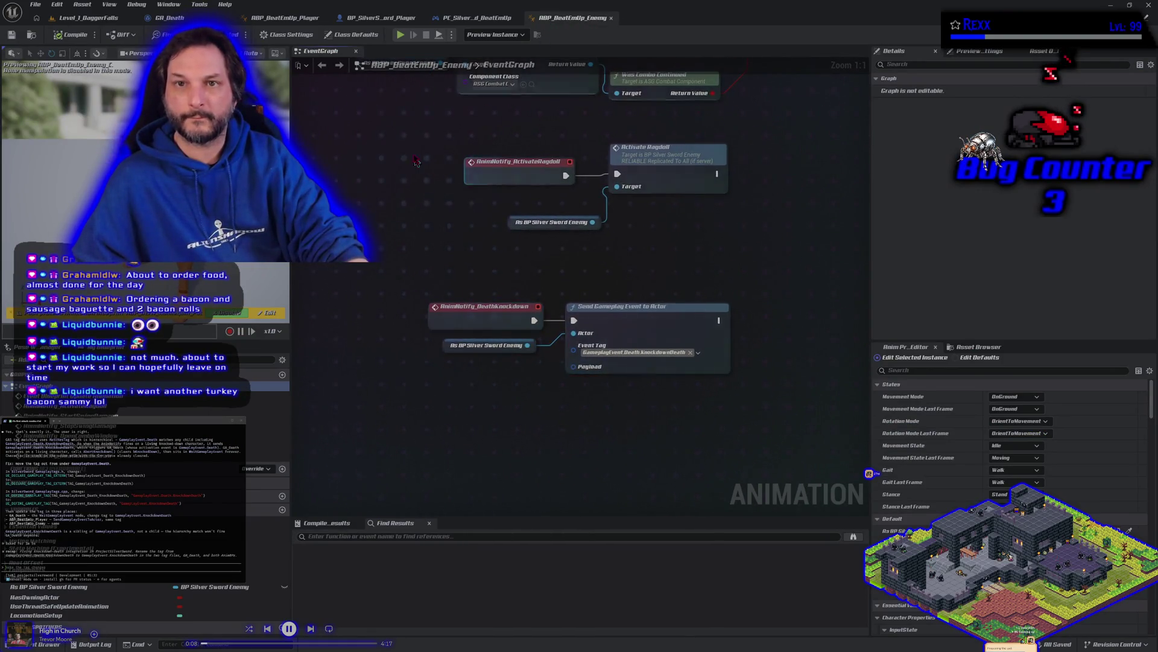
pyautogui.click(298, 19)
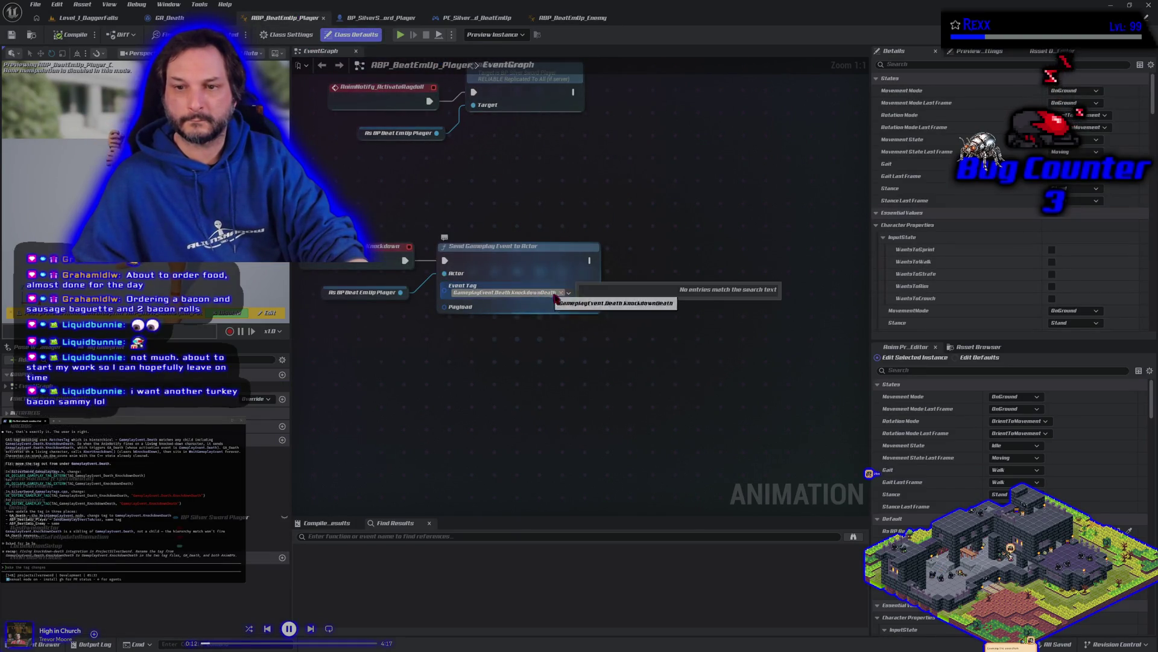
pyautogui.click(563, 293)
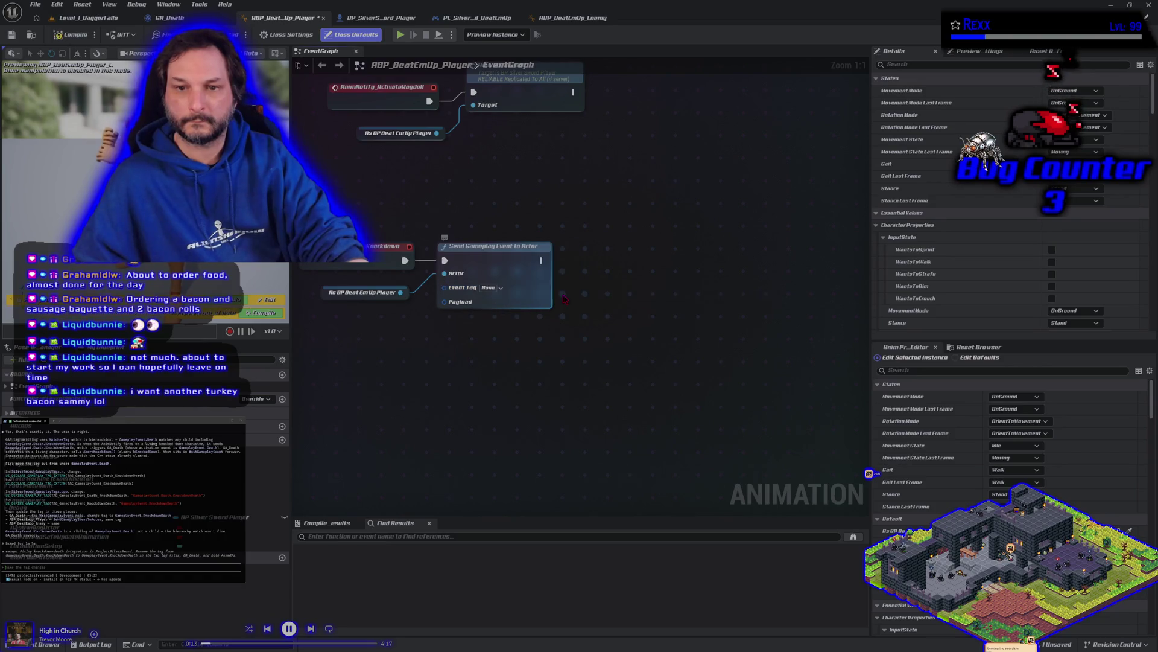
pyautogui.click(485, 288)
pyautogui.write('dea')
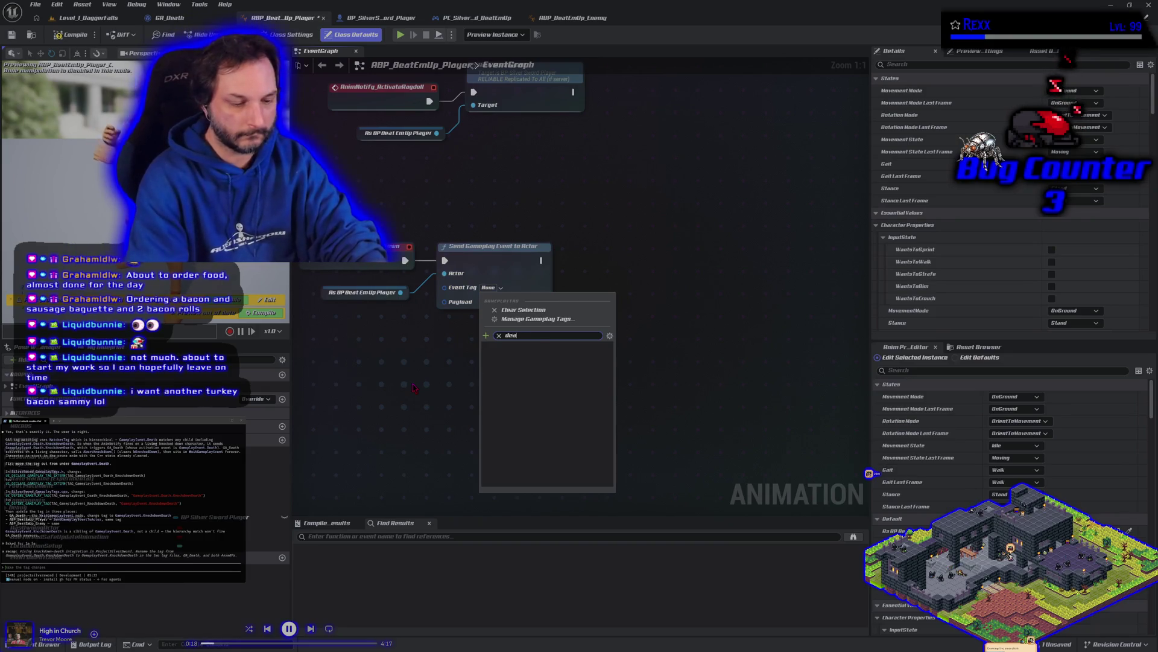
pyautogui.write('t')
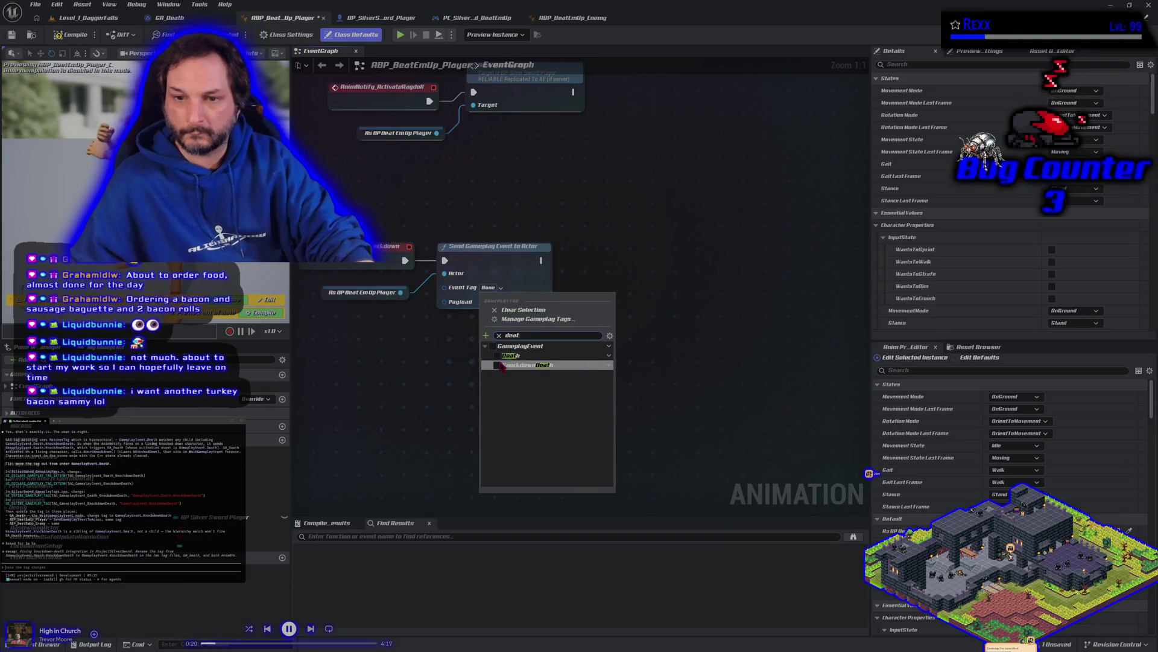
pyautogui.click(503, 365)
pyautogui.click(413, 406)
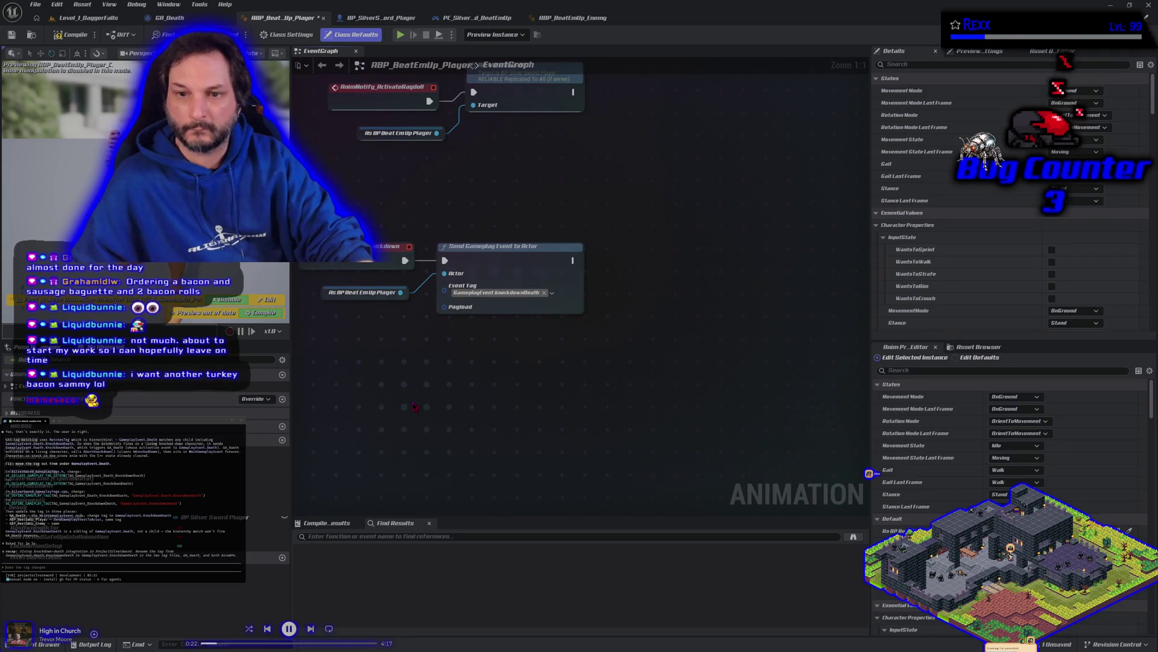
# Copy that tag into ABP_BeatEmUp_Enemy's send event node, then compile and save the enemy blueprint.
pyautogui.rightClick(477, 294)
pyautogui.click(504, 316)
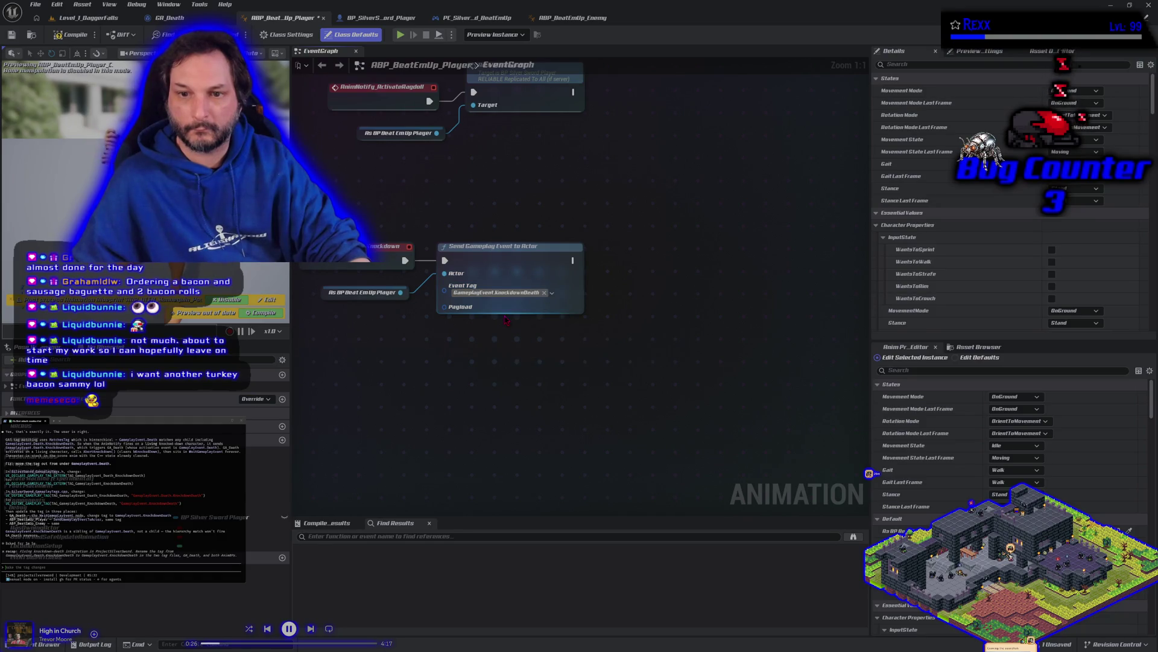
pyautogui.click(572, 18)
pyautogui.click(631, 356)
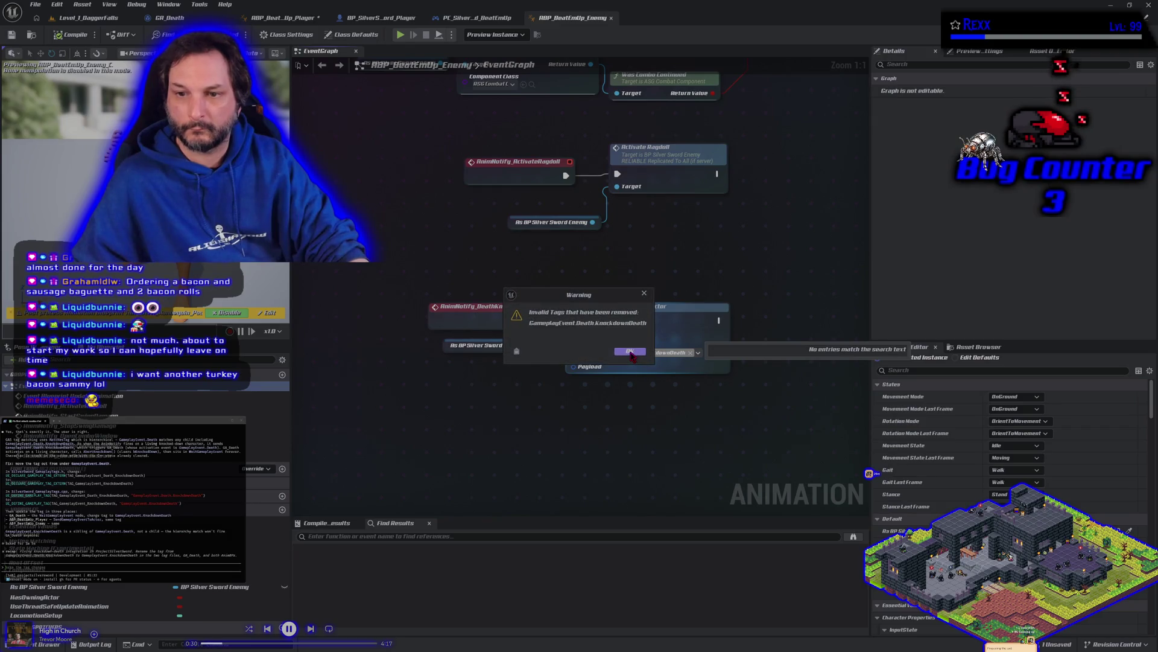
pyautogui.click(630, 353)
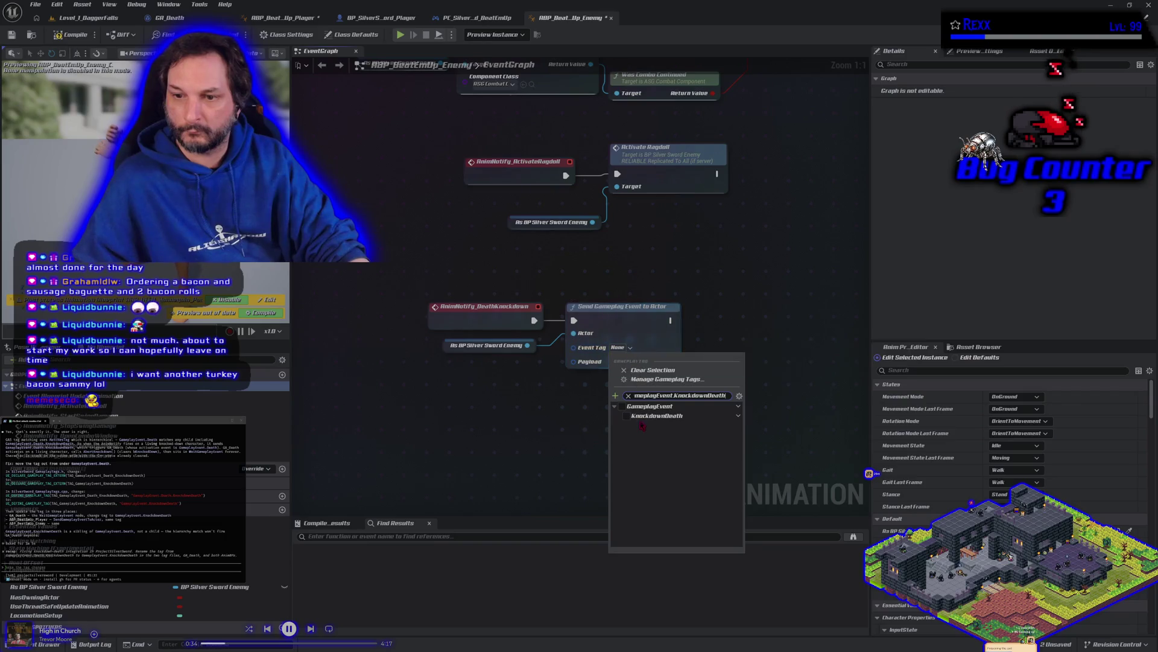
pyautogui.click(651, 414)
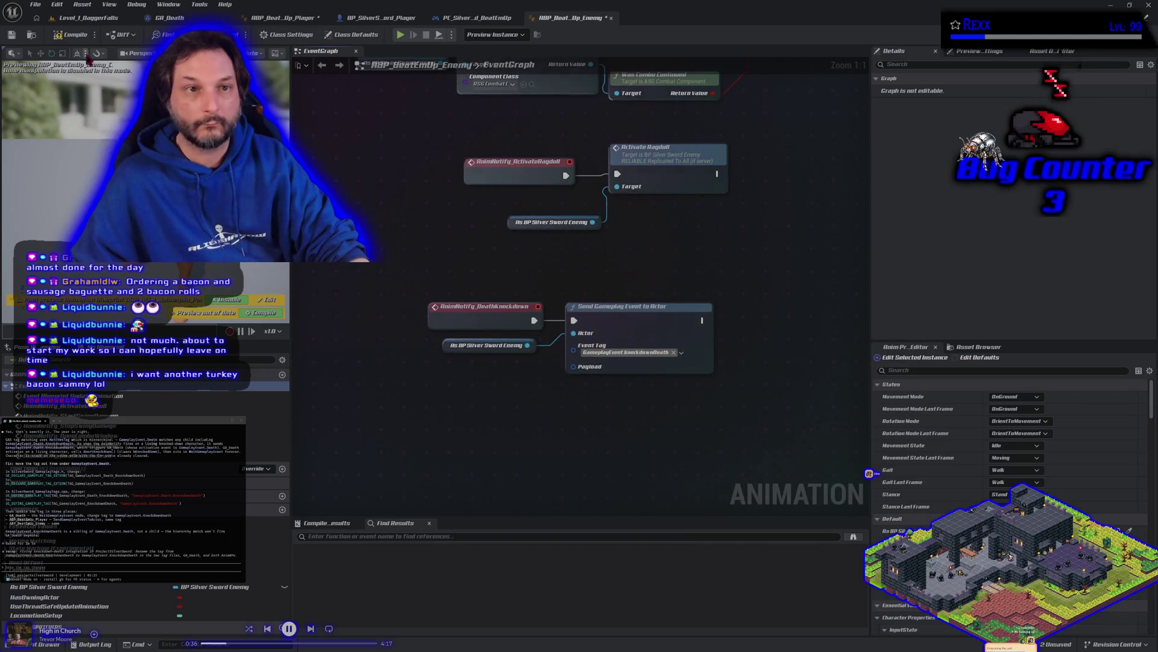
pyautogui.click(73, 35)
pyautogui.click(11, 34)
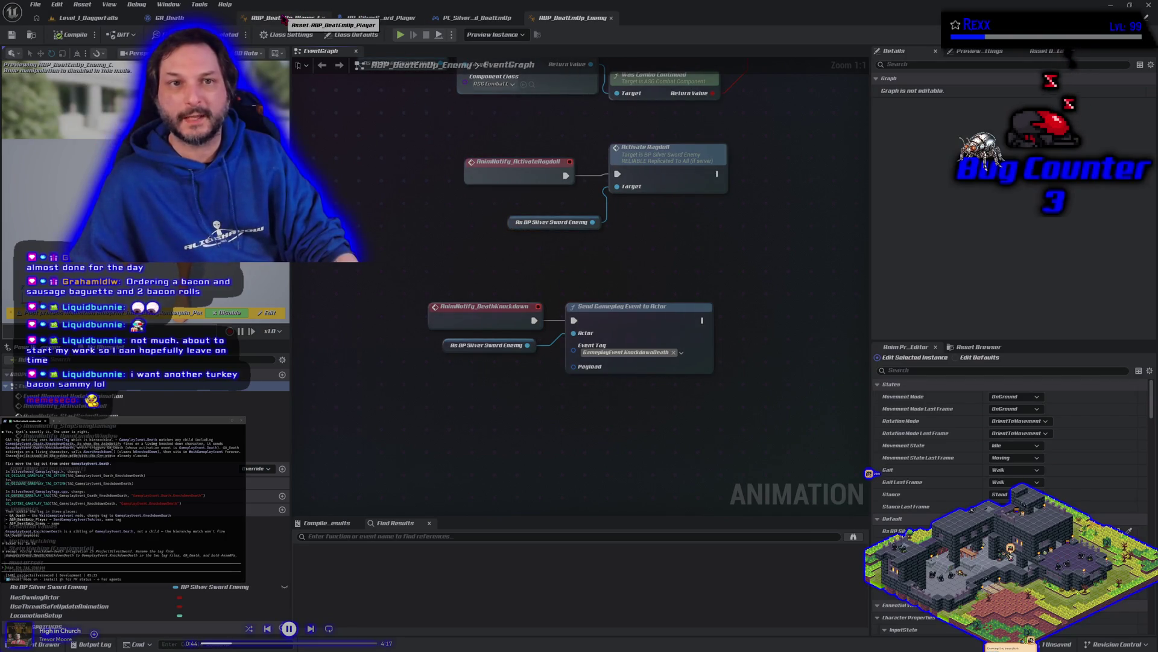
# Change GA_Death's Wait Gameplay Event tag to GameplayEvent.KnockdownDeath and compile the ability.
pyautogui.click(169, 18)
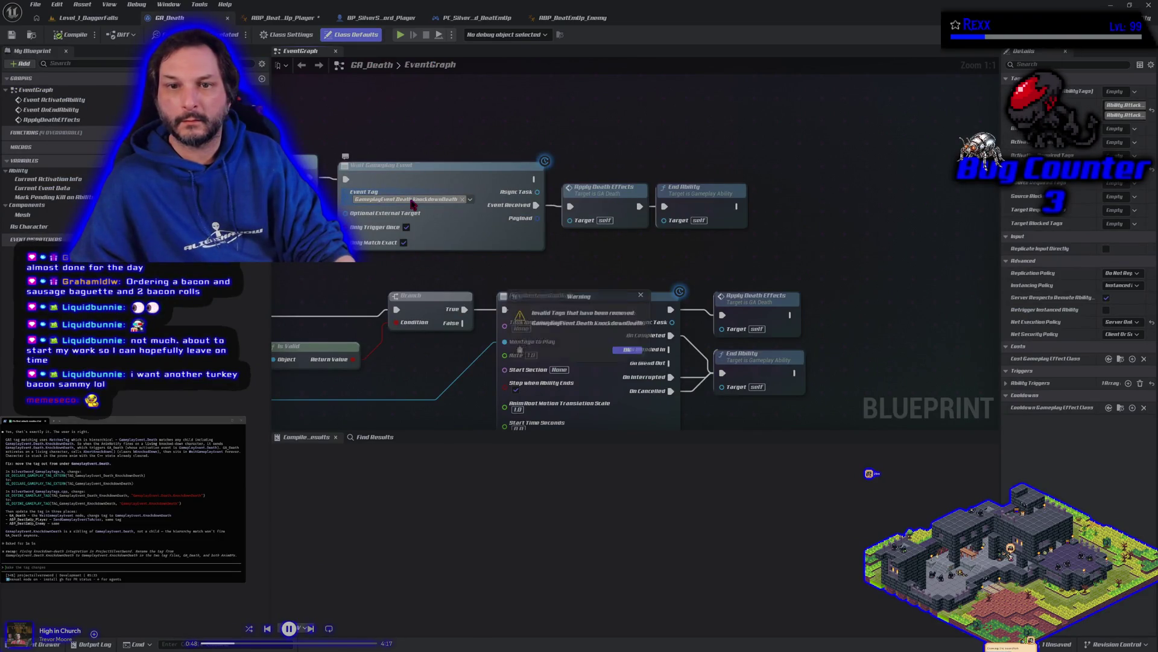
pyautogui.click(462, 198)
pyautogui.click(398, 193)
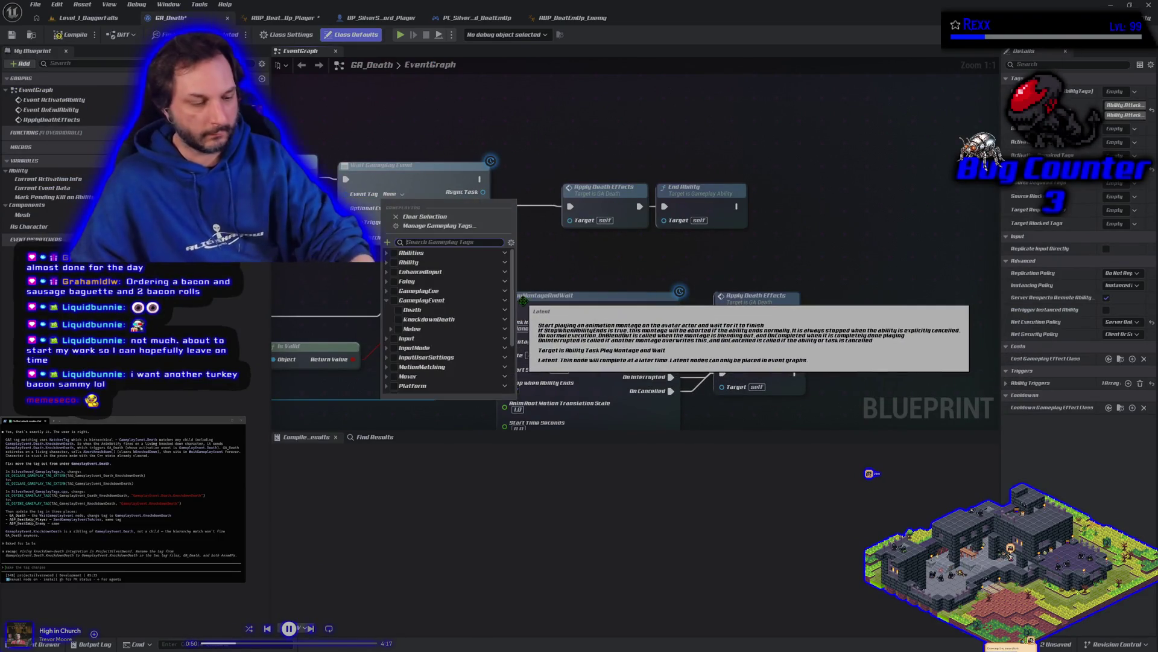
pyautogui.write('dea')
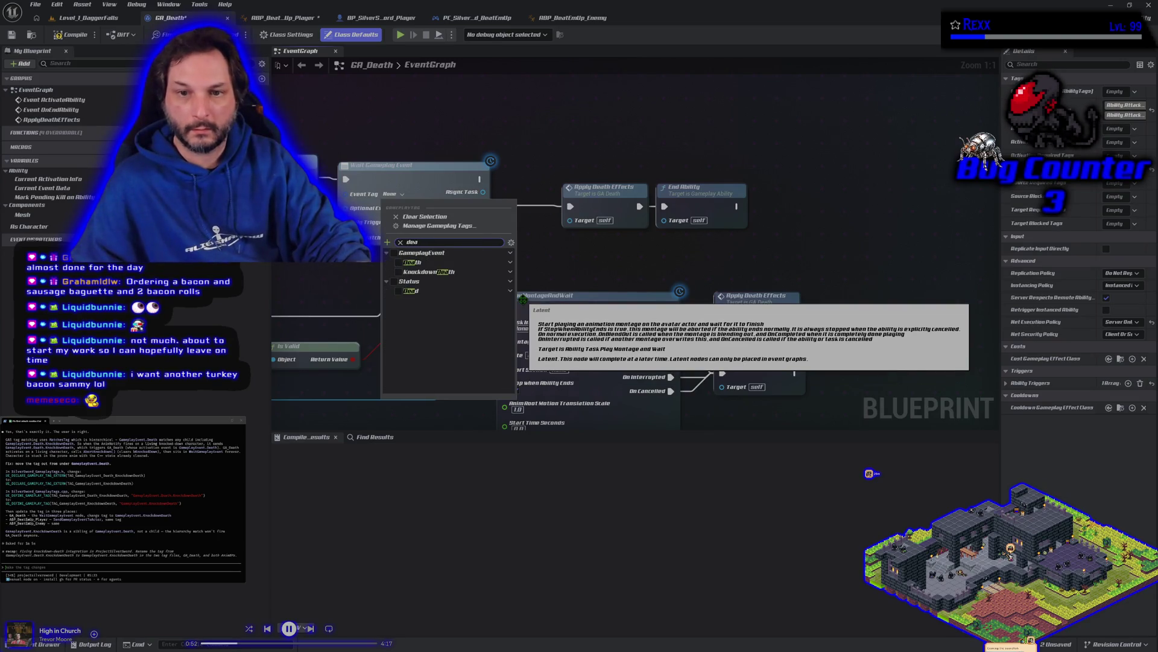
pyautogui.click(398, 272)
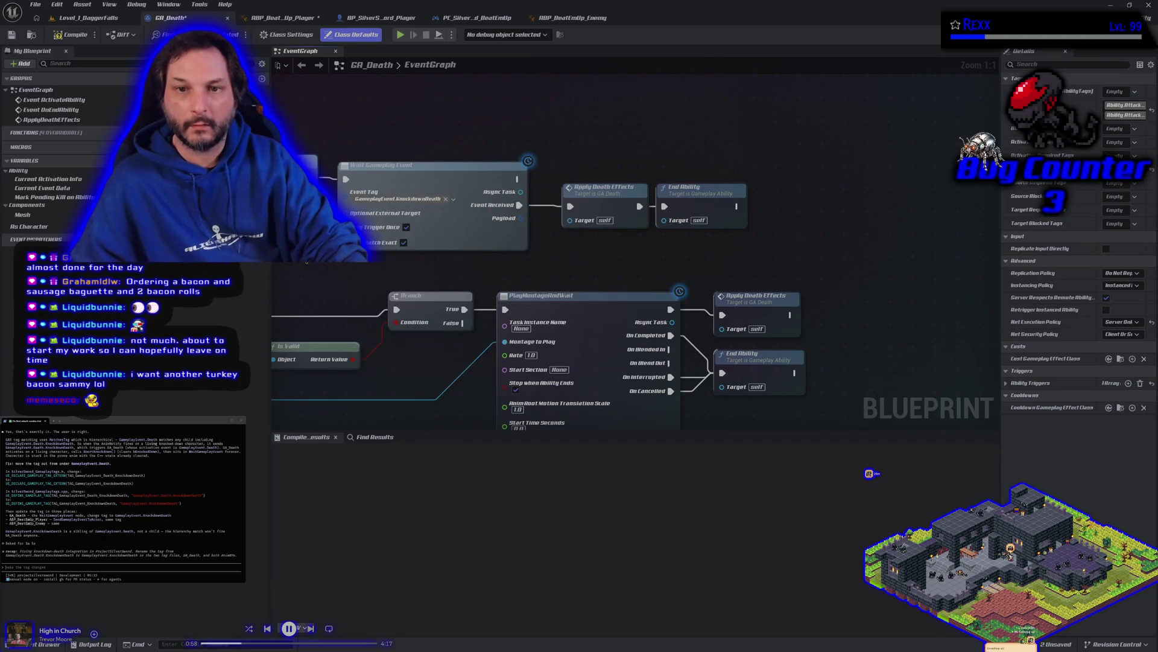
pyautogui.click(80, 36)
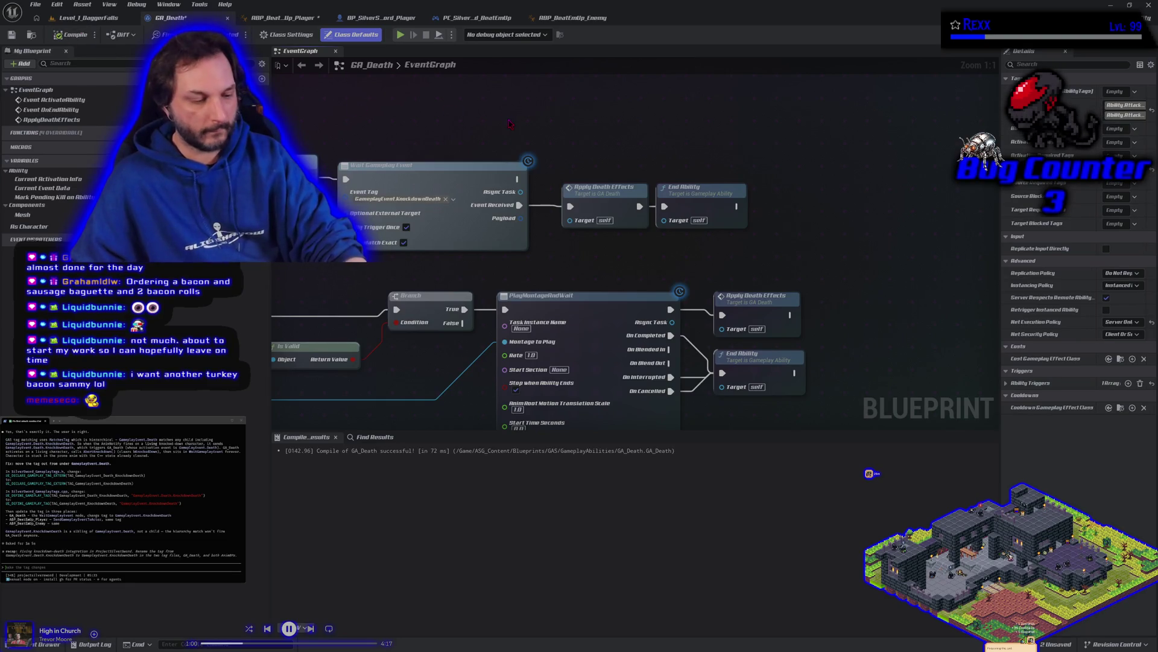
pyautogui.click(94, 18)
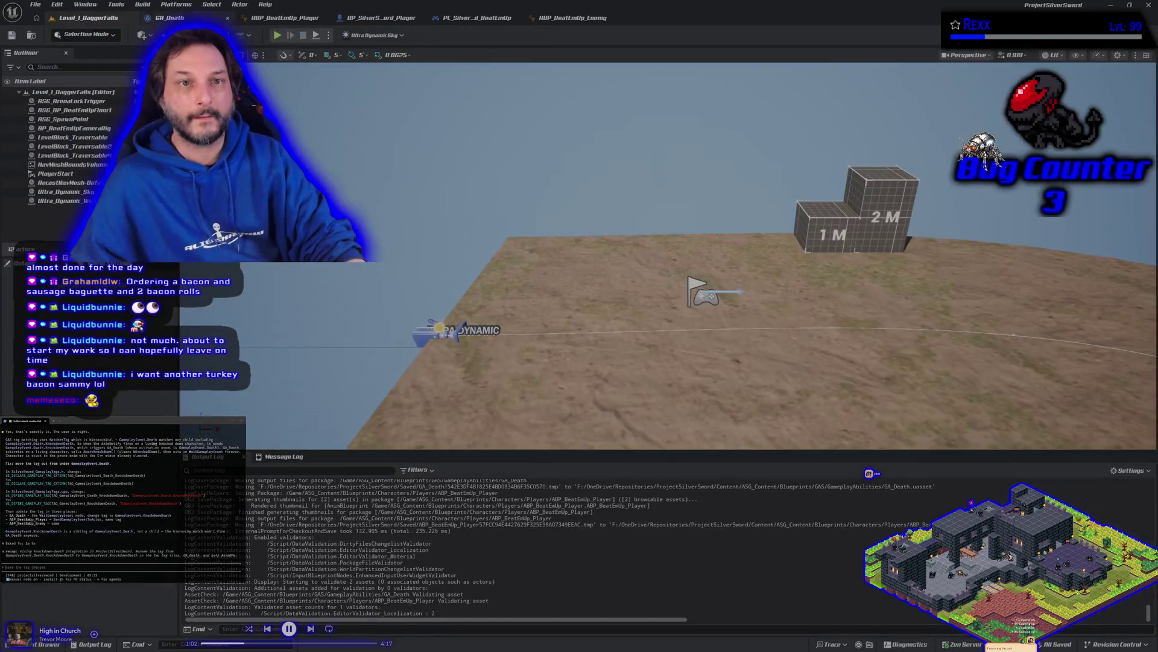
# Test-play the level, running the character right and then back left.
pyautogui.click(278, 35)
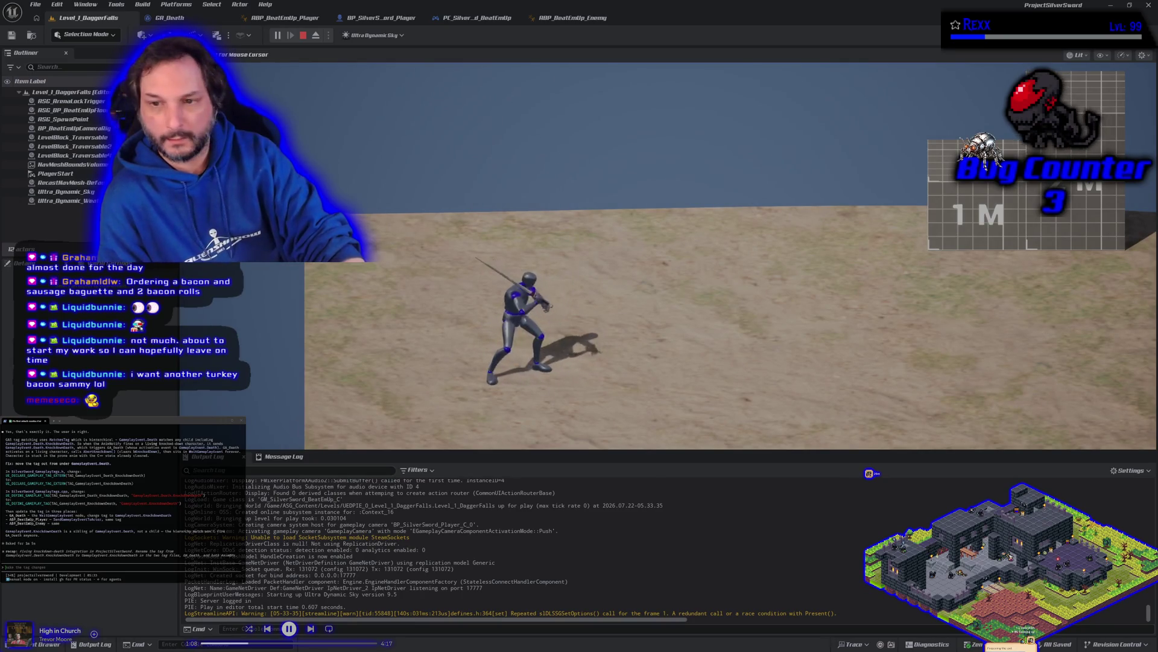
pyautogui.press('d')
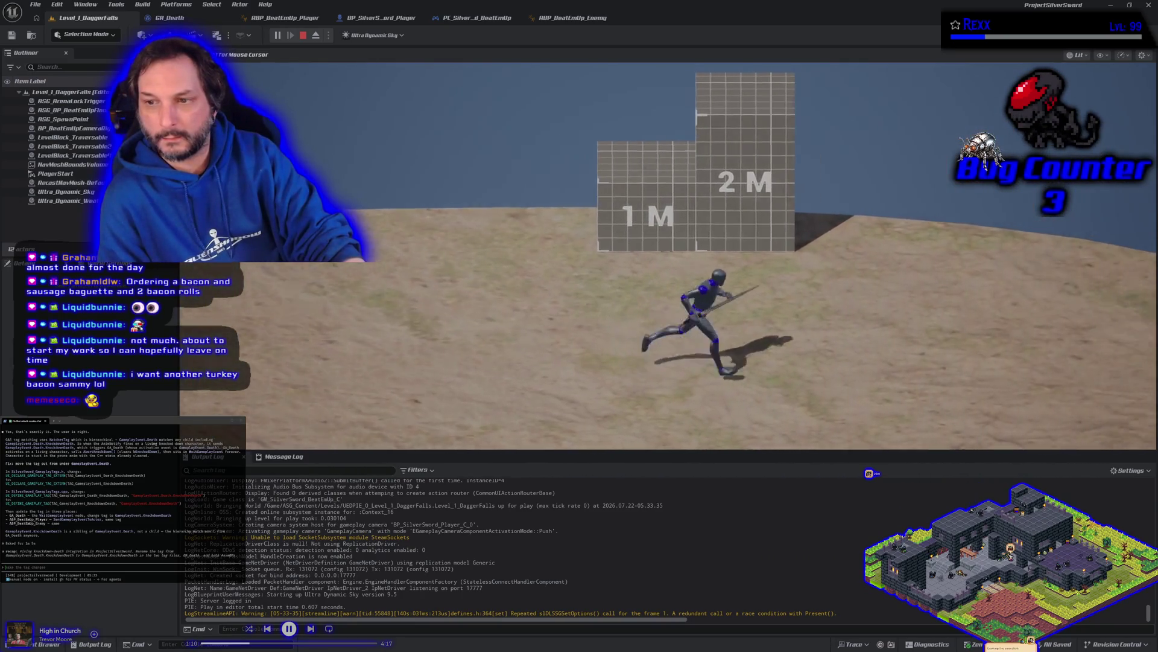
pyautogui.press('a')
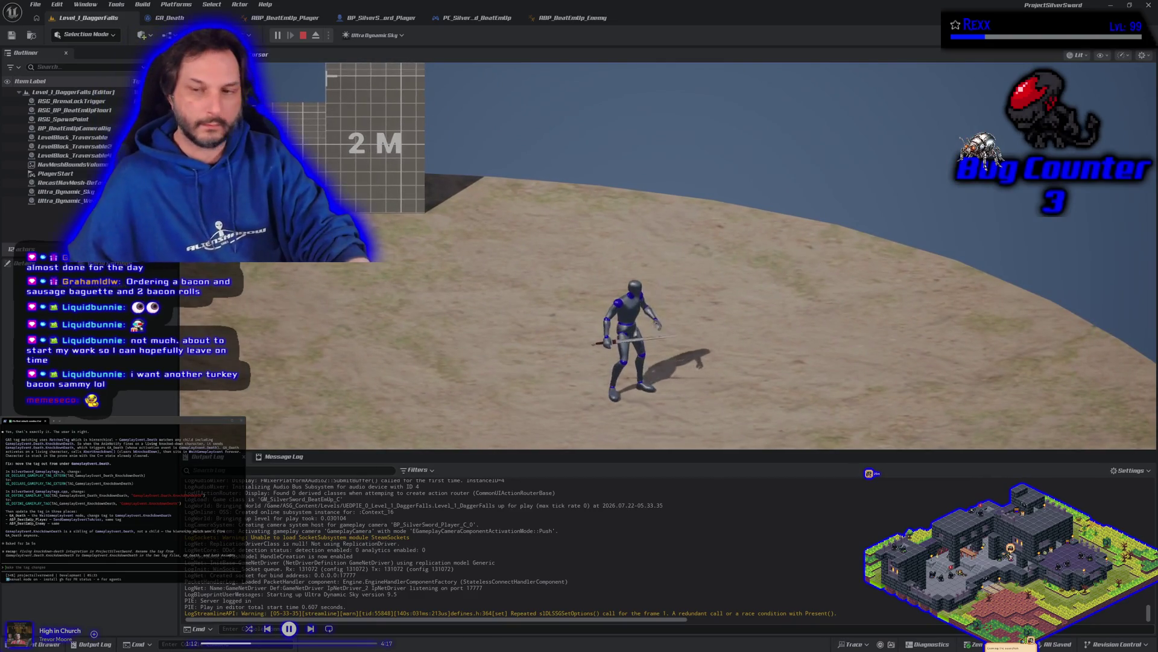
pyautogui.press('Escape')
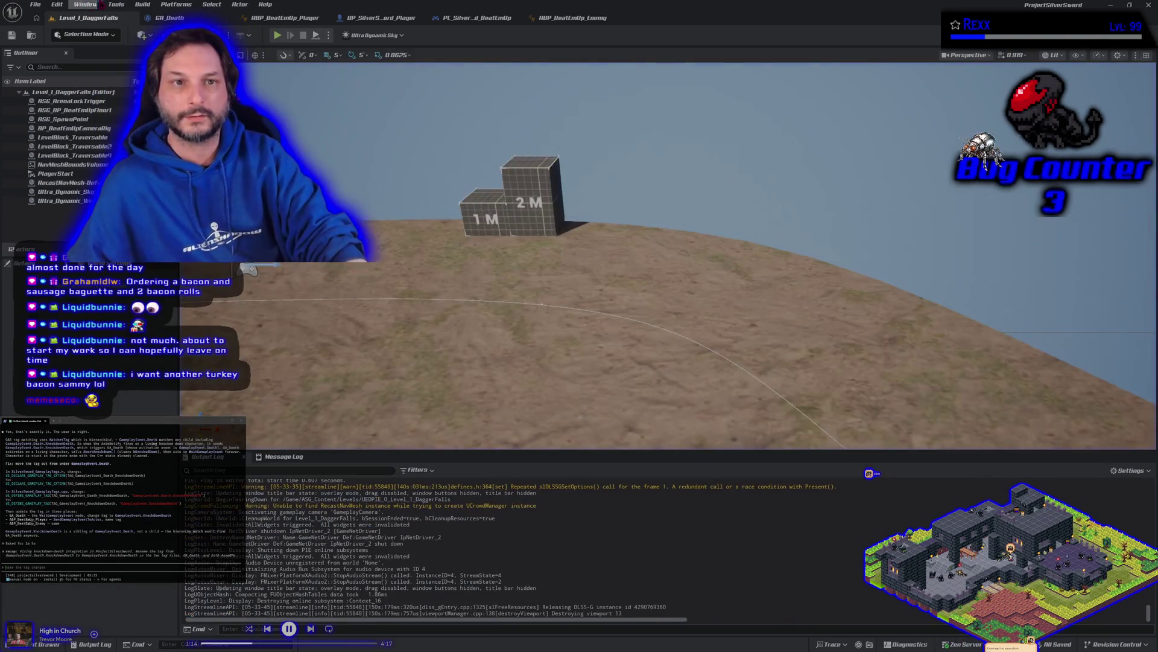
# Inspect BP_SilverSword_Player's collapsed Melee Hit Trace graph, then return to its main event graph.
pyautogui.click(169, 18)
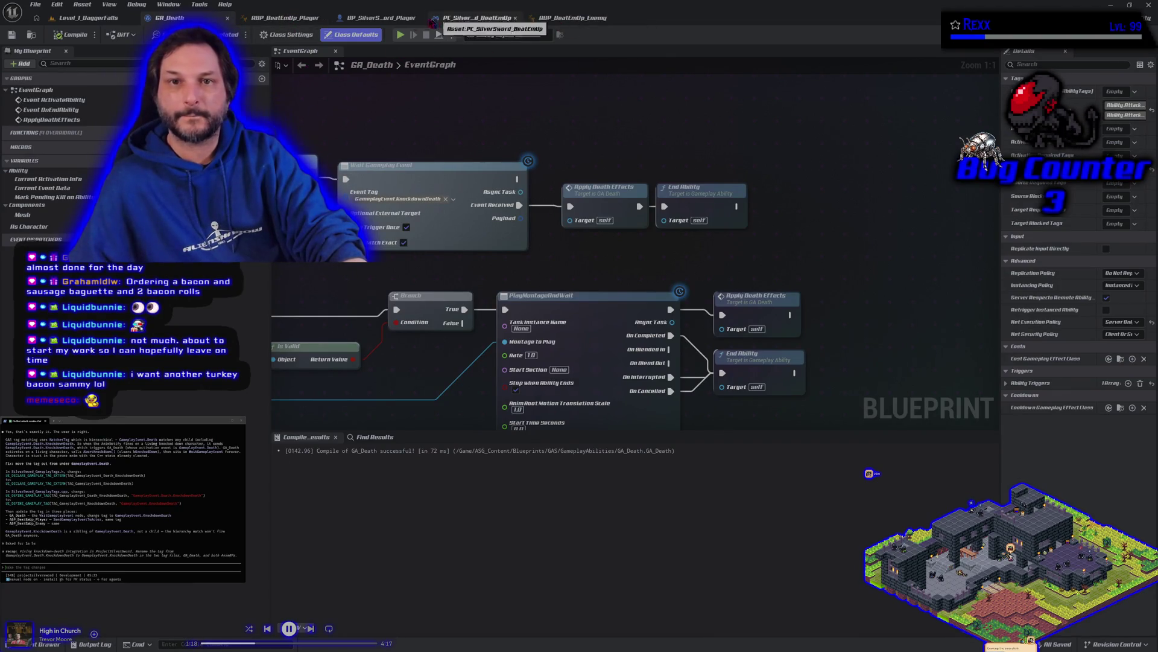
pyautogui.click(386, 17)
pyautogui.scroll(-2, 548, 258)
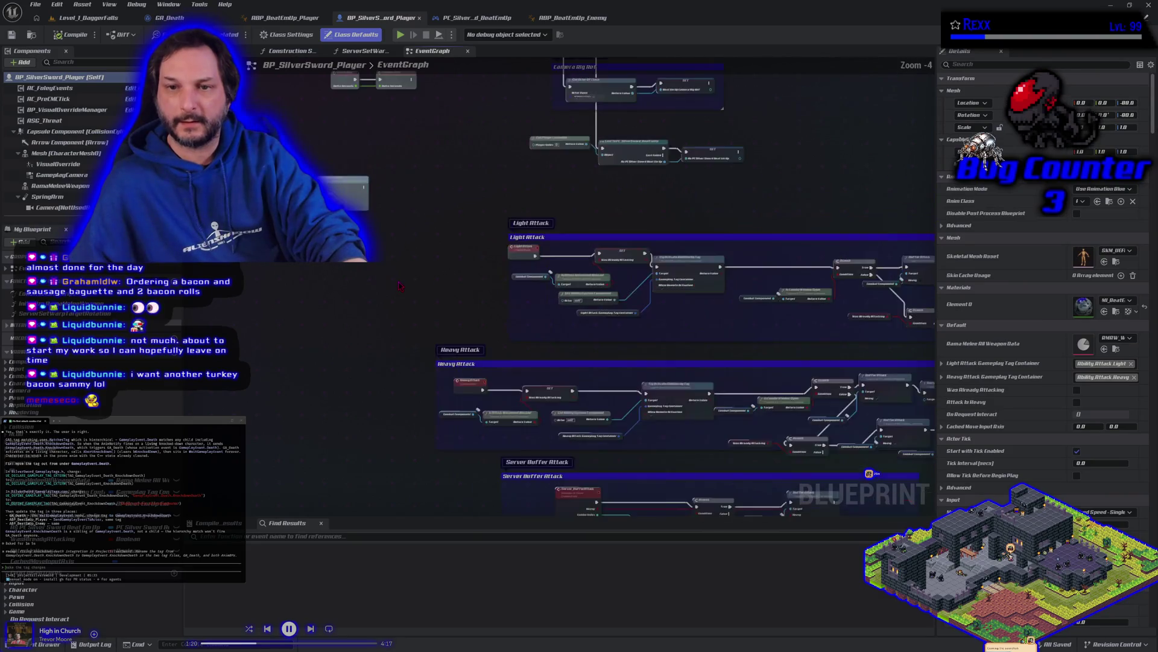
pyautogui.scroll(3, 472, 235)
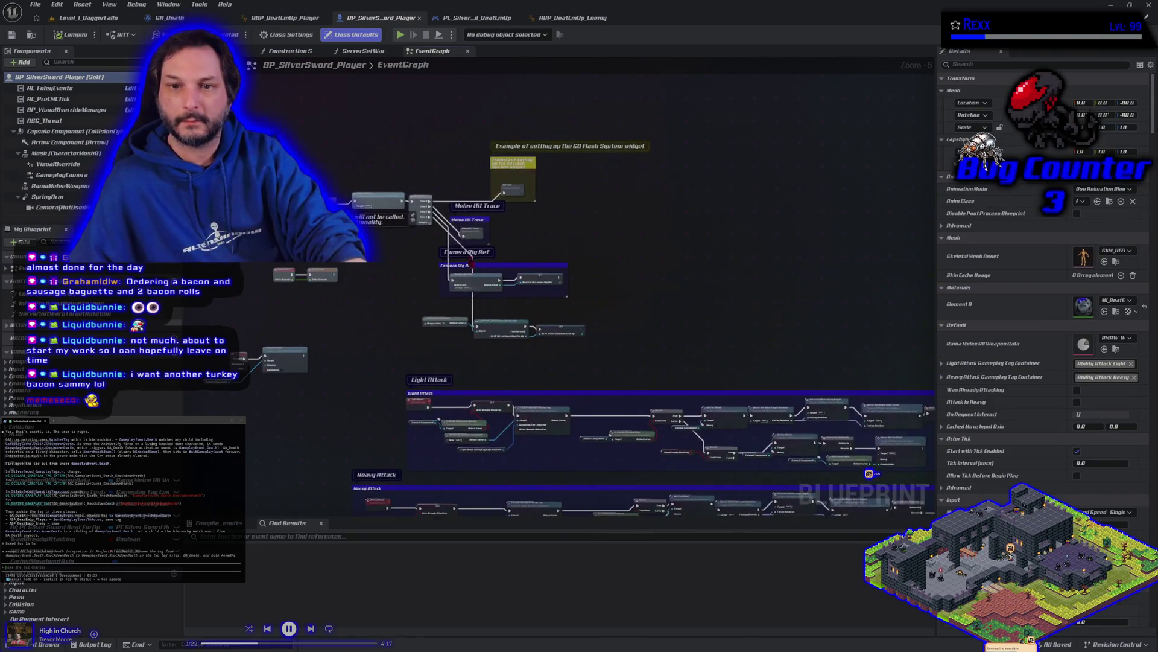
pyautogui.doubleClick(472, 234)
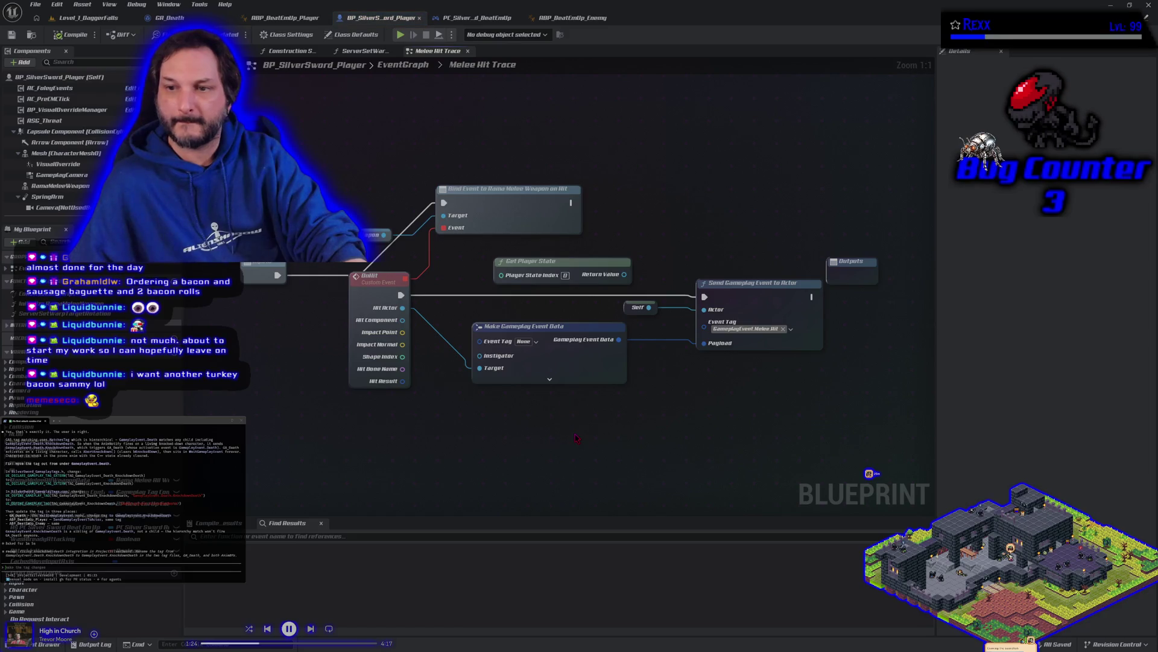
pyautogui.hotkey('alt', 'Left')
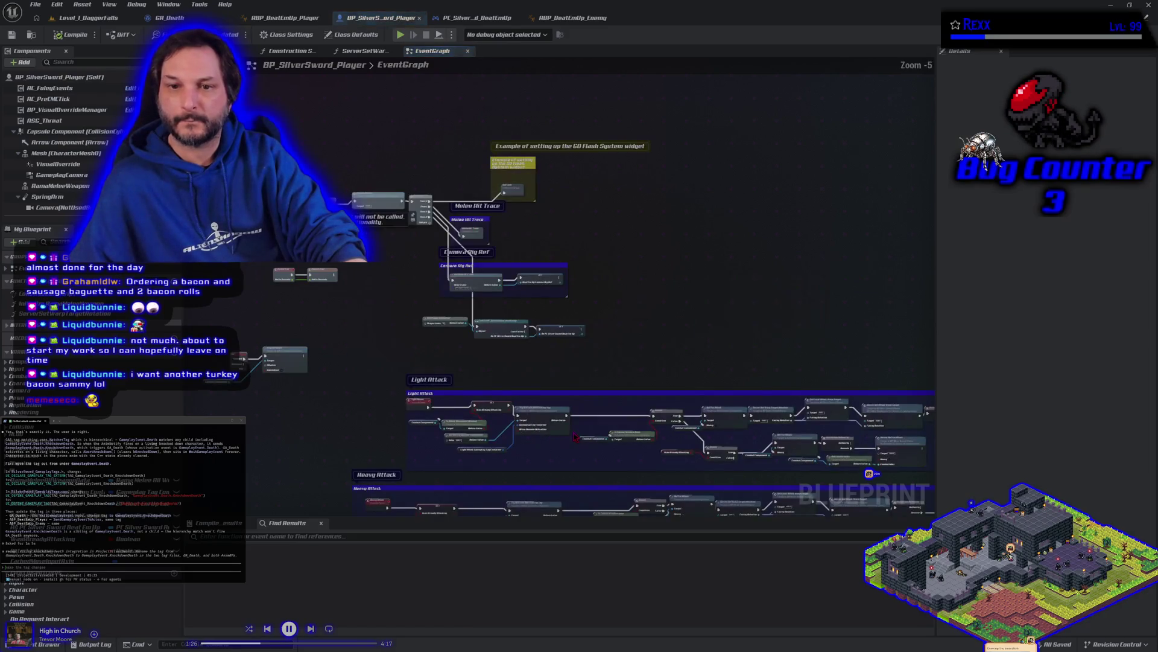
# Browse the Longsword animations folder, review the attack node groups, then locate GA_Death among the project assets.
pyautogui.hotkey('ctrl', 'space')
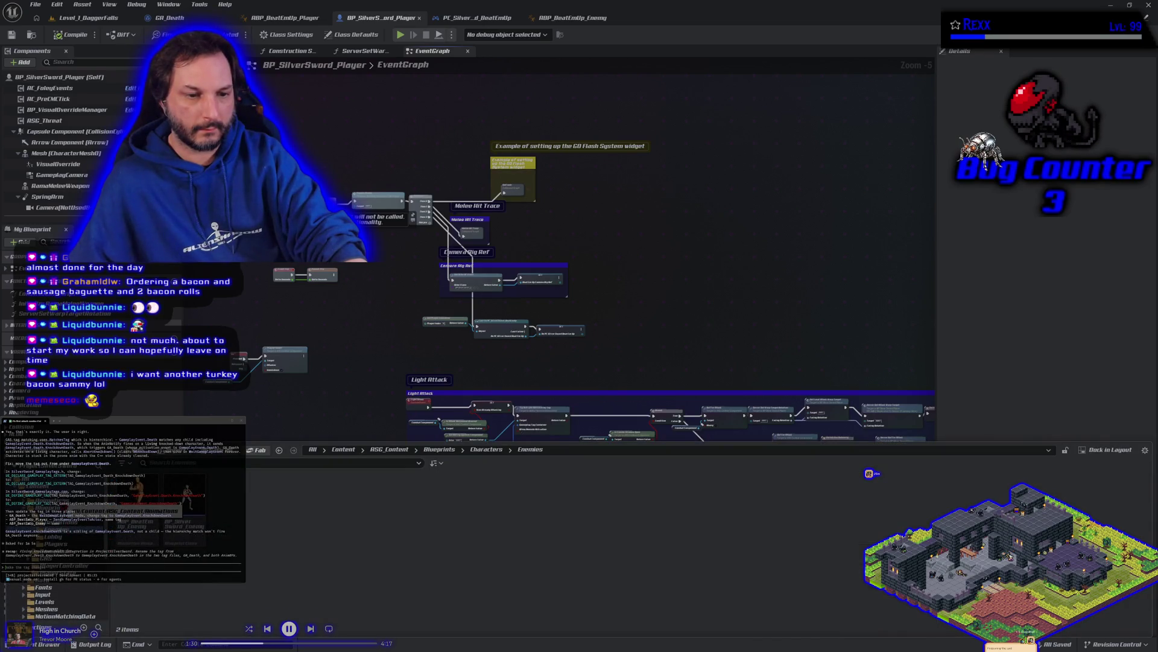
pyautogui.click(67, 529)
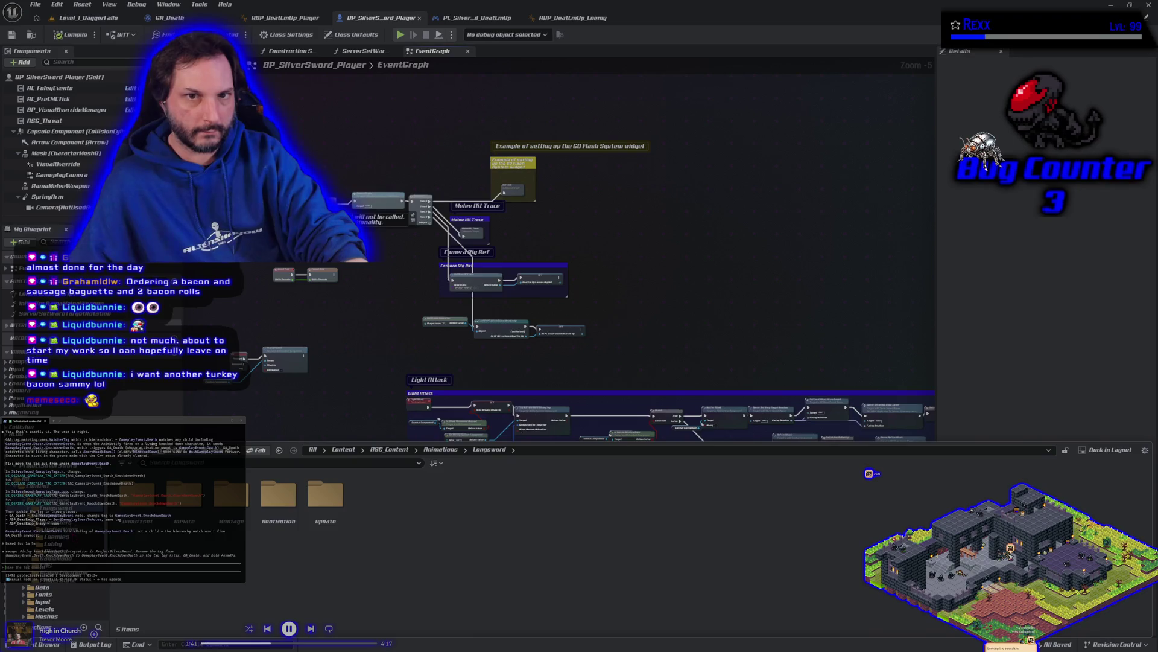
pyautogui.click(389, 130)
pyautogui.moveTo(502, 452); pyautogui.dragTo(502, 261)
pyautogui.moveTo(579, 276); pyautogui.dragTo(383, 295)
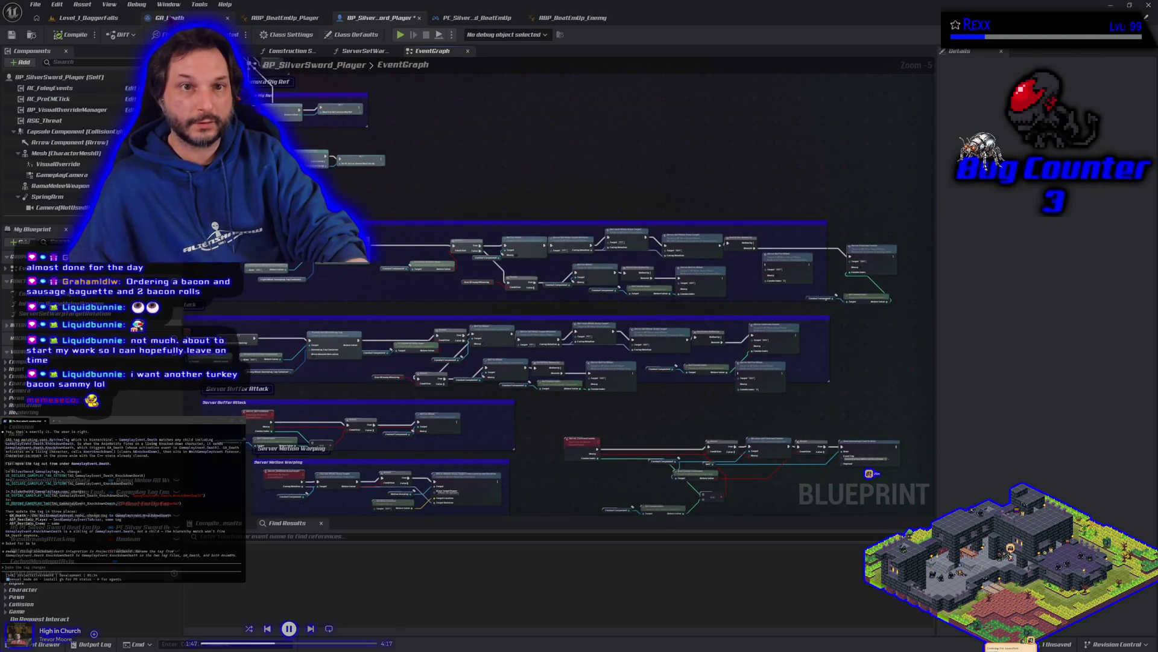
pyautogui.click(169, 18)
pyautogui.click(32, 35)
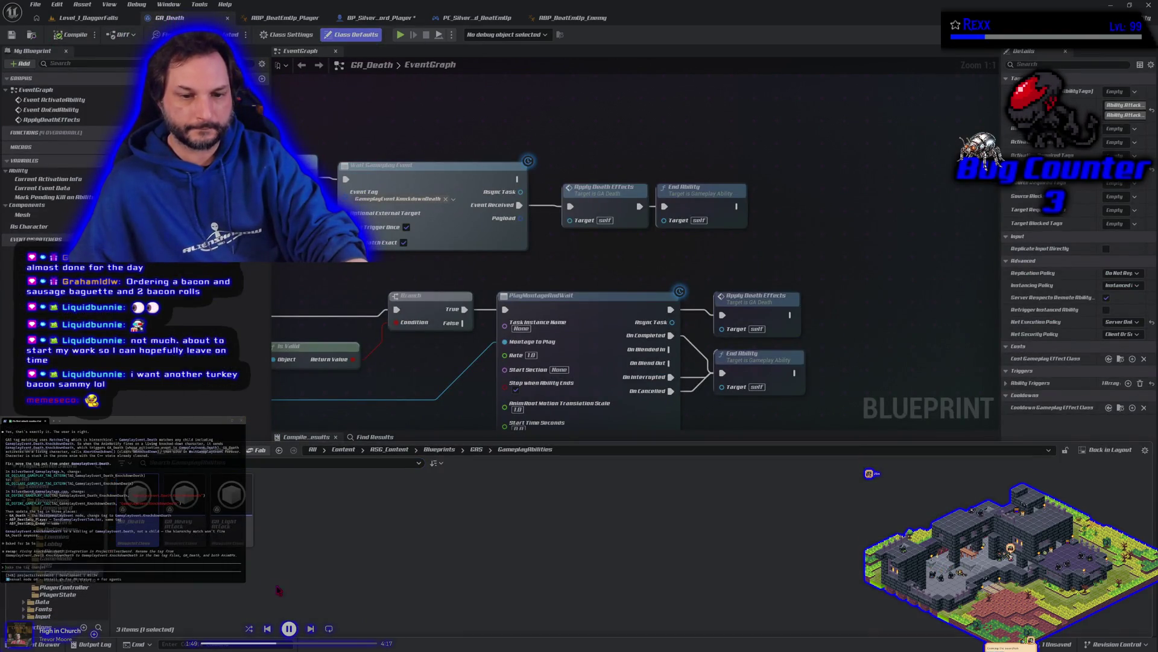
# Open GA_LightAttack and bring its Register Melee Hit, Apply Damage and Break Gameplay Event Data nodes into view.
pyautogui.doubleClick(233, 539)
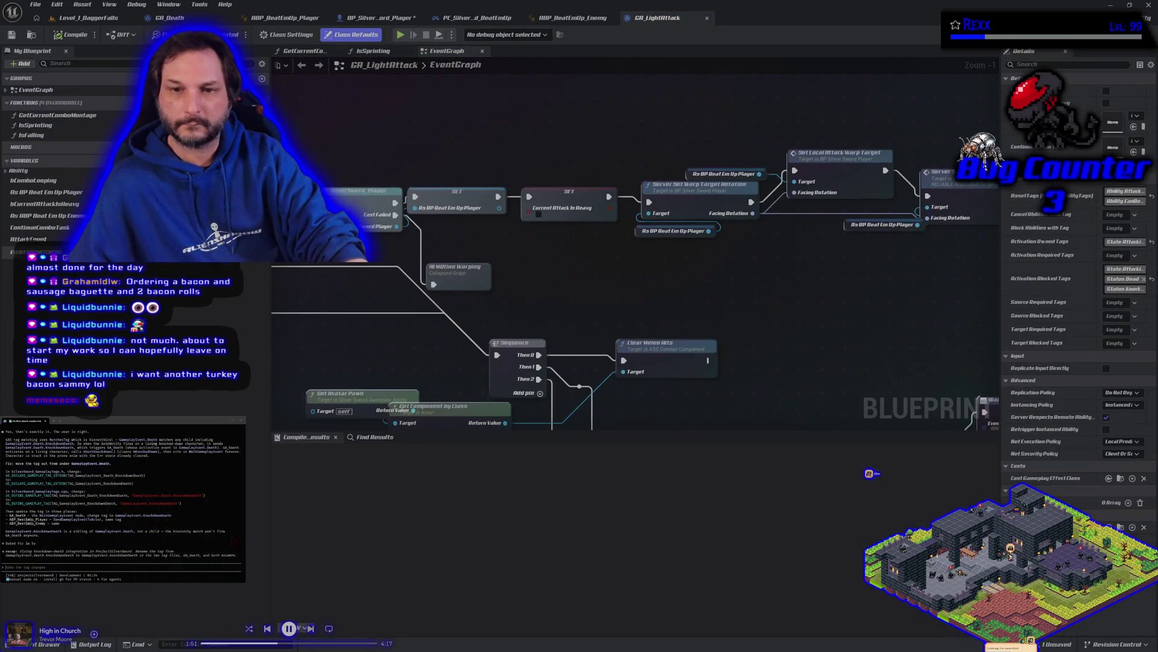
pyautogui.scroll(-4, 545, 324)
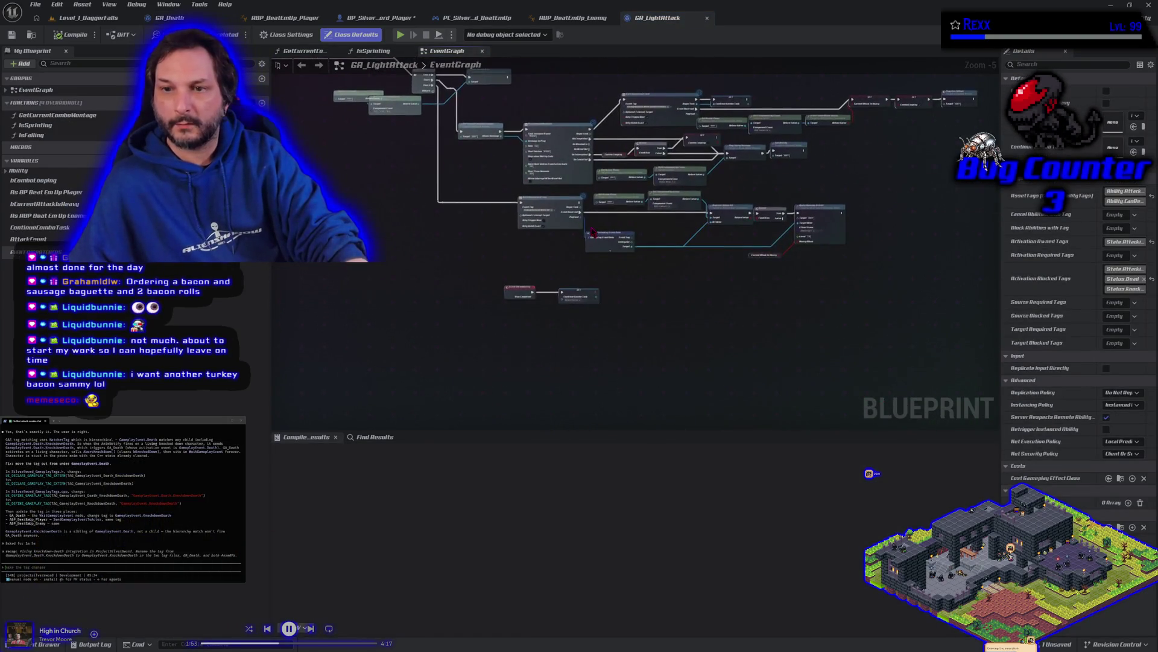
pyautogui.scroll(4, 741, 365)
pyautogui.moveTo(778, 345); pyautogui.dragTo(426, 374)
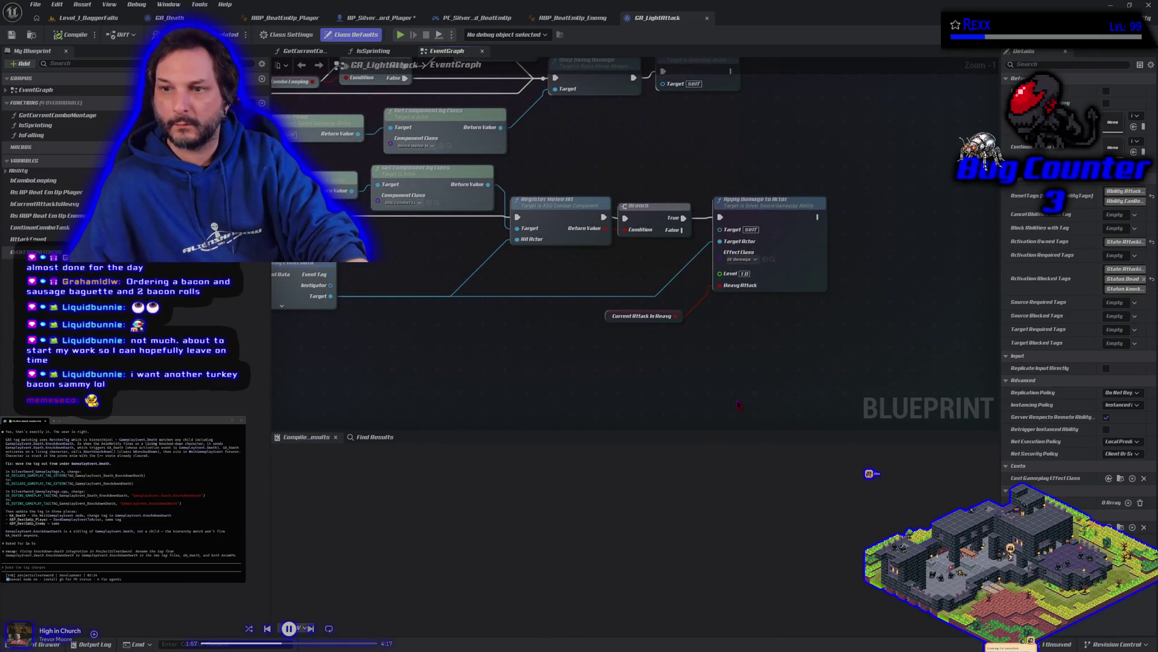
pyautogui.moveTo(441, 365)
pyautogui.mouseDown()
pyautogui.moveTo(672, 388)
pyautogui.moveTo(618, 370)
pyautogui.moveTo(667, 368)
pyautogui.mouseUp()
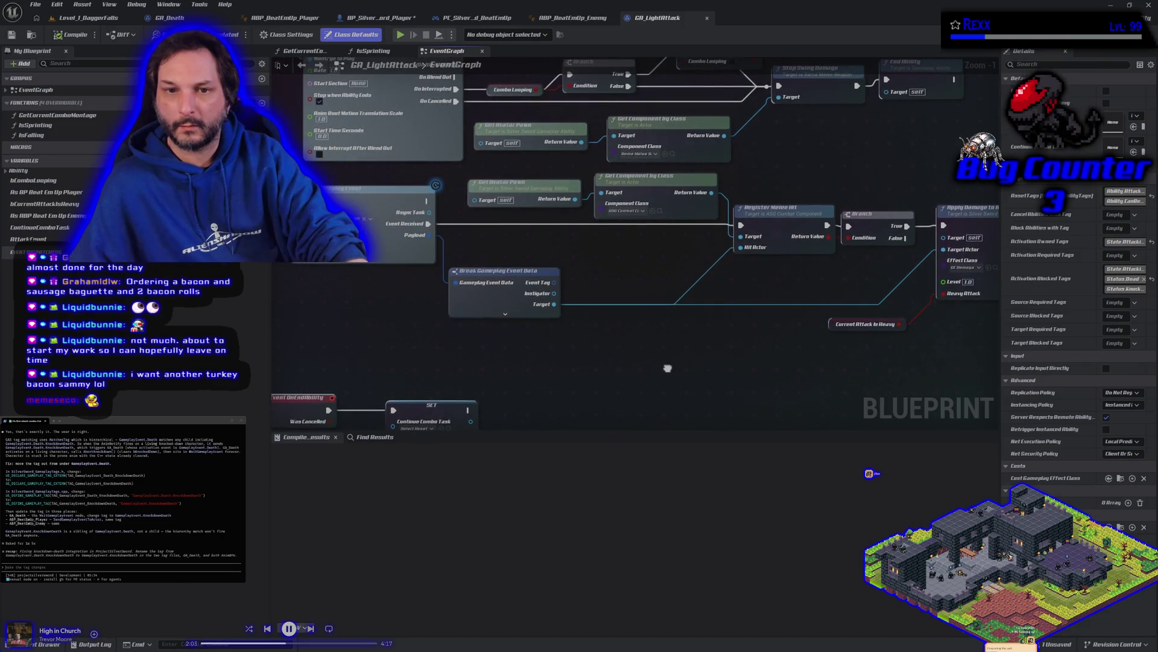
pyautogui.moveTo(667, 368); pyautogui.dragTo(666, 369)
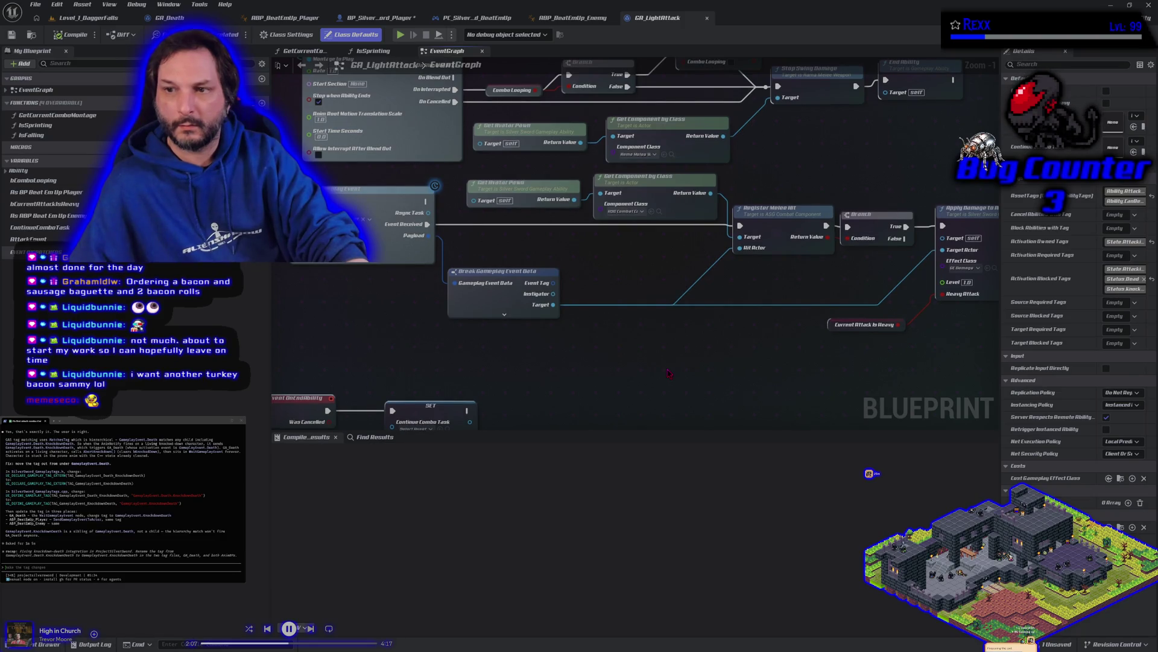
# Select Register Melee Hit, review the melee damage chain, and open the GE_Damage gameplay effect.
pyautogui.click(779, 235)
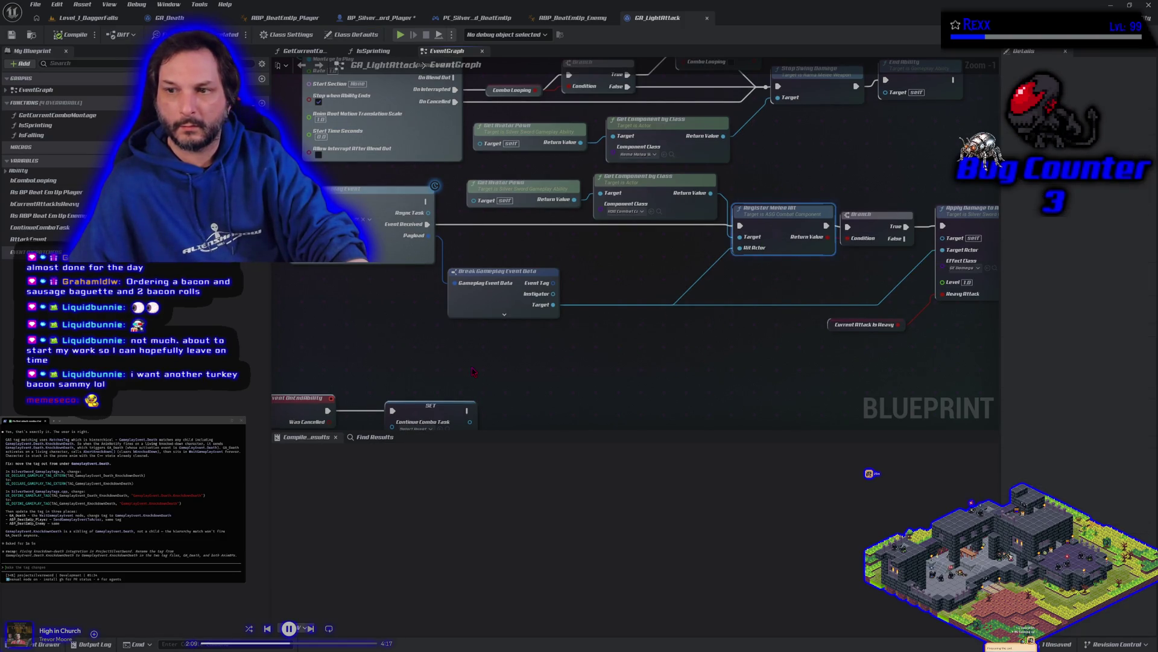
pyautogui.scroll(-1, 472, 371)
pyautogui.moveTo(473, 371); pyautogui.dragTo(337, 362)
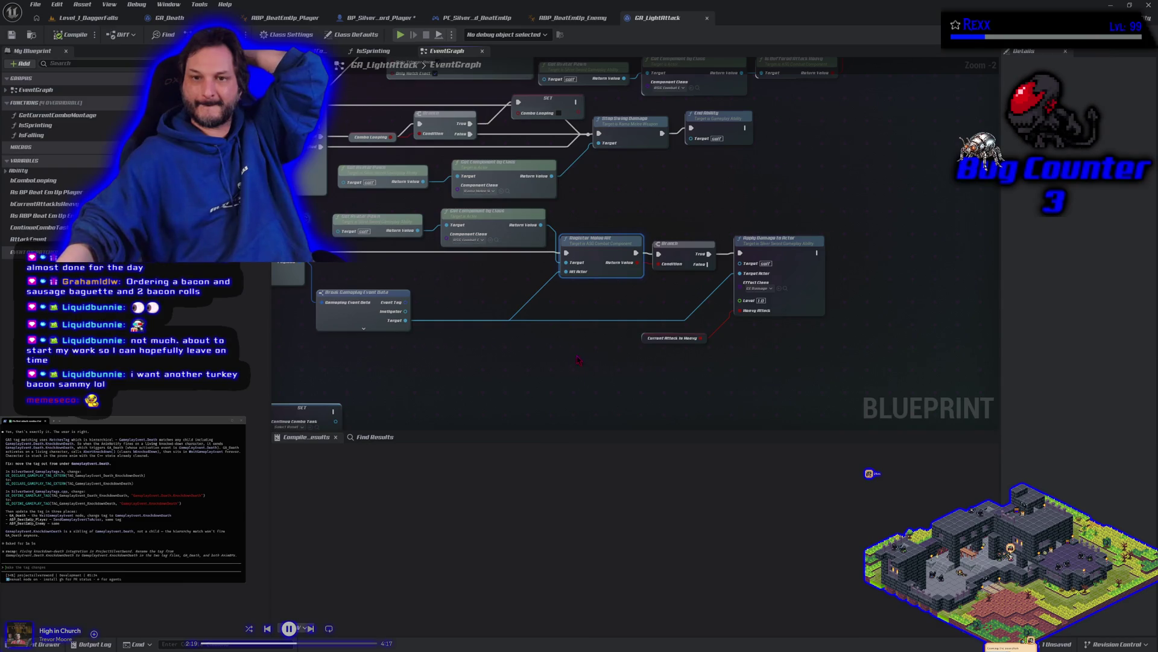
pyautogui.moveTo(578, 360); pyautogui.dragTo(657, 373)
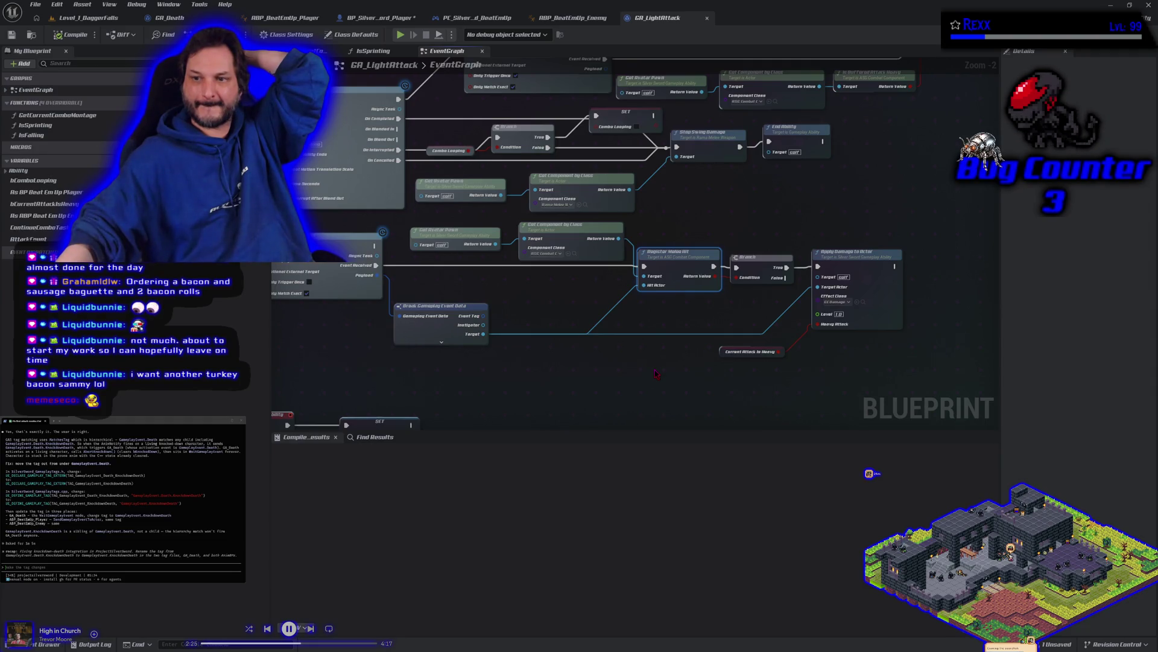
pyautogui.click(863, 303)
pyautogui.press('Return')
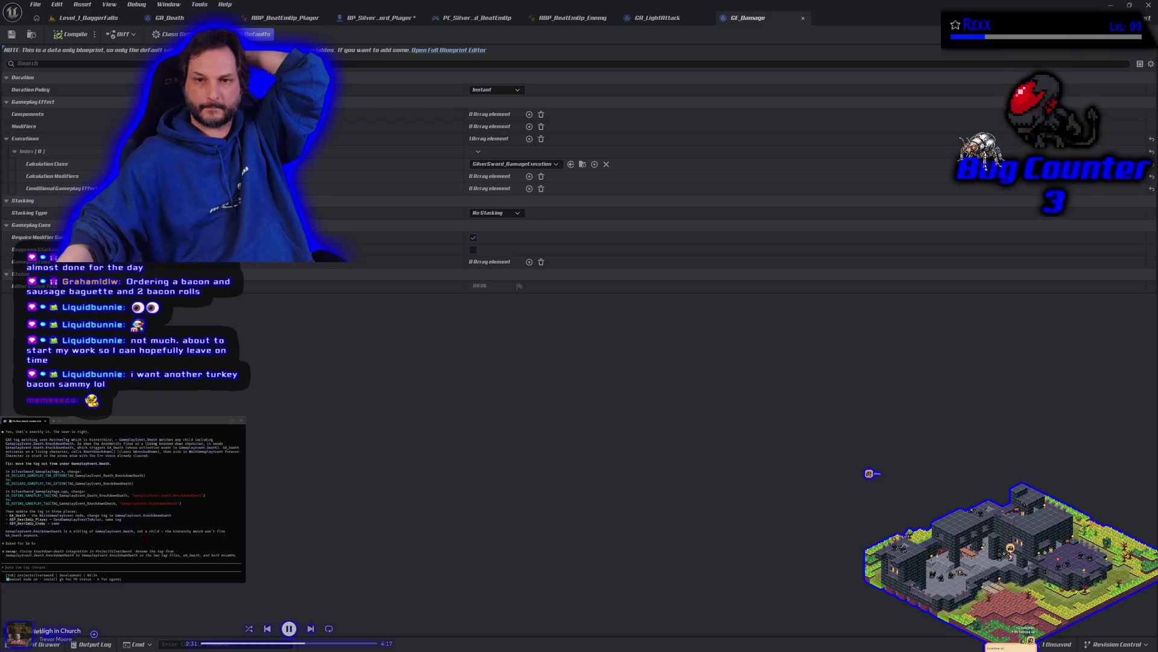
# Check GE_Damage's calculation class, close it, and reframe GA_LightAttack's ability chain.
pyautogui.click(582, 164)
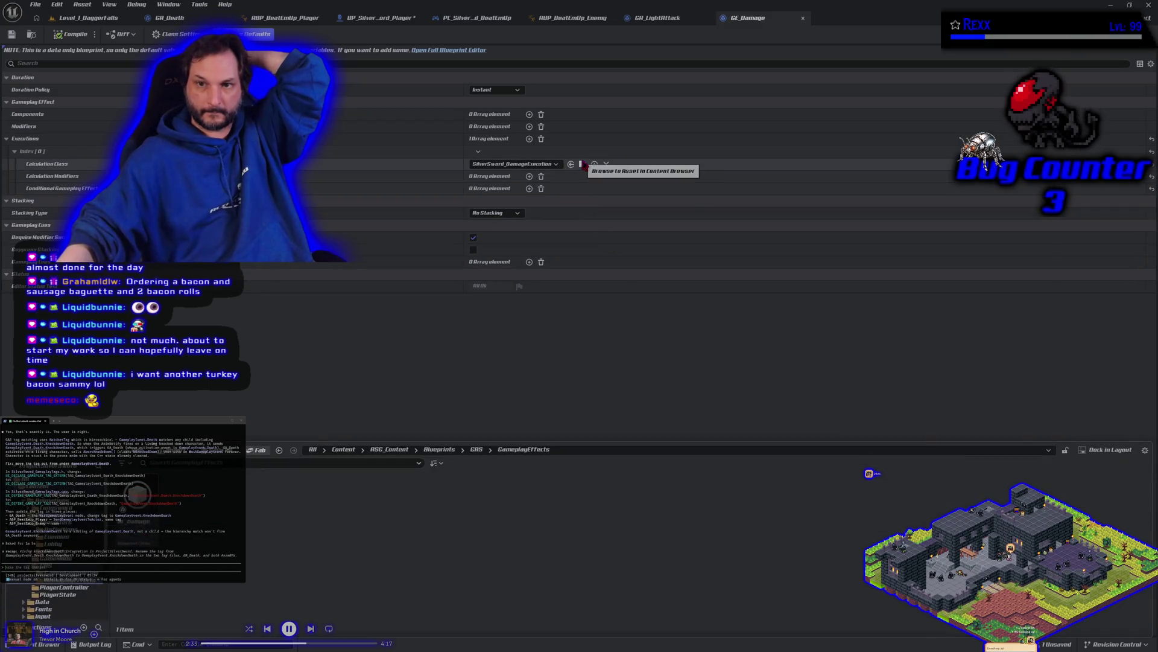
pyautogui.click(509, 361)
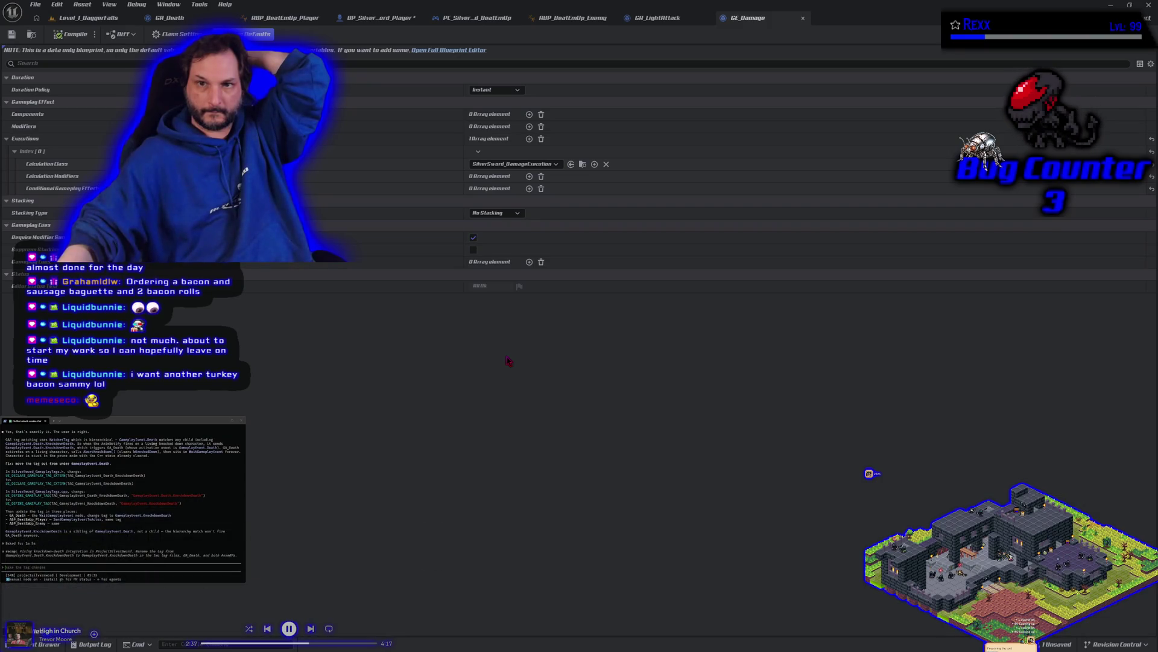
pyautogui.click(804, 21)
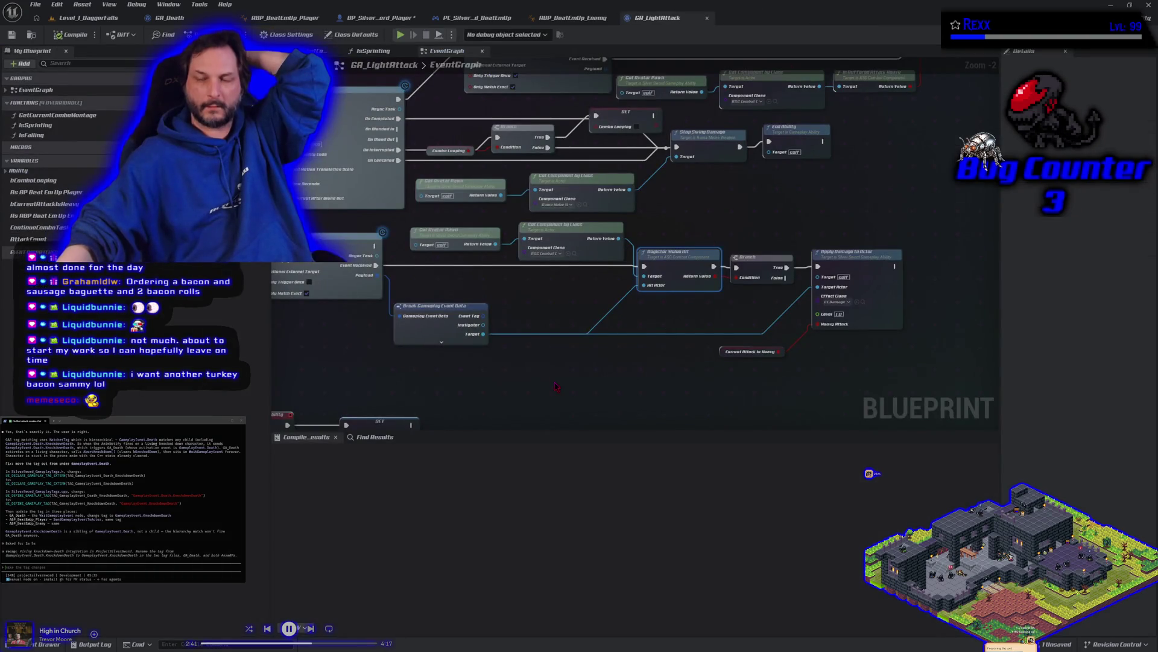
pyautogui.scroll(-2, 557, 386)
pyautogui.moveTo(556, 386)
pyautogui.mouseDown()
pyautogui.moveTo(561, 354)
pyautogui.moveTo(651, 324)
pyautogui.moveTo(678, 398)
pyautogui.moveTo(506, 410)
pyautogui.mouseUp()
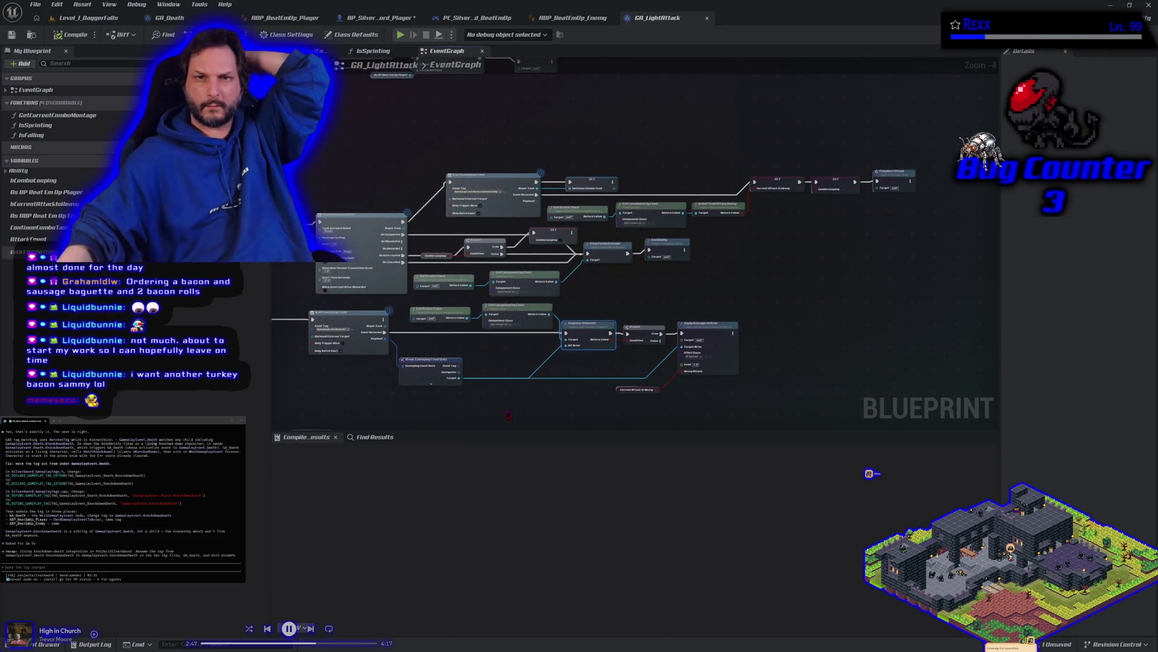
pyautogui.scroll(-1, 508, 414)
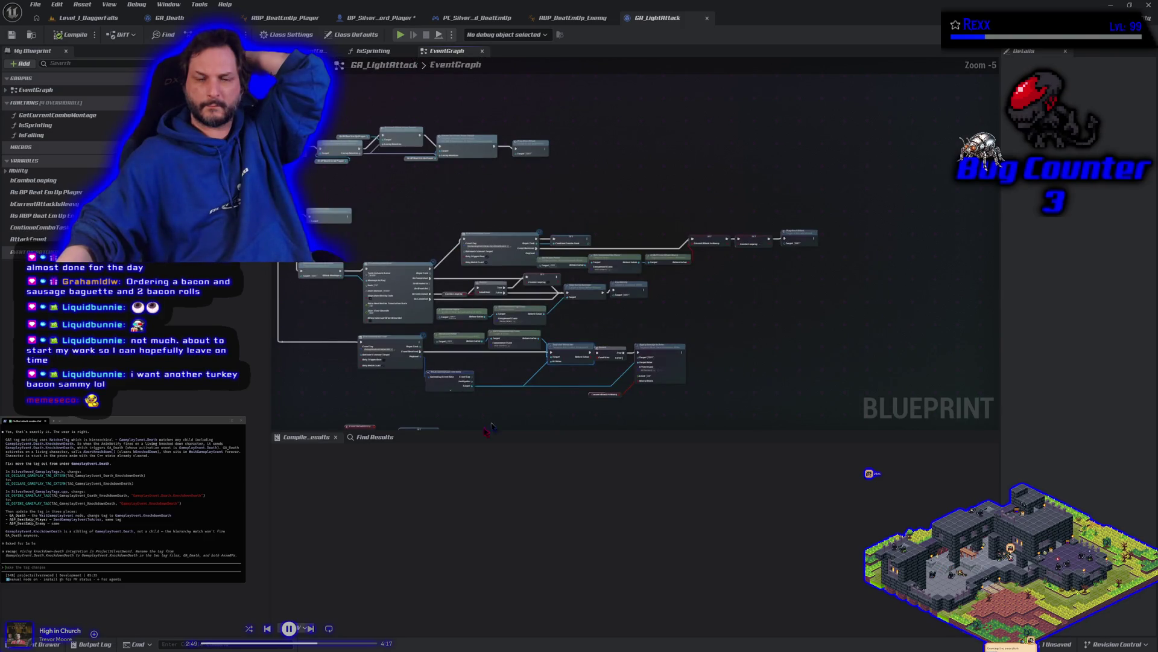
# Browse the GameplayAbilities and GAS folders, then start a Play In Editor session of Level_1_DaggerFalls.
pyautogui.hotkey('ctrl', 'space')
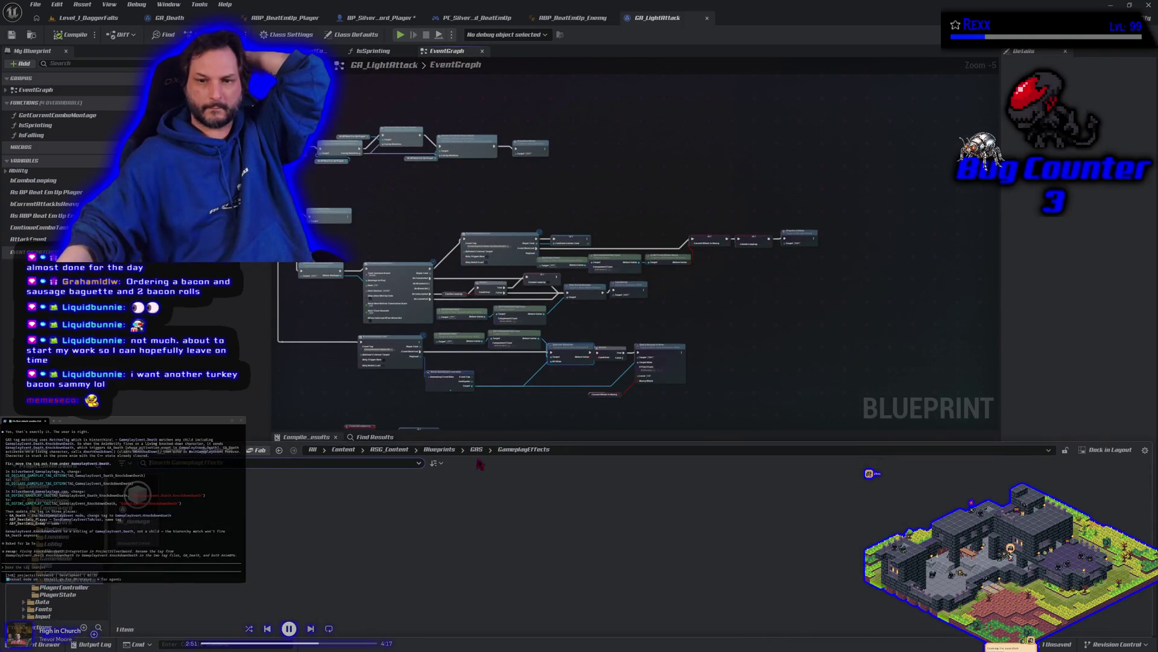
pyautogui.click(478, 452)
pyautogui.doubleClick(138, 507)
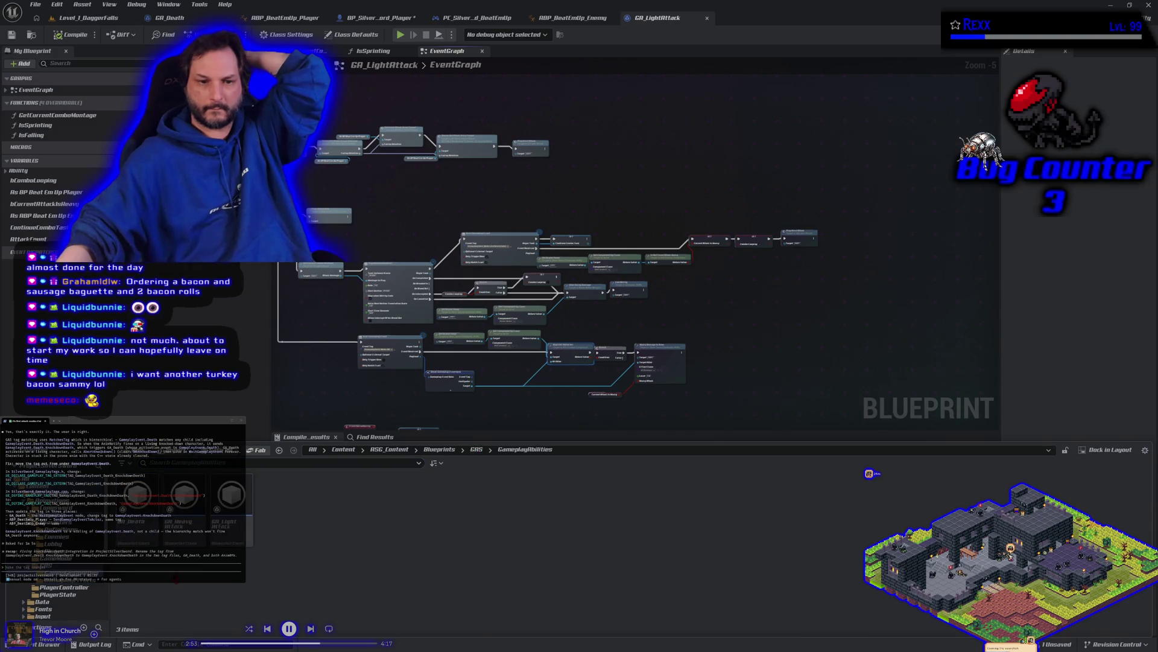
pyautogui.hotkey('alt', 'Left')
pyautogui.moveTo(349, 387)
pyautogui.mouseDown()
pyautogui.moveTo(579, 382)
pyautogui.moveTo(610, 329)
pyautogui.moveTo(669, 305)
pyautogui.moveTo(644, 409)
pyautogui.moveTo(664, 422)
pyautogui.moveTo(396, 399)
pyautogui.mouseUp()
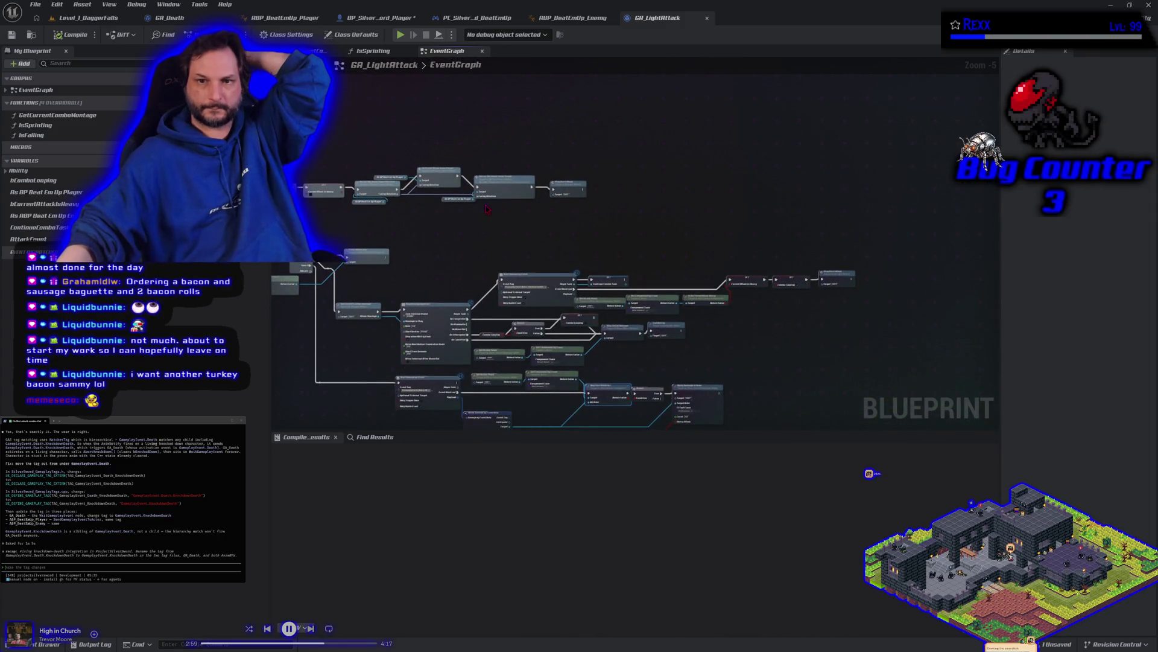
pyautogui.scroll(3, 487, 231)
pyautogui.scroll(-2, 487, 231)
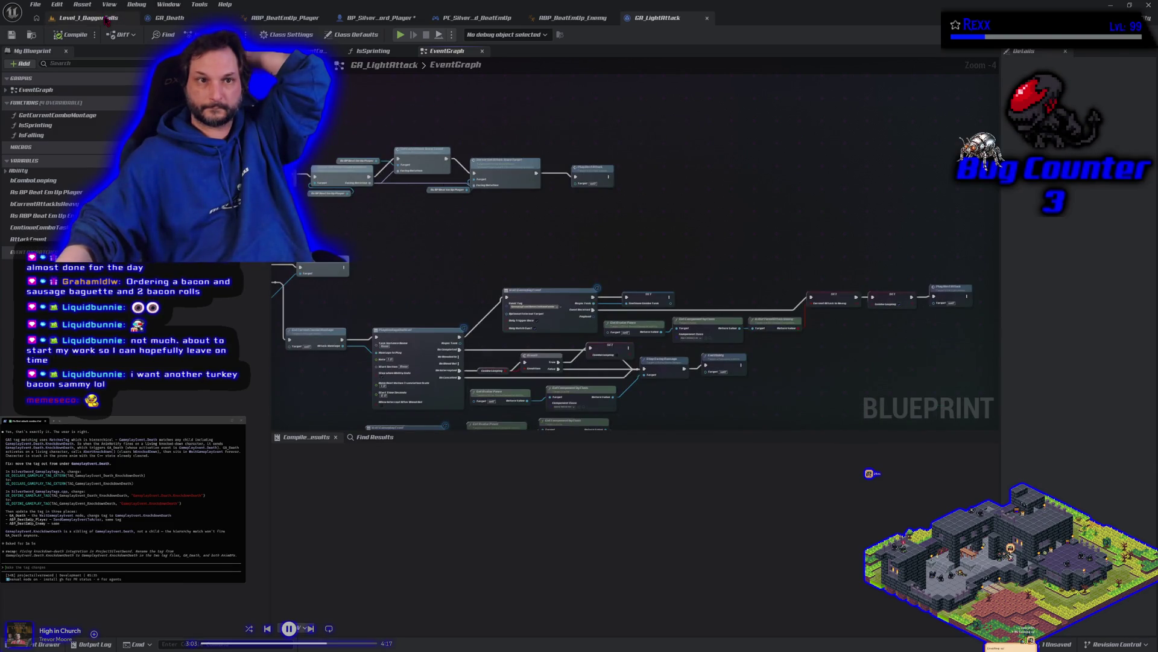
pyautogui.click(106, 19)
pyautogui.hotkey('alt', 'p')
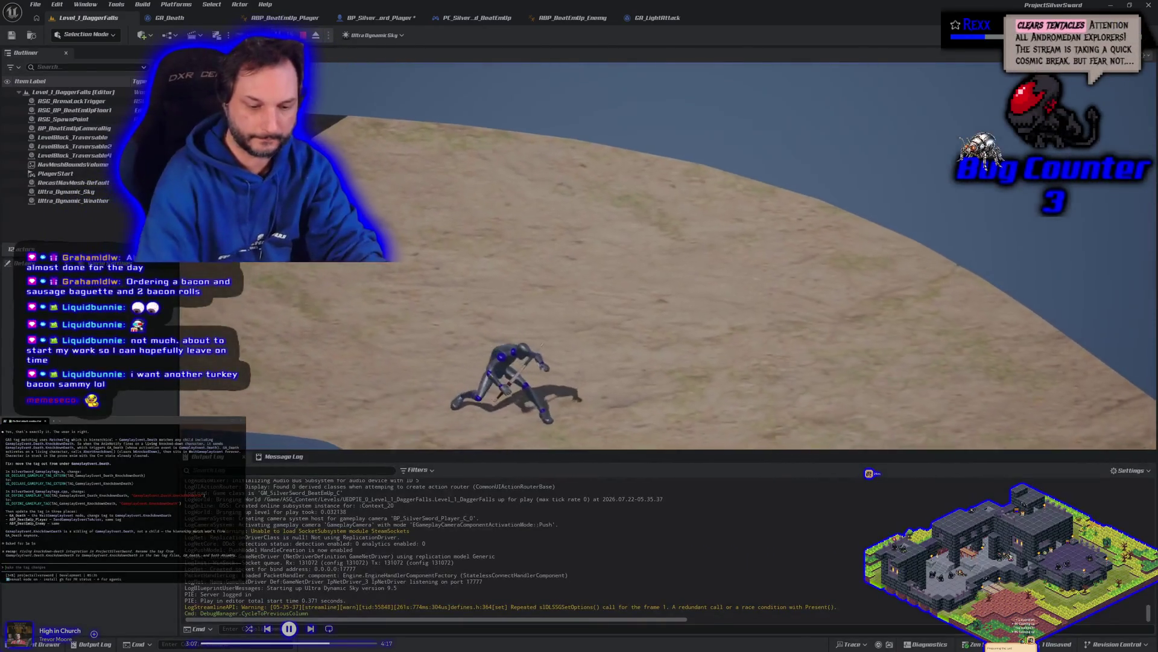
# Test the level fullscreen with F11, stop the session, and switch to the BP_SilverSword_Player graph.
pyautogui.press('F11')
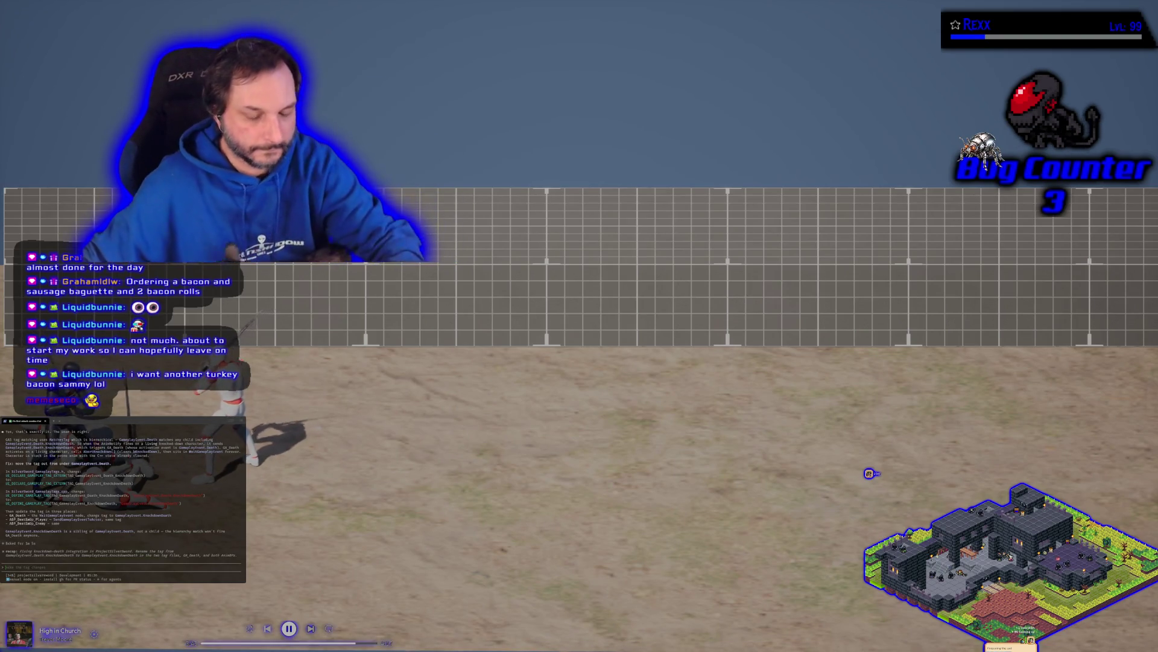
pyautogui.press('Escape')
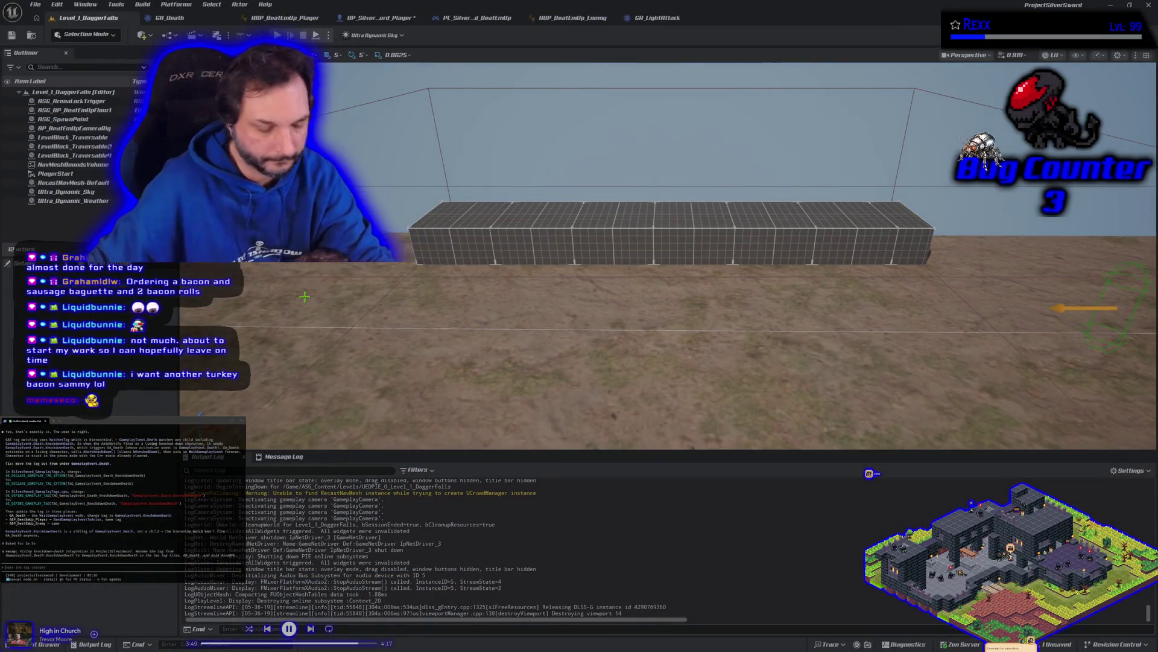
pyautogui.click(362, 19)
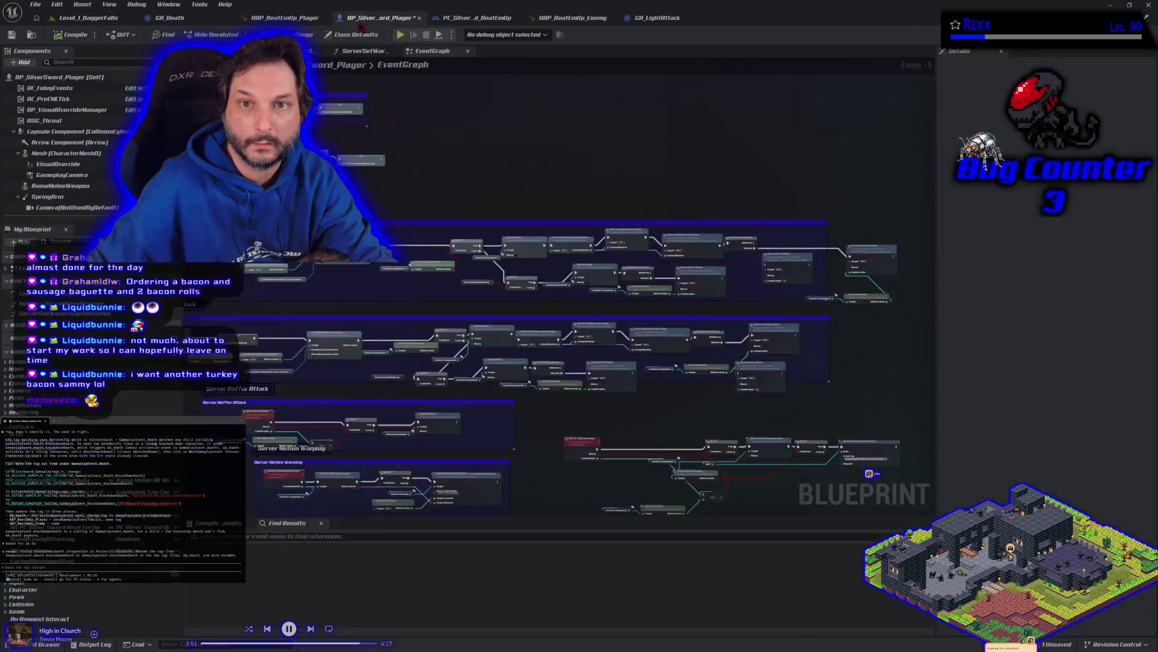
# Add an F9 breakpoint on GA_Death's End Ability node after Apply Death Effects, then return to the level.
pyautogui.scroll(-5, 532, 362)
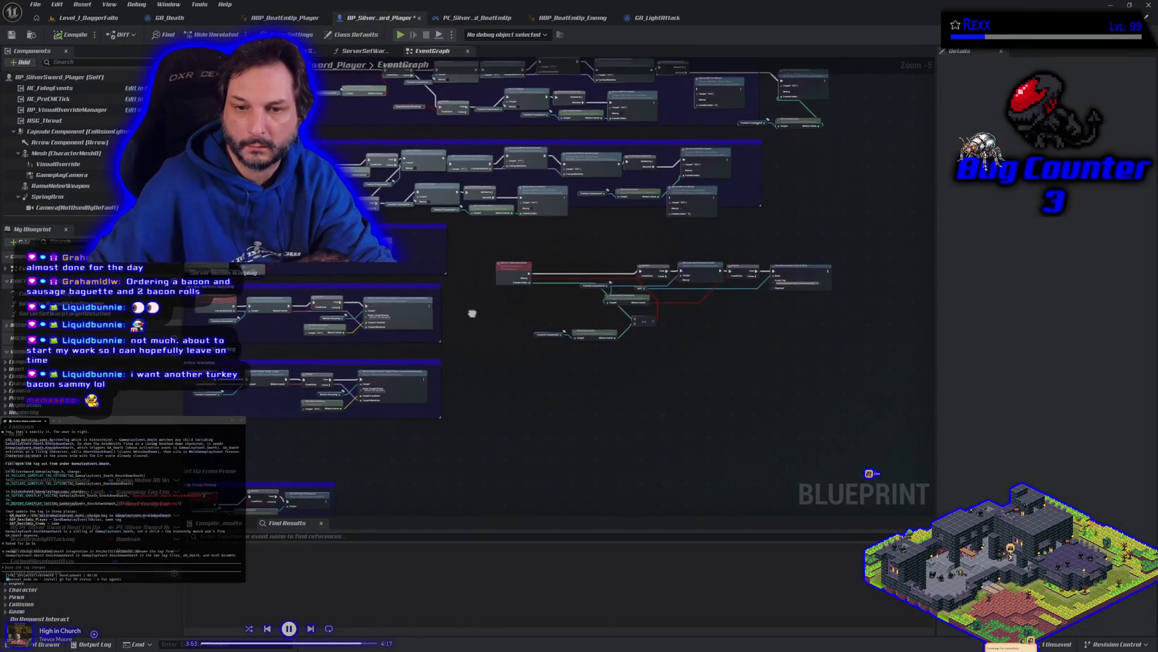
pyautogui.click(190, 21)
pyautogui.moveTo(569, 271); pyautogui.dragTo(657, 313)
pyautogui.moveTo(362, 317); pyautogui.dragTo(430, 277)
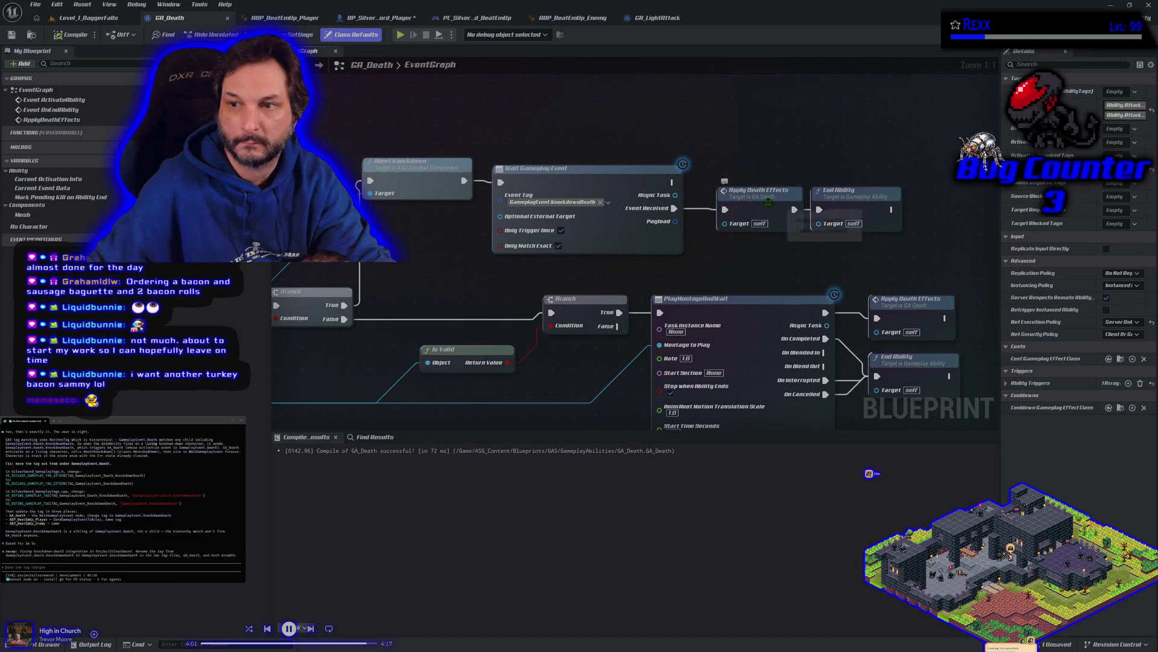
pyautogui.click(748, 230)
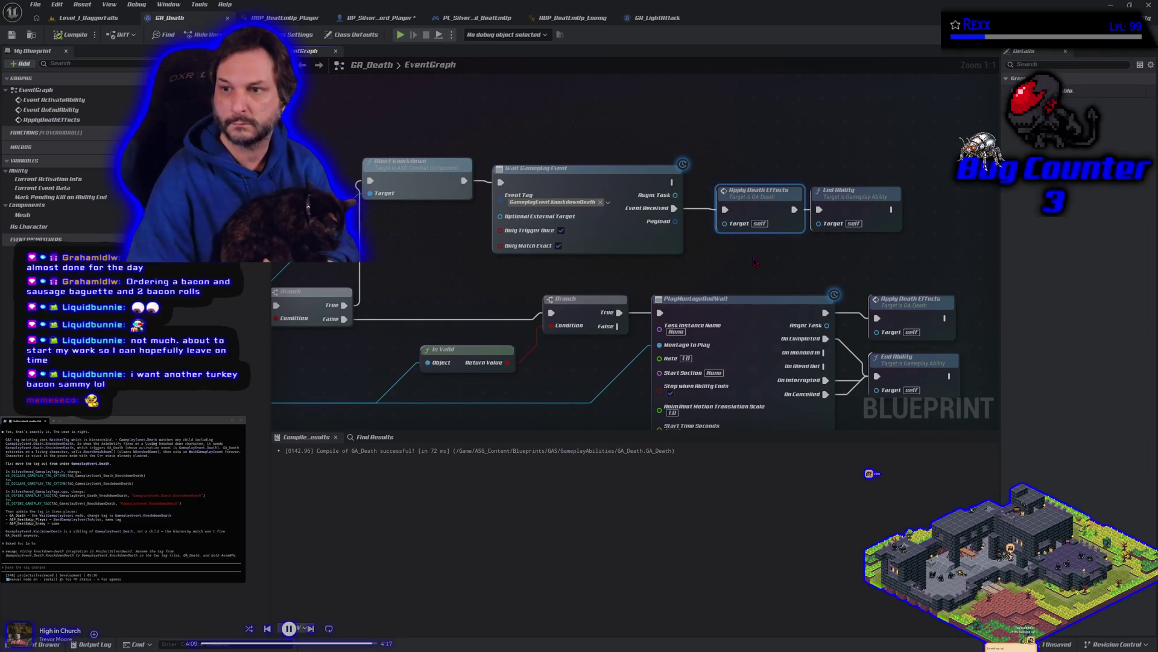
pyautogui.click(851, 198)
pyautogui.press('F9')
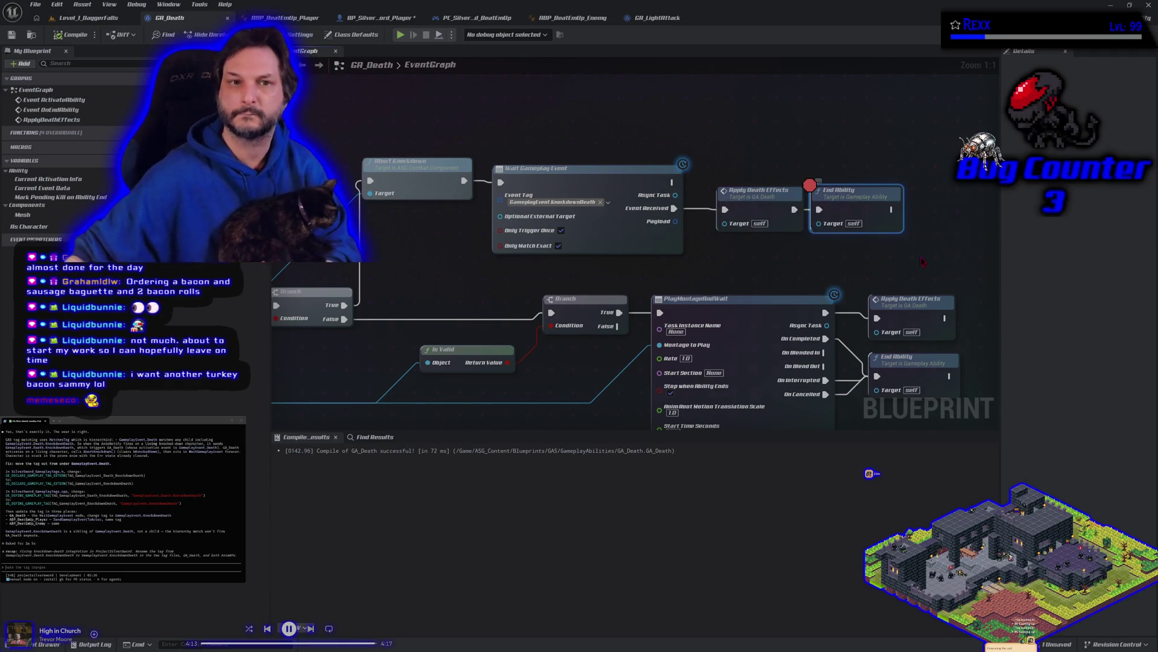
pyautogui.click(89, 18)
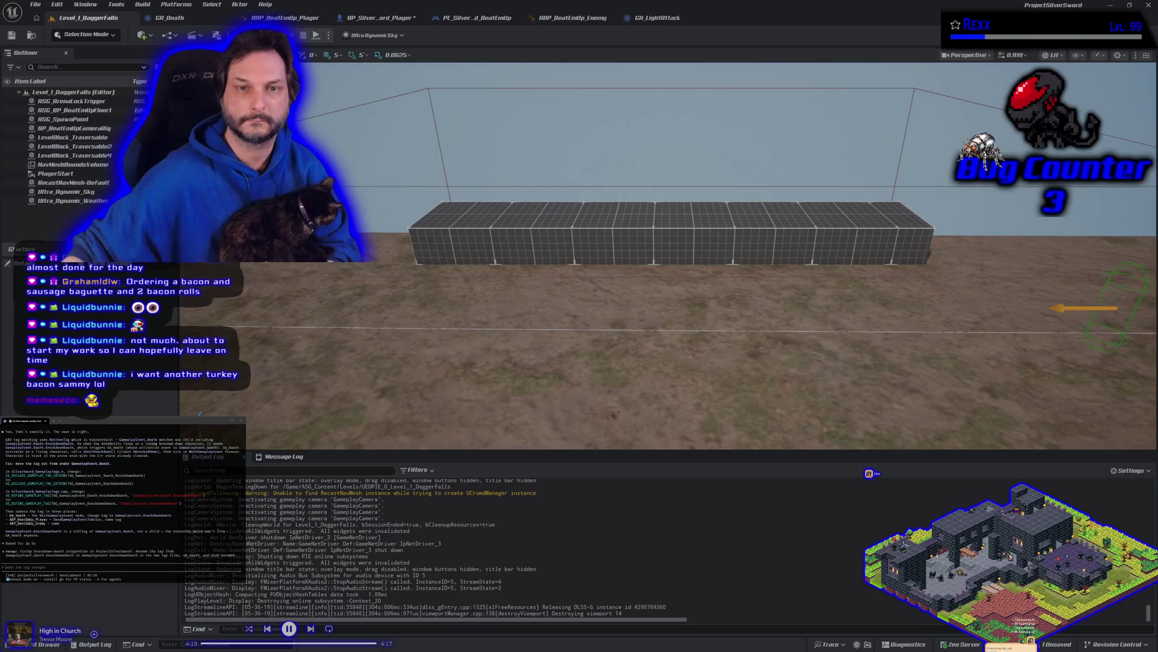
# Play the level, steering with A and D until GA_Death's End Ability breakpoint hits, then resume.
pyautogui.hotkey('alt', 'p')
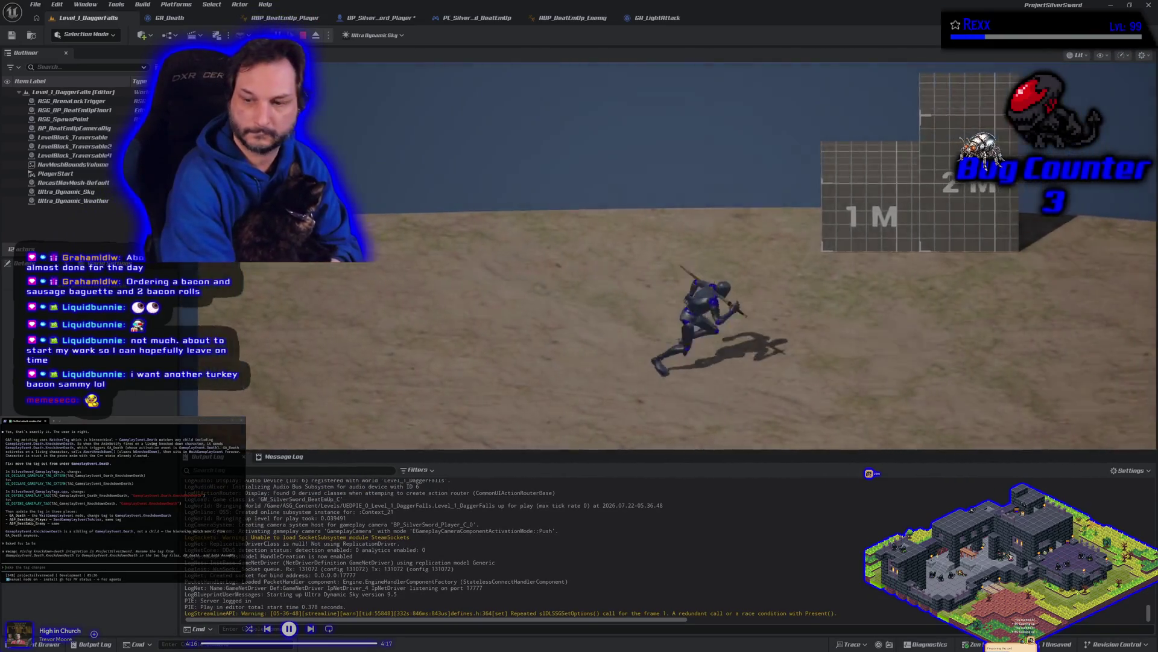
pyautogui.press('a')
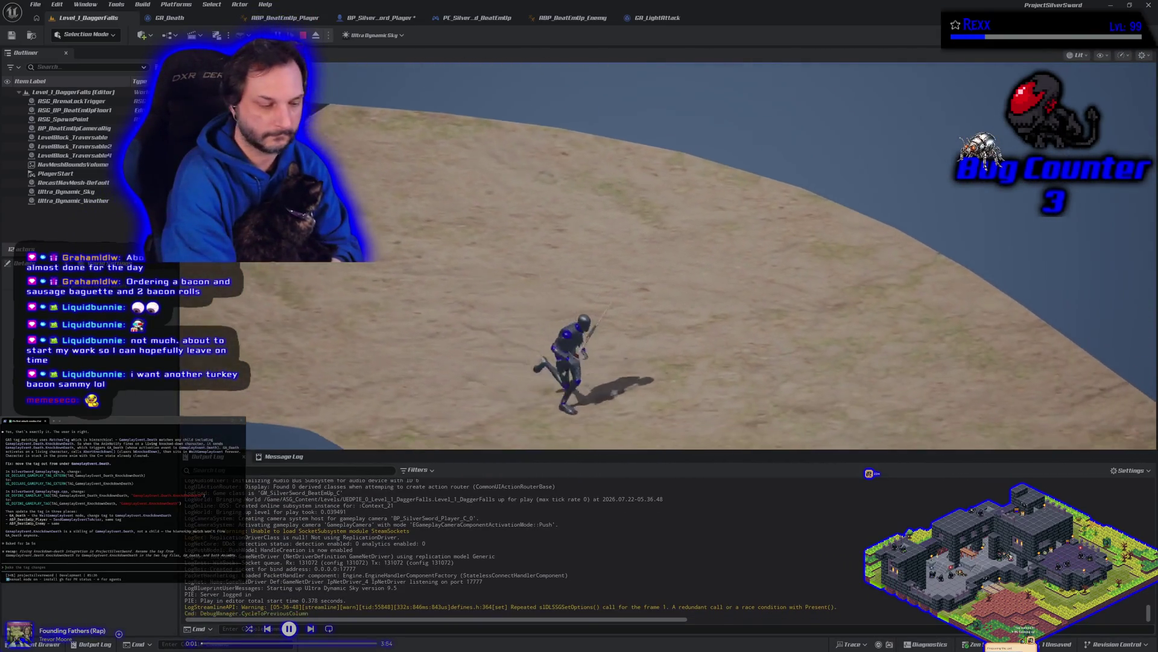
pyautogui.press('d')
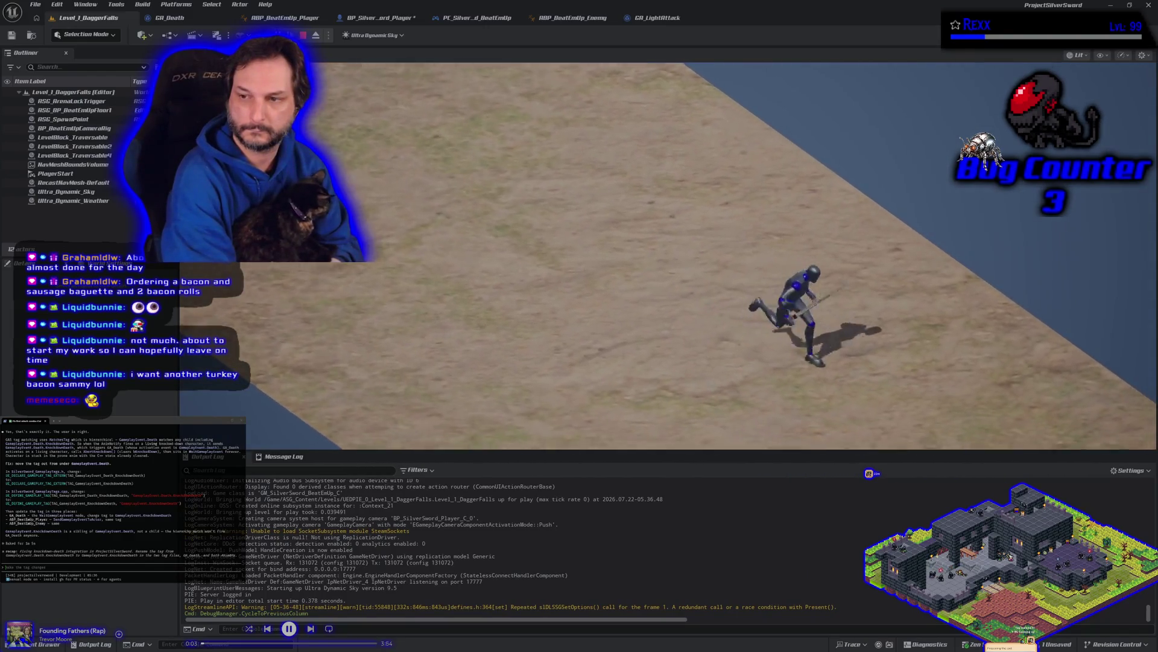
pyautogui.press('a')
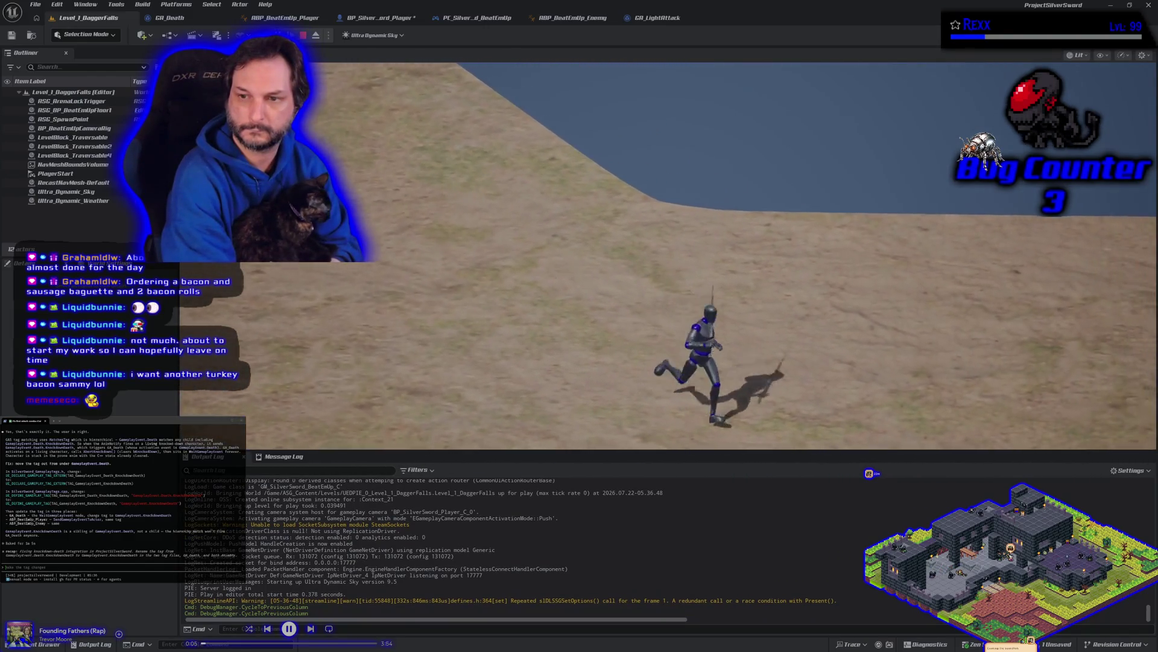
pyautogui.press('d')
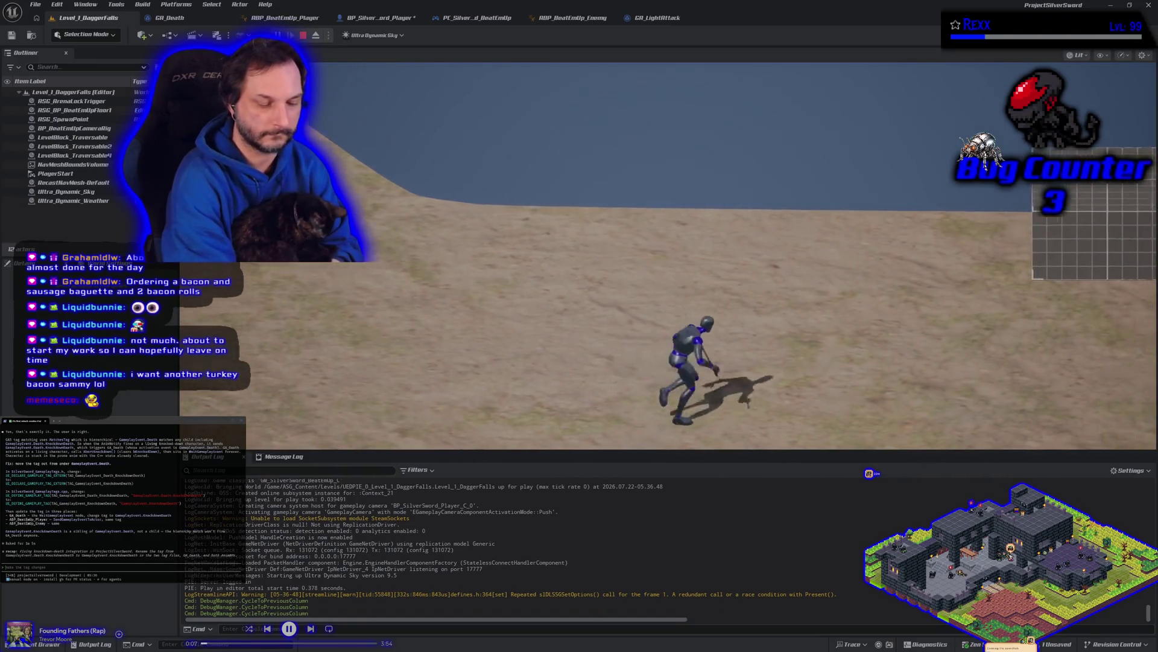
pyautogui.press('d')
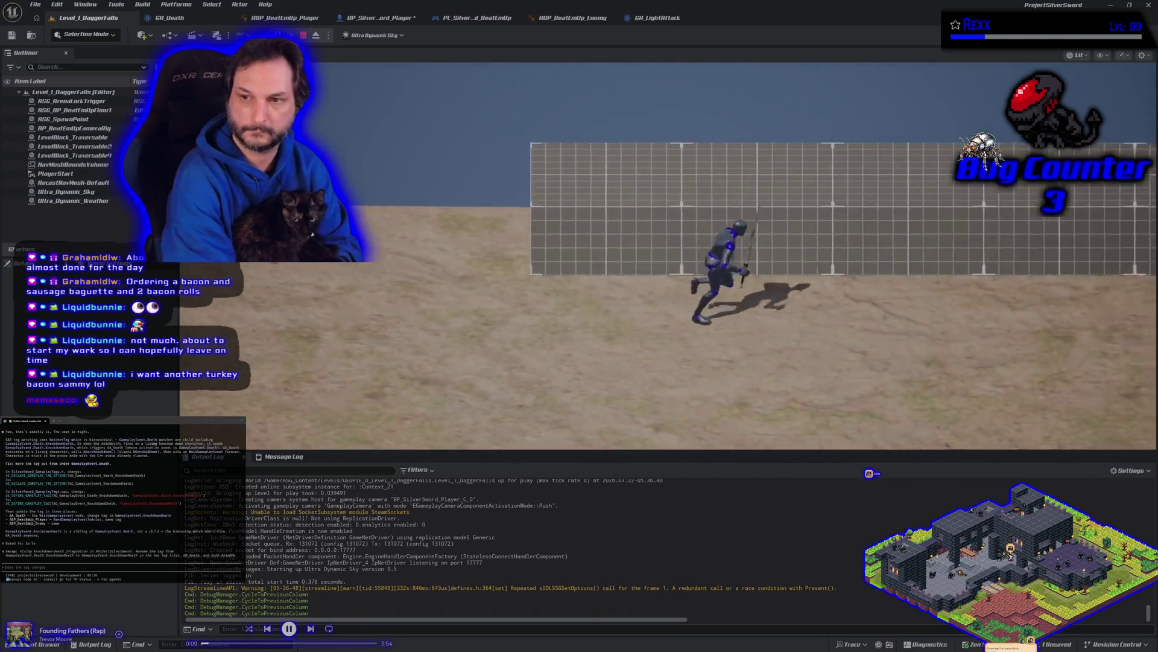
pyautogui.press('d')
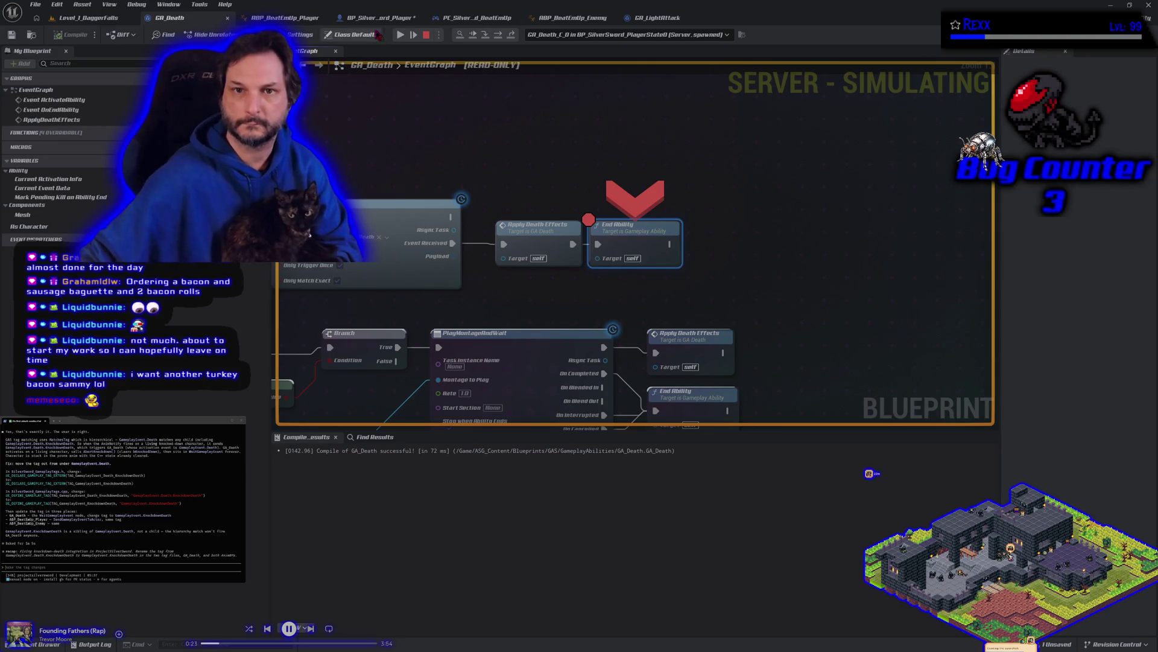
pyautogui.click(399, 35)
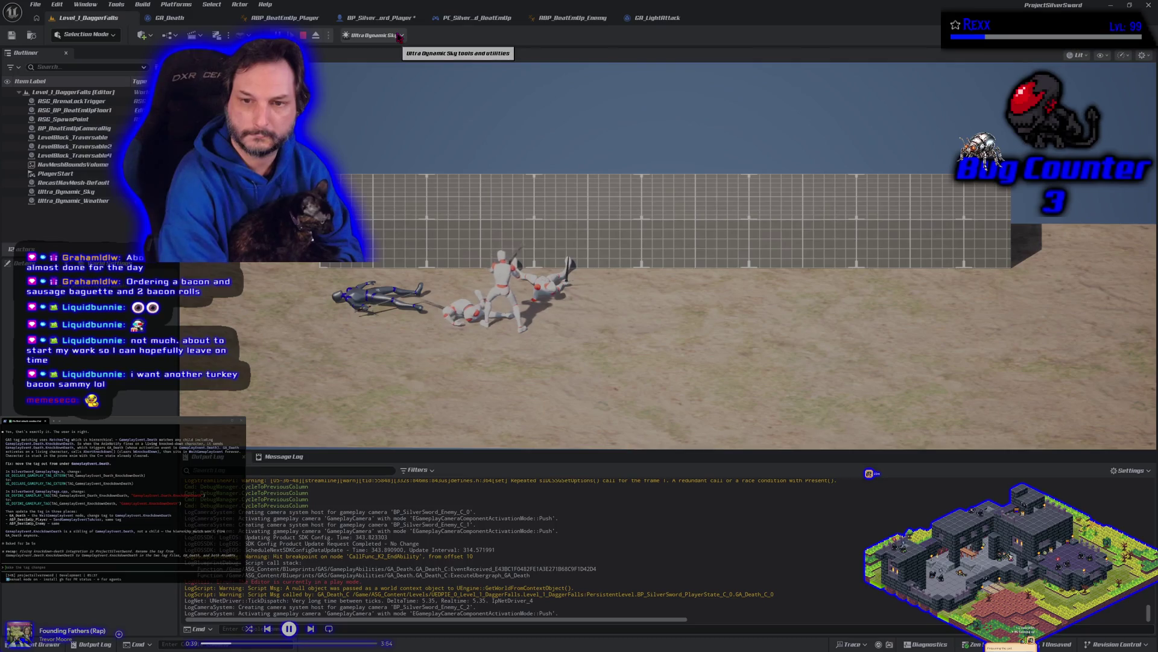
# Stop the play session with Esc after the death plays out.
pyautogui.press('Escape')
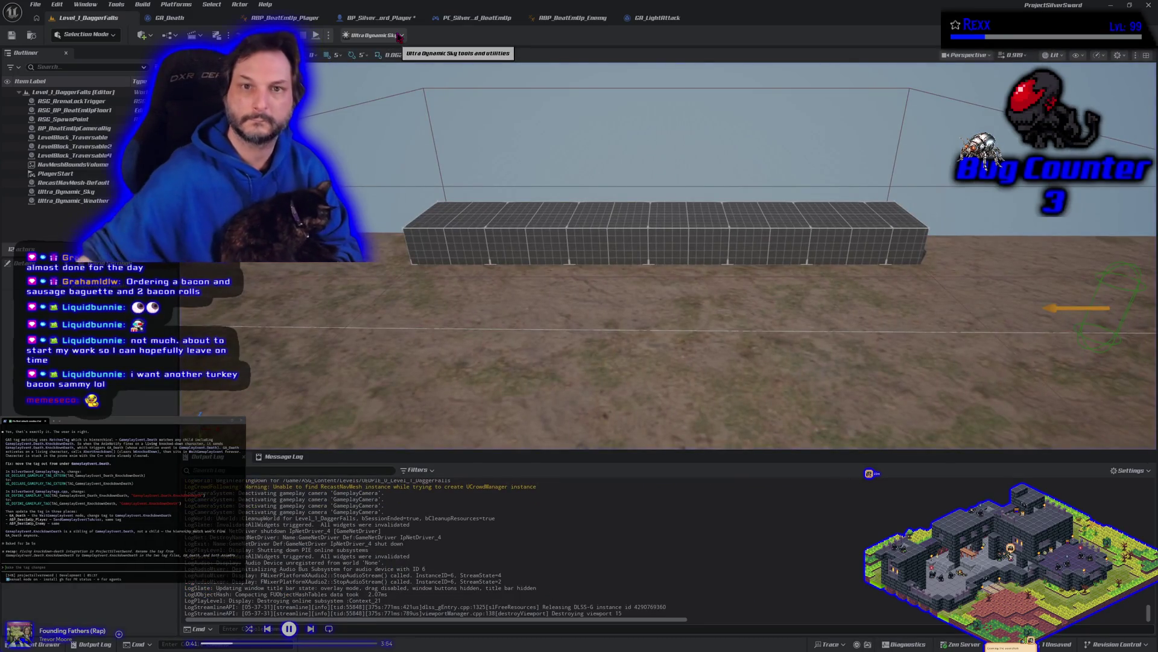
# Inspect the Activate Ragdoll notify in ABP_BeatEmUp_Enemy's event graph, then return to GA_Death.
pyautogui.click(380, 18)
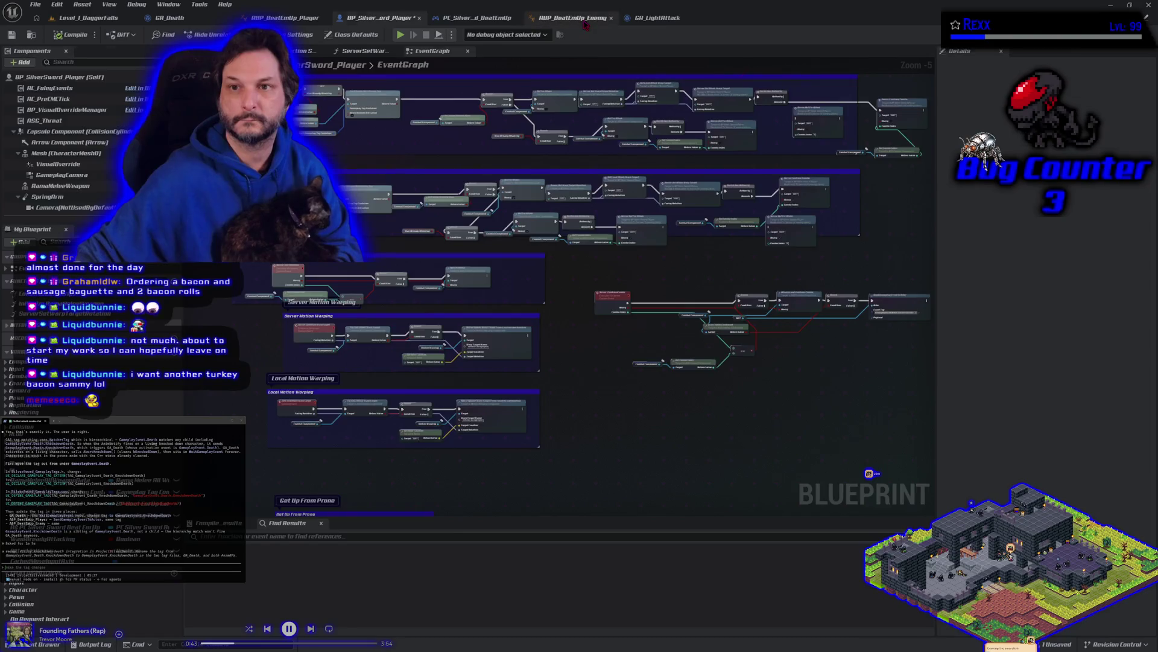
pyautogui.click(572, 17)
pyautogui.moveTo(609, 274); pyautogui.dragTo(470, 303)
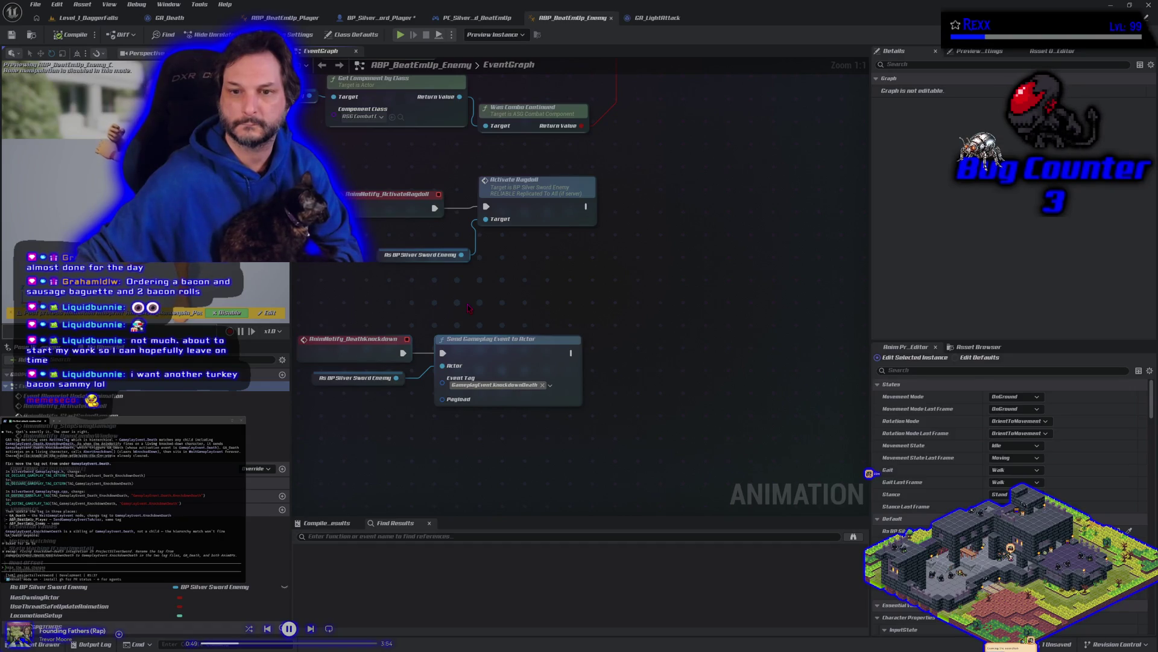
pyautogui.click(175, 18)
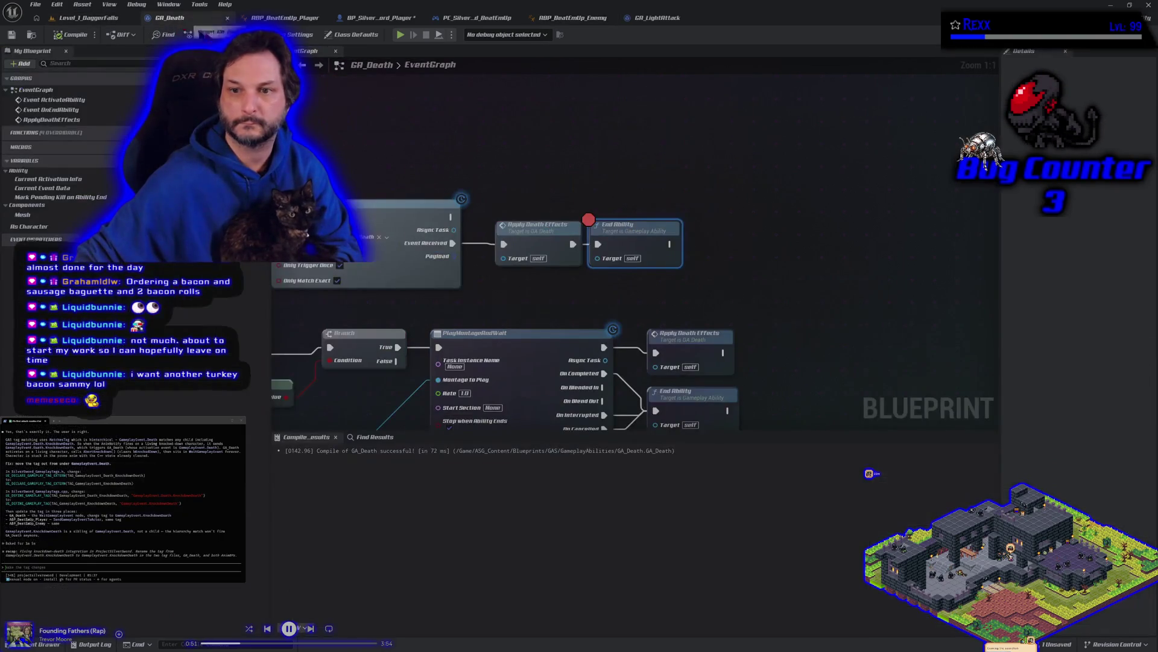
# Move GA_Death's End Ability node about 375 px right of Apply Death Effects.
pyautogui.moveTo(483, 300)
pyautogui.mouseDown()
pyautogui.moveTo(709, 241)
pyautogui.moveTo(792, 252)
pyautogui.moveTo(532, 199)
pyautogui.moveTo(483, 245)
pyautogui.moveTo(861, 259)
pyautogui.moveTo(948, 239)
pyautogui.moveTo(698, 266)
pyautogui.moveTo(543, 264)
pyautogui.mouseUp()
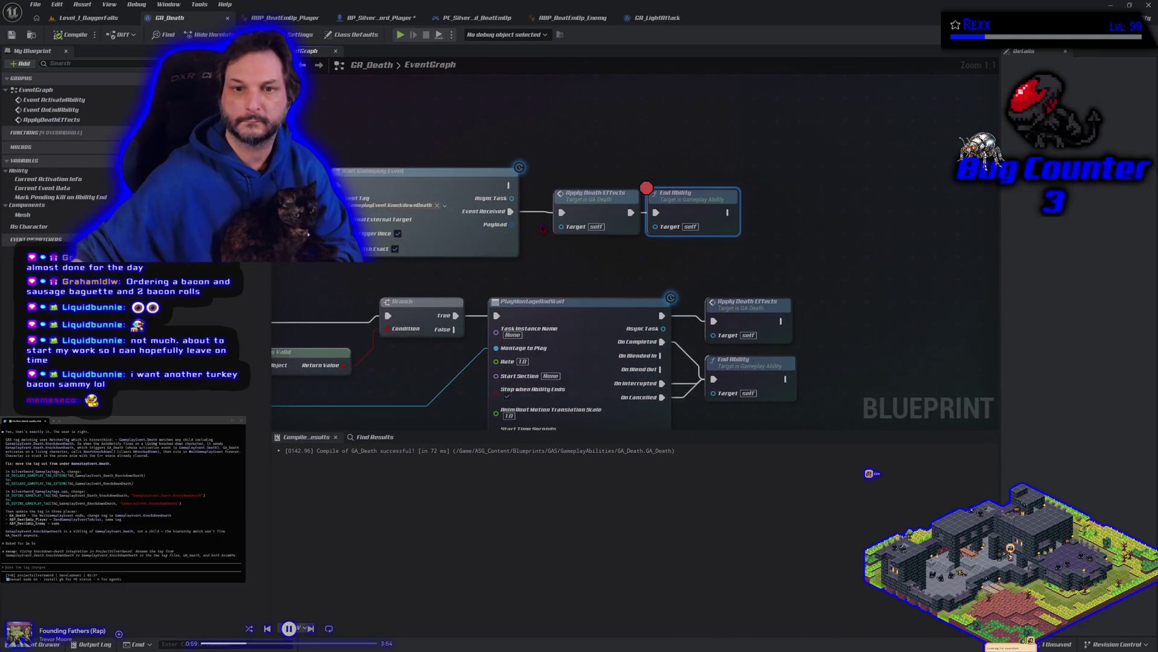
pyautogui.moveTo(709, 201); pyautogui.dragTo(935, 206)
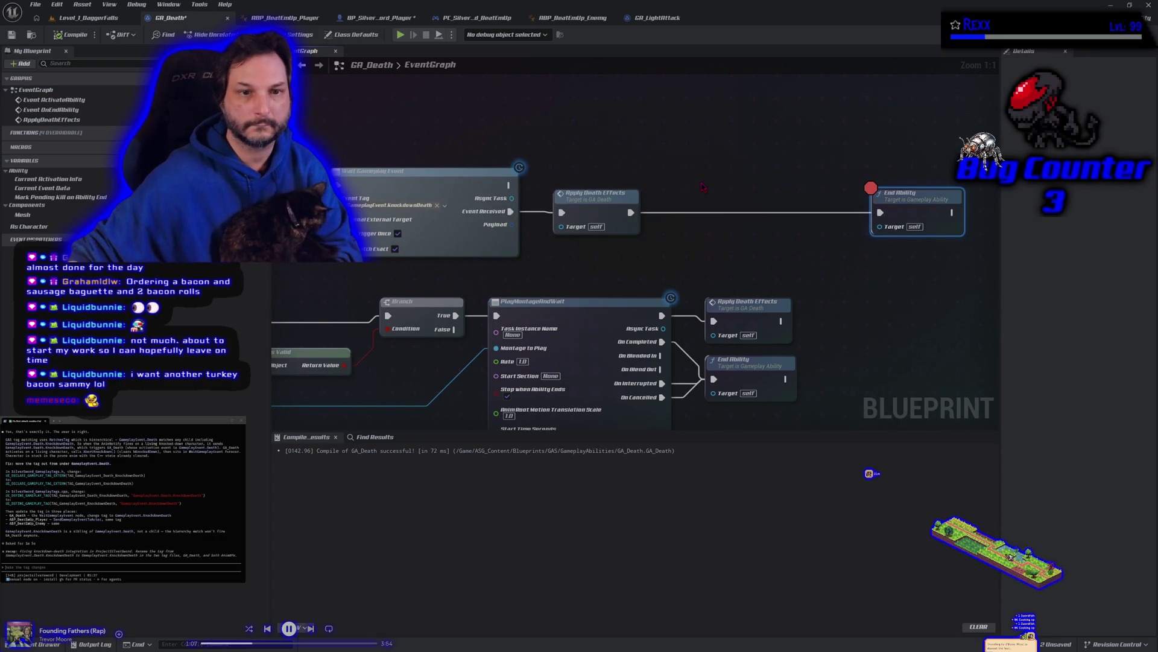
pyautogui.scroll(-3, 702, 186)
pyautogui.scroll(3, 702, 186)
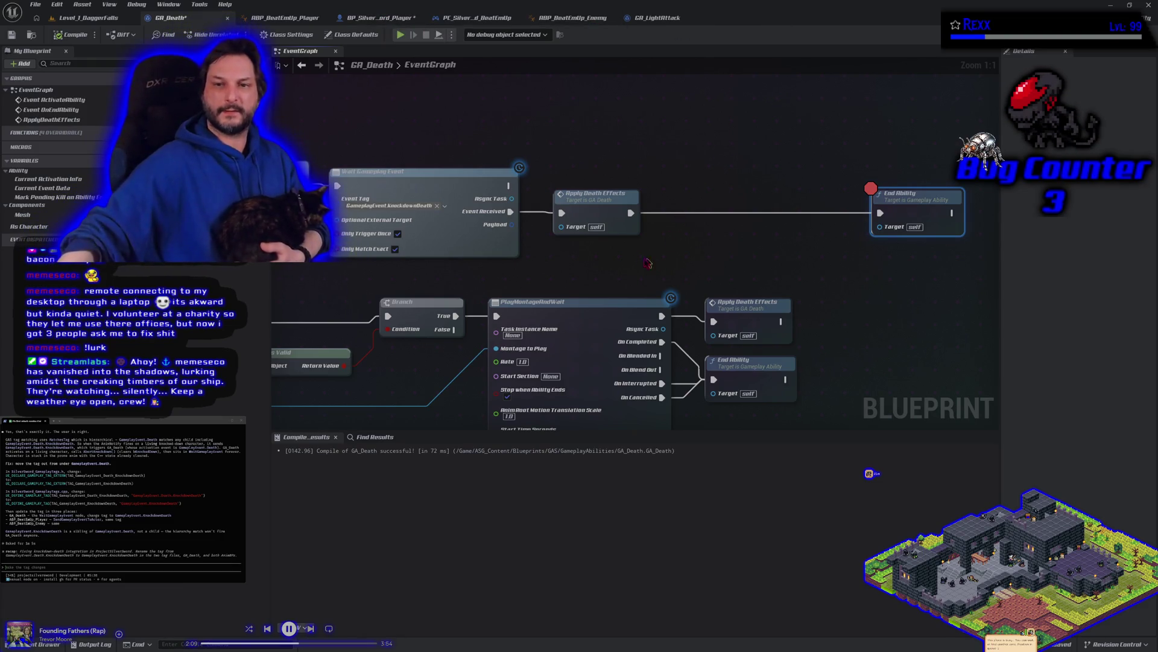
pyautogui.moveTo(639, 262); pyautogui.dragTo(502, 290)
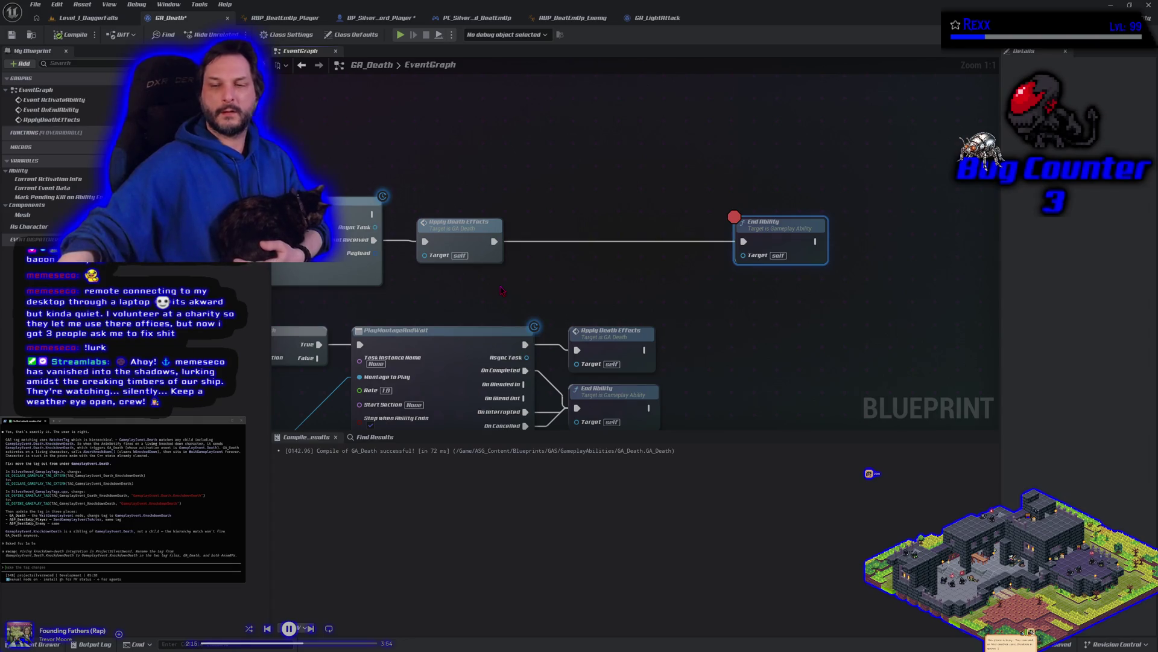
pyautogui.moveTo(501, 290)
pyautogui.mouseDown()
pyautogui.moveTo(847, 265)
pyautogui.moveTo(941, 235)
pyautogui.moveTo(1000, 120)
pyautogui.mouseUp()
pyautogui.scroll(-3, 1000, 122)
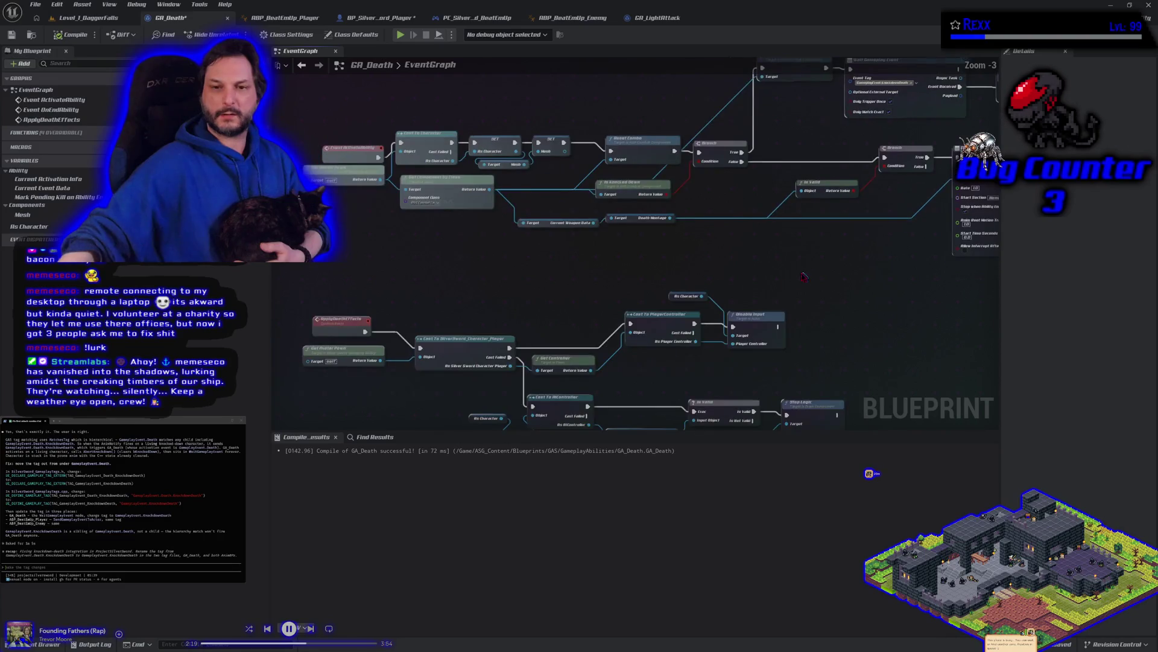
pyautogui.moveTo(507, 410); pyautogui.dragTo(487, 308)
pyautogui.scroll(3, 407, 291)
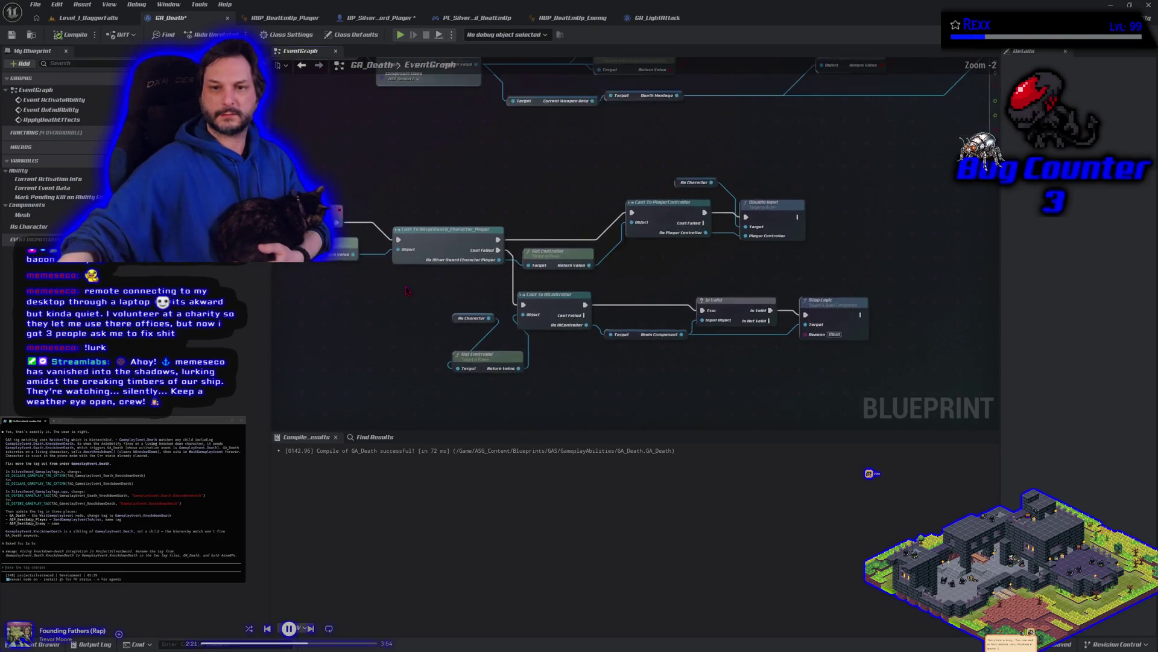
pyautogui.scroll(-1, 407, 290)
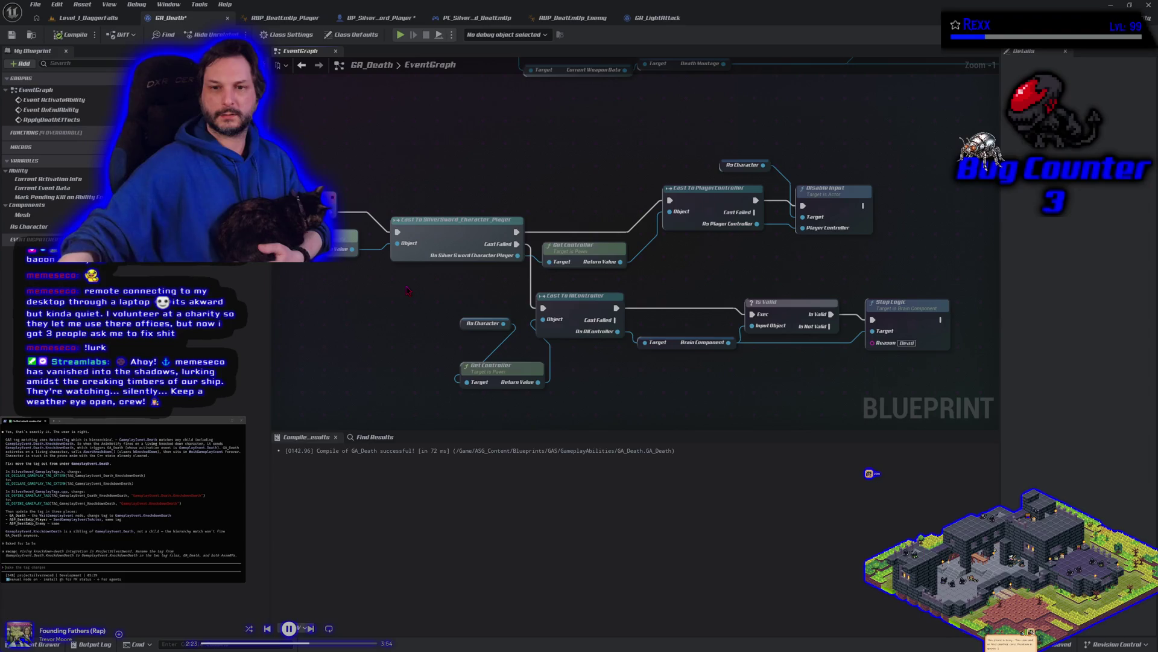
pyautogui.moveTo(727, 272); pyautogui.dragTo(565, 277)
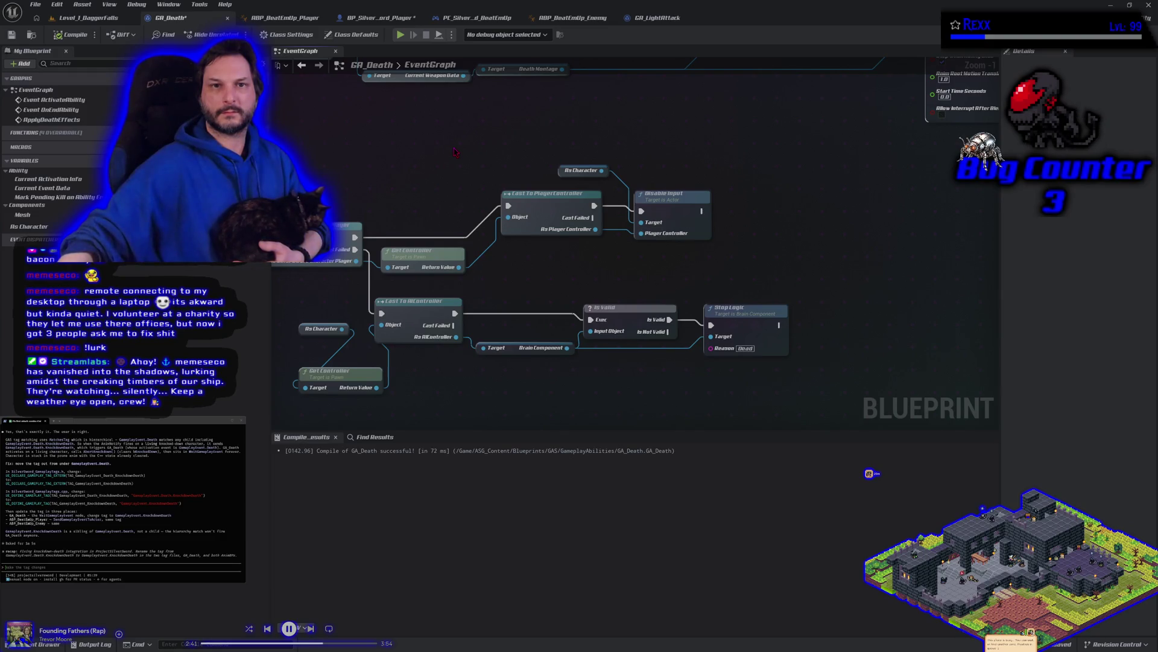
pyautogui.click(57, 644)
pyautogui.click(300, 203)
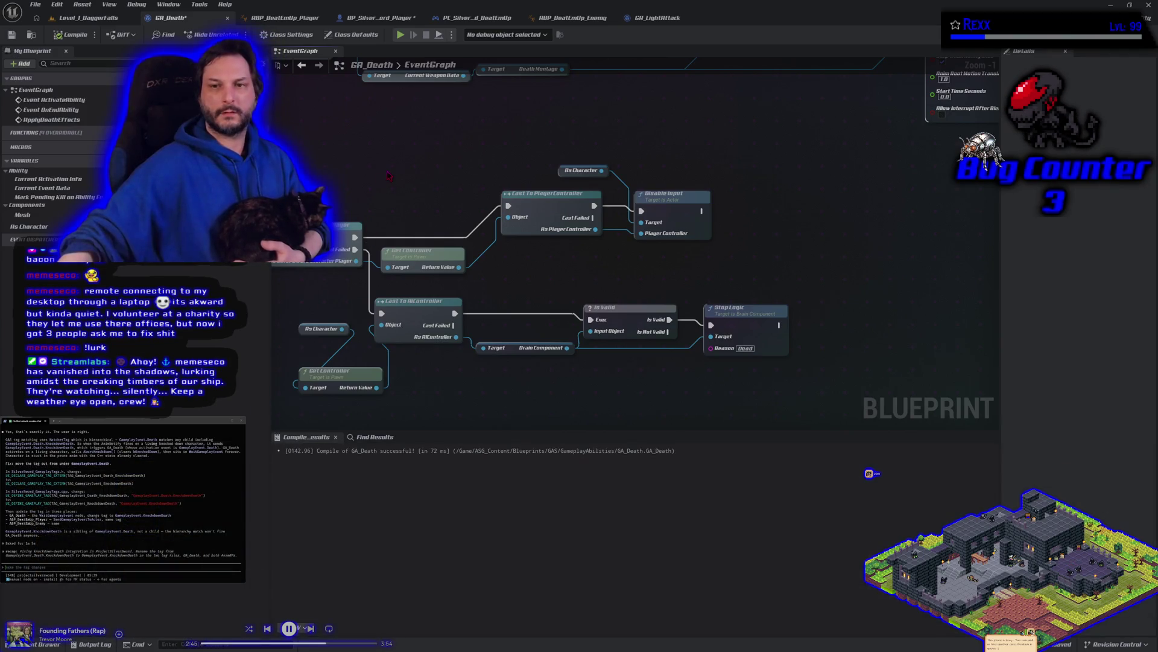
pyautogui.moveTo(396, 207)
pyautogui.mouseDown()
pyautogui.moveTo(468, 212)
pyautogui.moveTo(399, 220)
pyautogui.moveTo(455, 187)
pyautogui.moveTo(428, 189)
pyautogui.mouseUp()
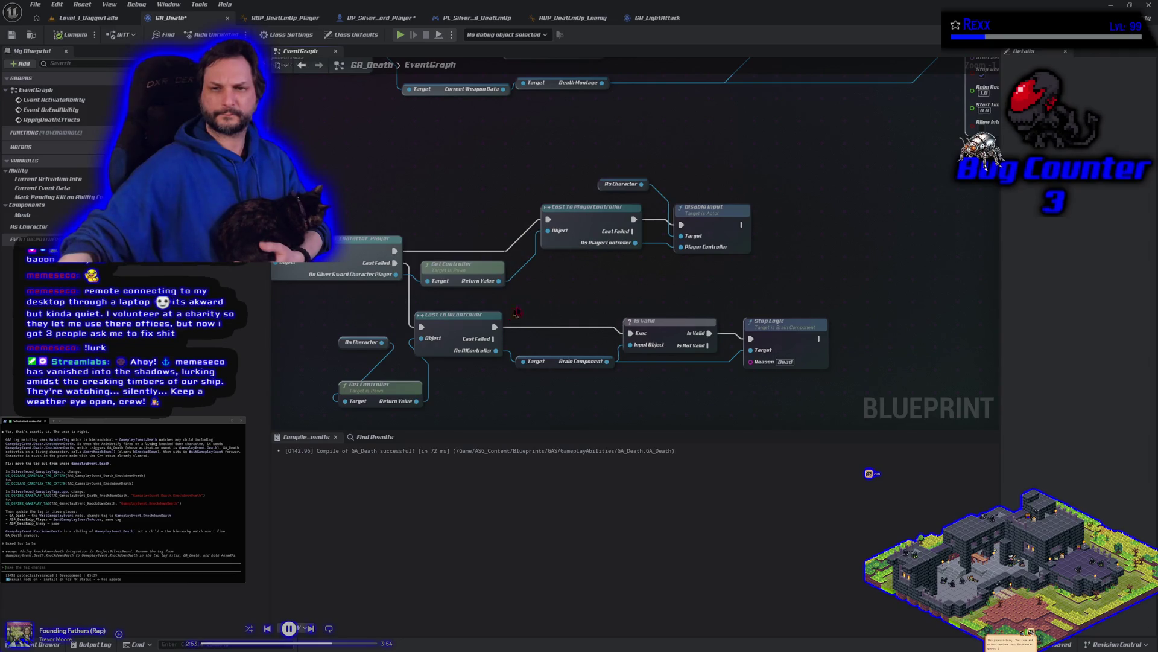
pyautogui.moveTo(608, 275); pyautogui.dragTo(691, 255)
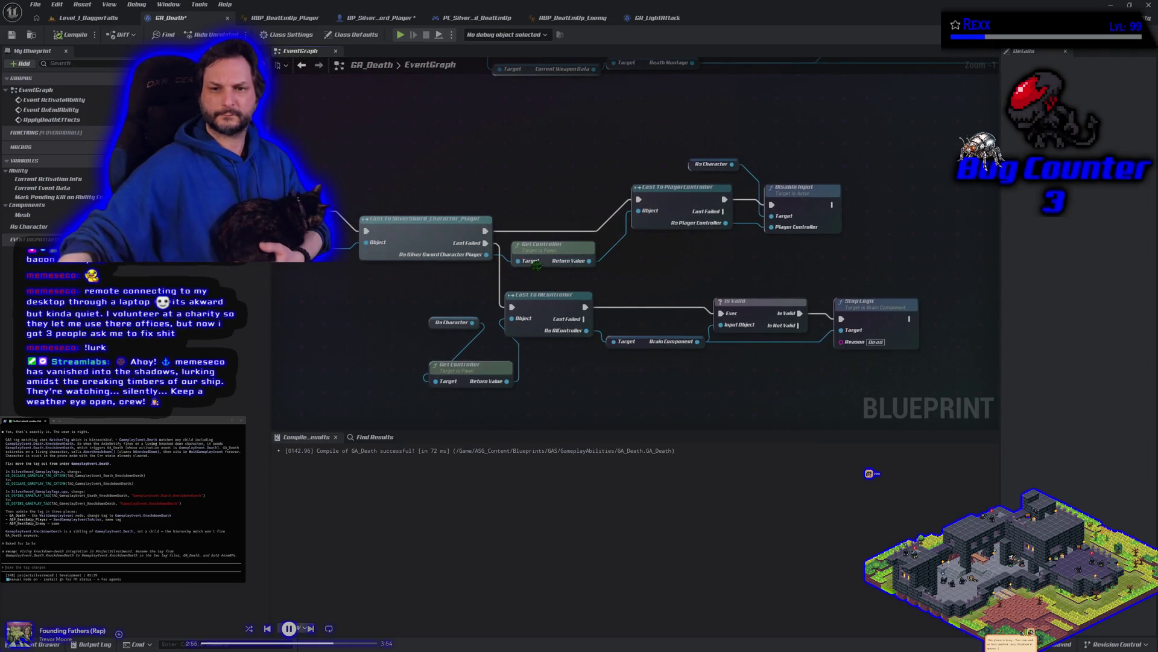
pyautogui.moveTo(486, 254); pyautogui.dragTo(514, 281)
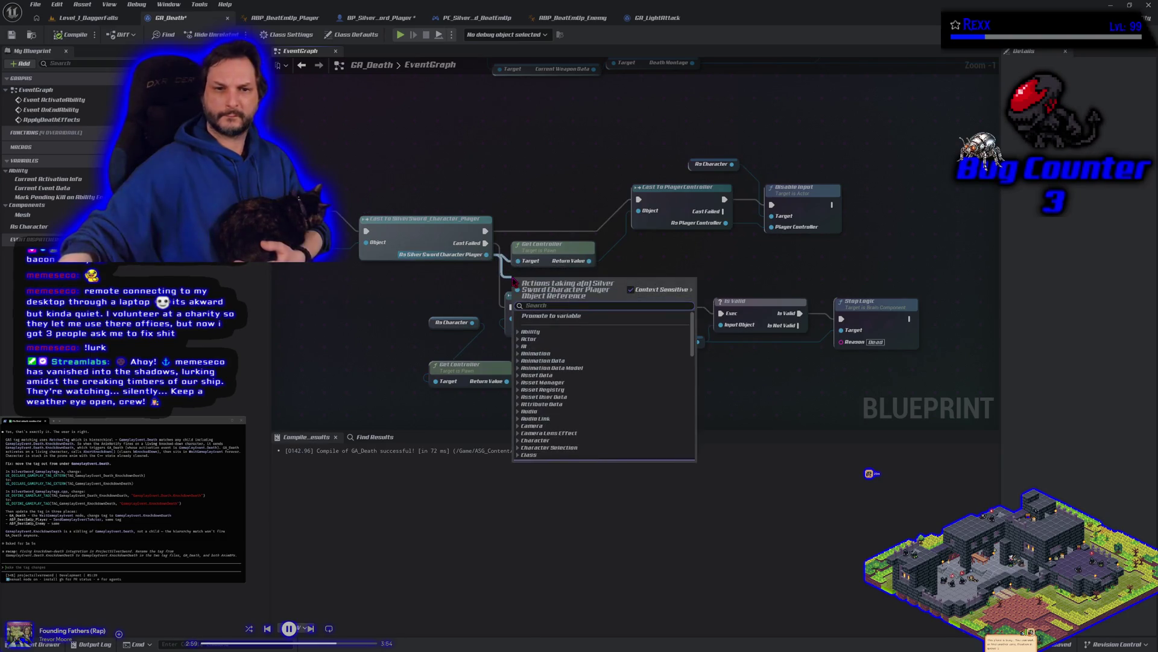
# Search the node menu for 'ragd' and then 'applyr' without adding a node, then go to BP_SilverSword_Player.
pyautogui.write('ragd')
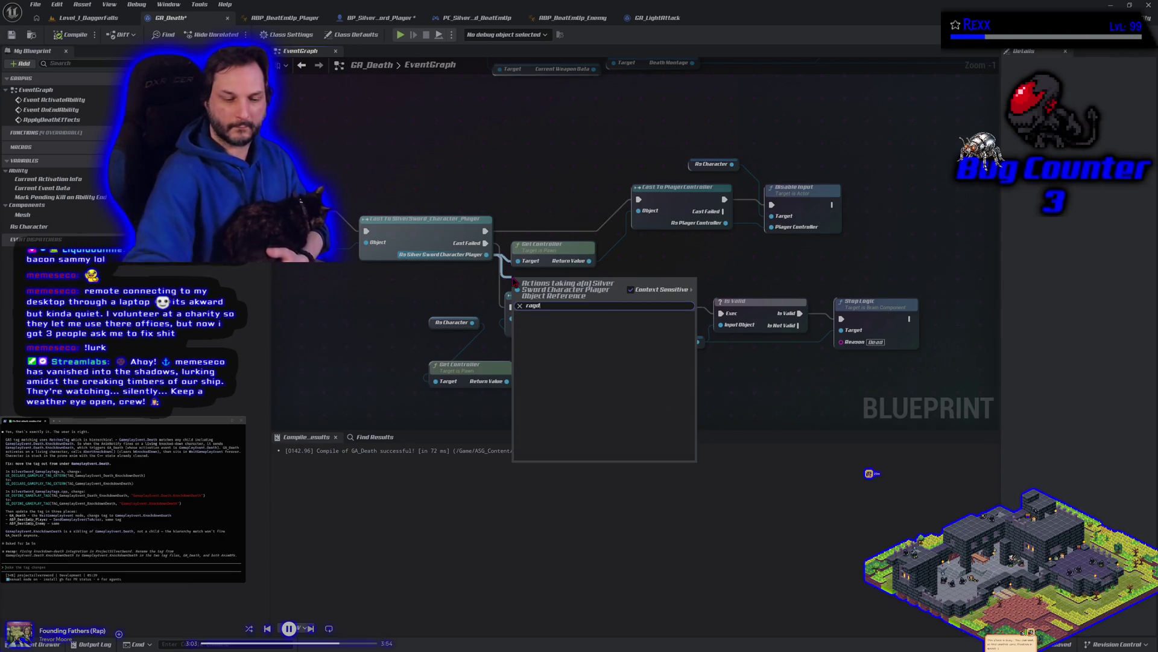
pyautogui.press('BackSpace')
pyautogui.press('BackSpace')
pyautogui.press('BackSpace')
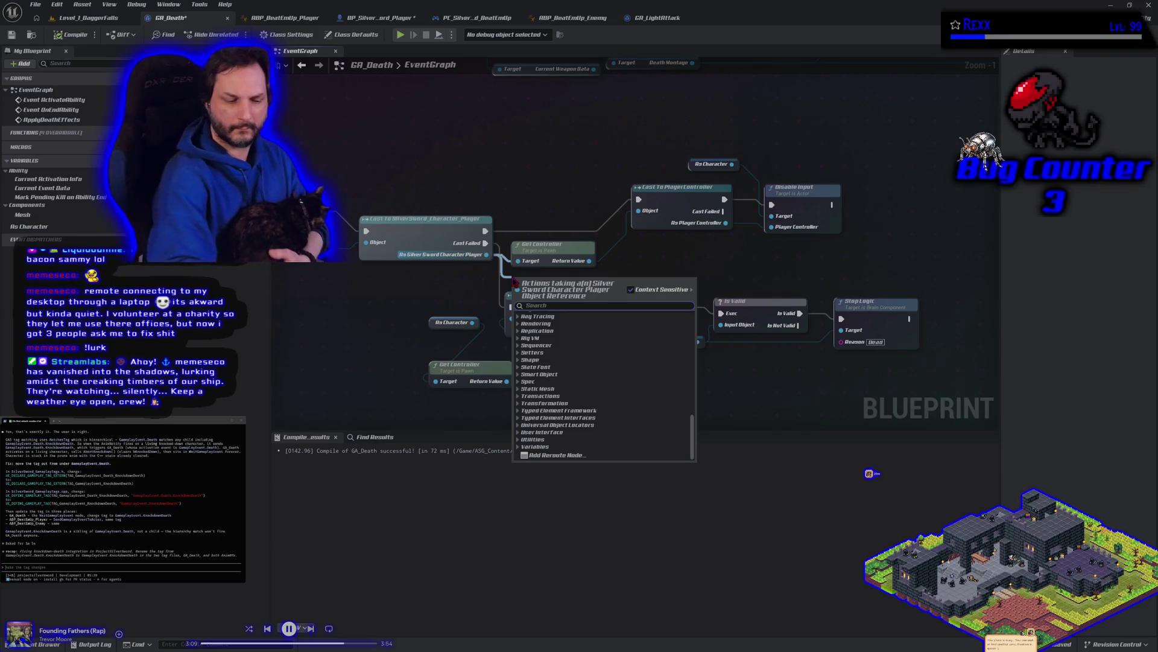
pyautogui.write('appl')
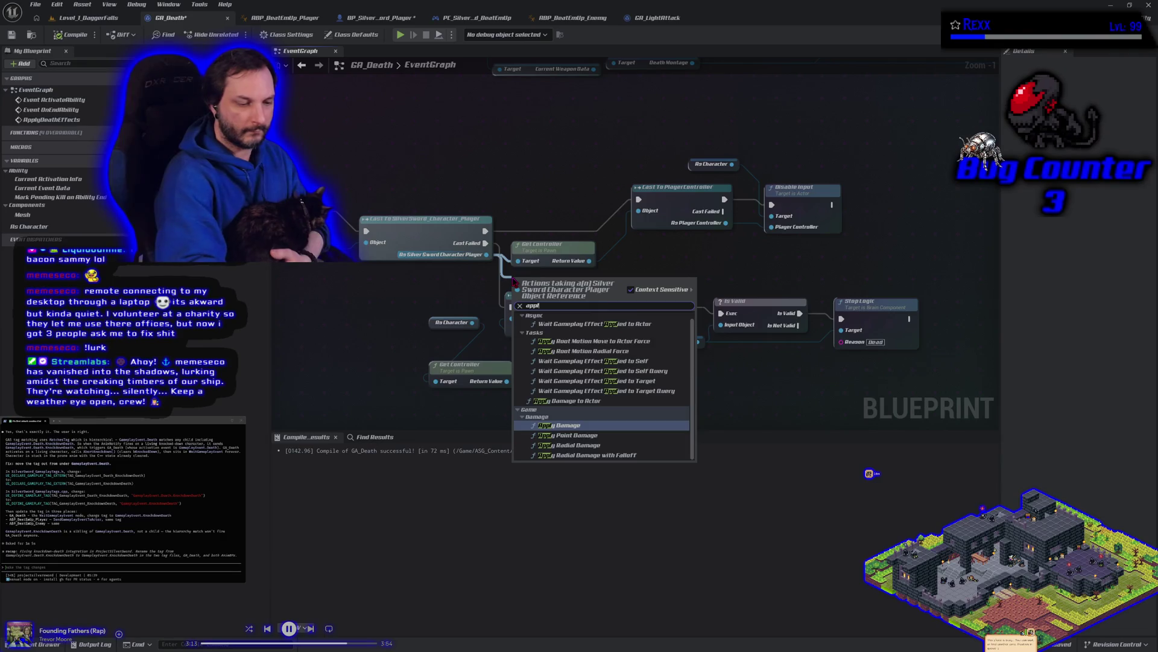
pyautogui.write('yr')
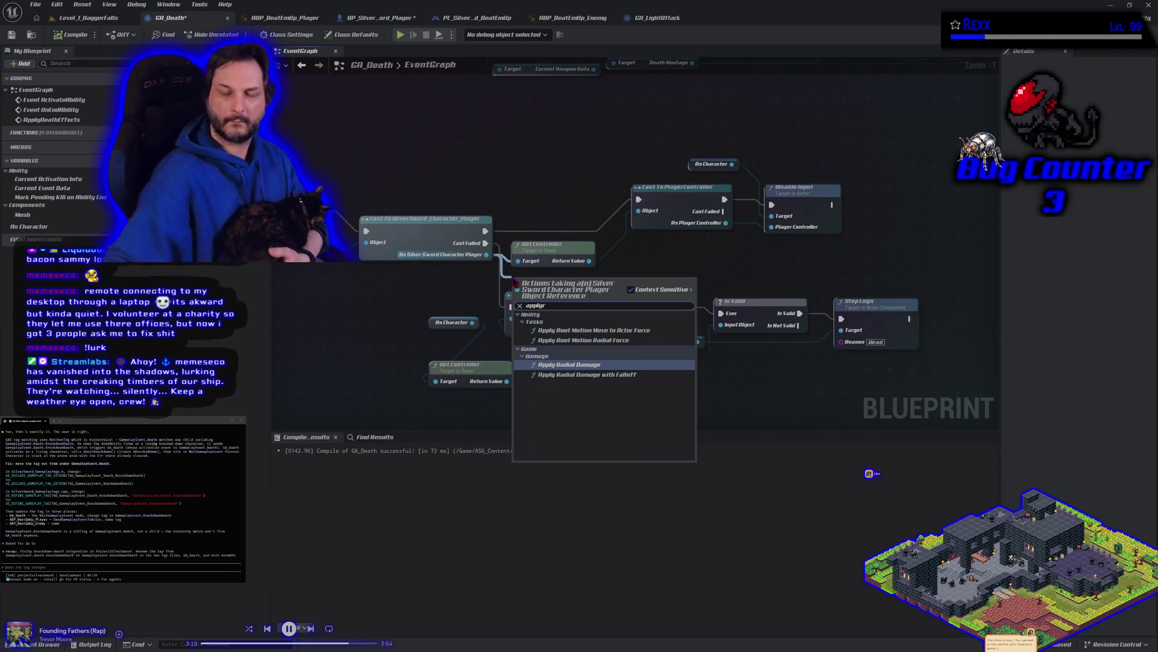
pyautogui.click(377, 17)
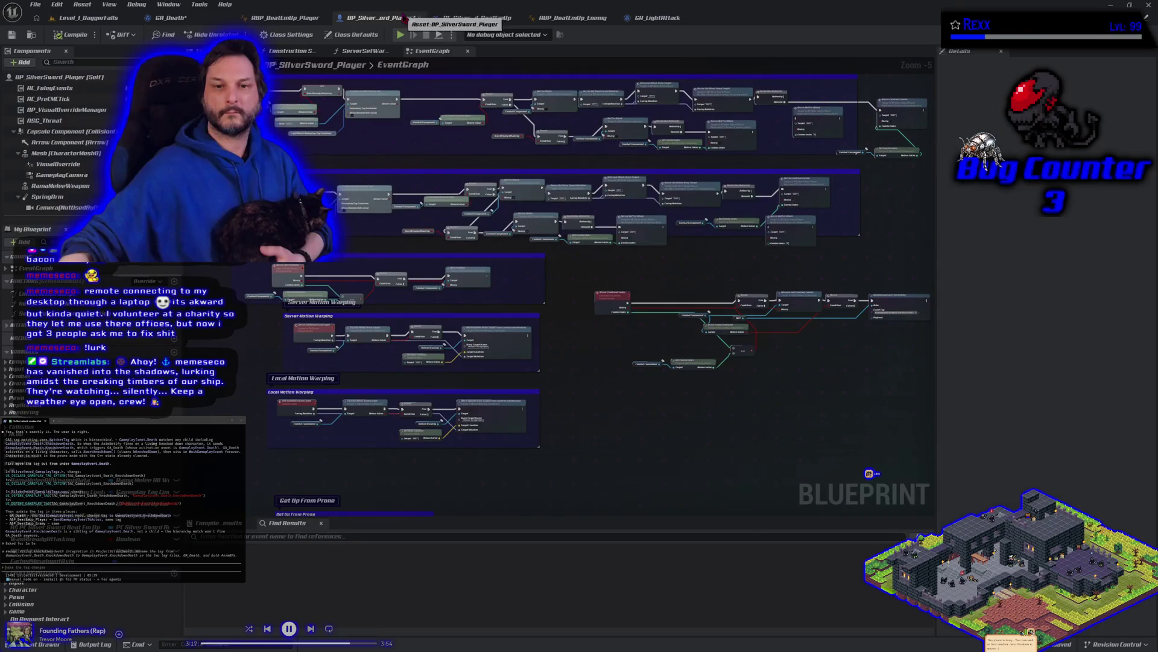
# Look over BP_SilverSword_Player's ActivateRagdoll and get-up nodes, then return to GA_Death.
pyautogui.moveTo(355, 435)
pyautogui.mouseDown()
pyautogui.moveTo(356, 368)
pyautogui.moveTo(396, 241)
pyautogui.moveTo(505, 196)
pyautogui.mouseUp()
pyautogui.scroll(4, 296, 360)
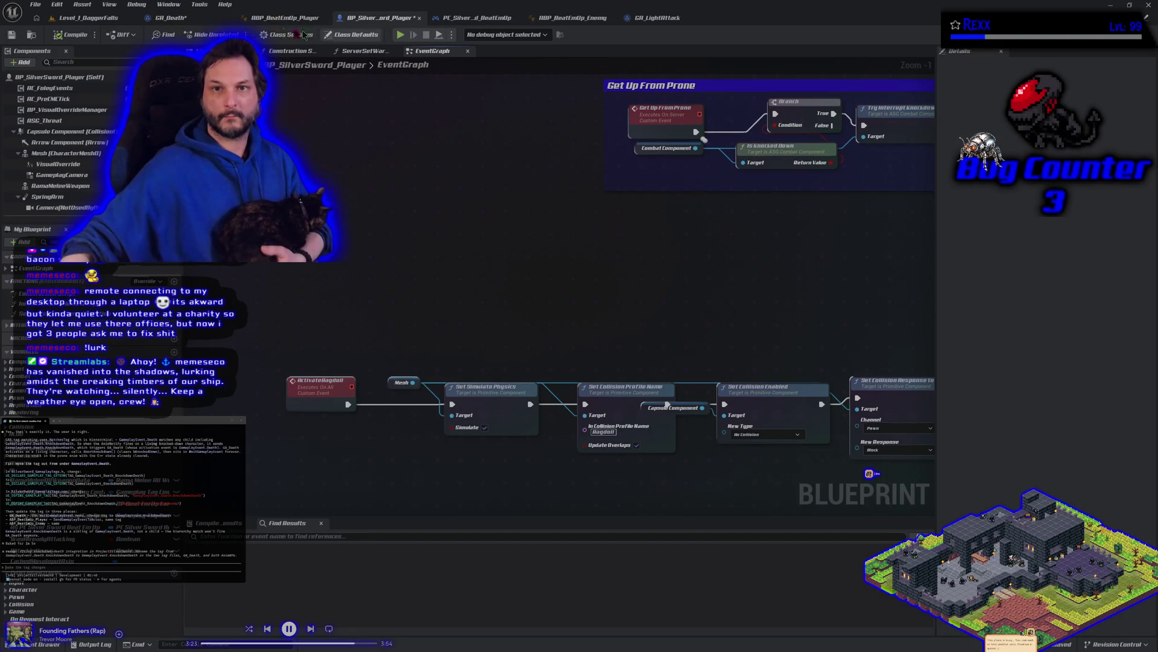
pyautogui.click(202, 22)
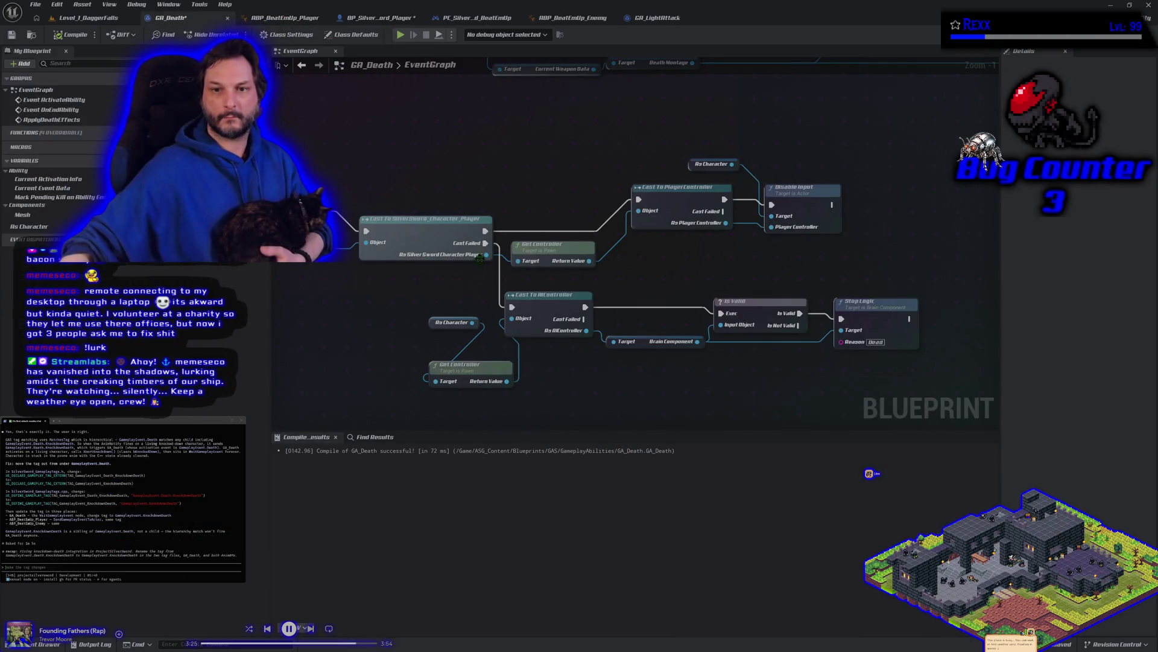
pyautogui.moveTo(501, 277); pyautogui.dragTo(528, 284)
pyautogui.write('a')
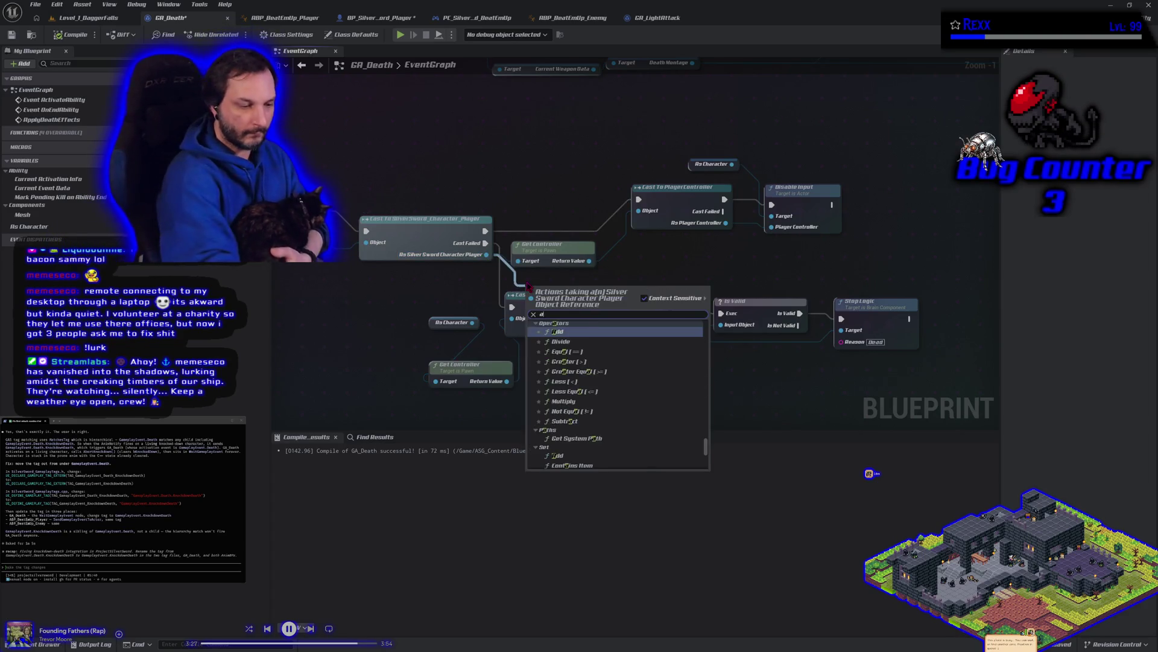
pyautogui.write('cti')
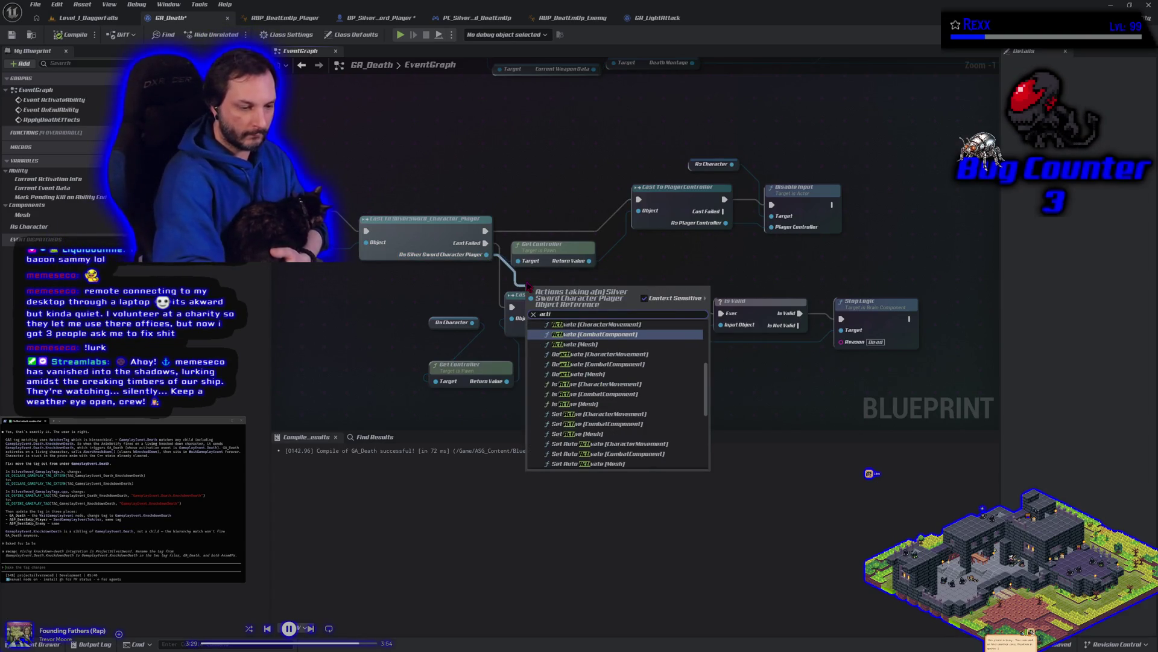
pyautogui.write('va')
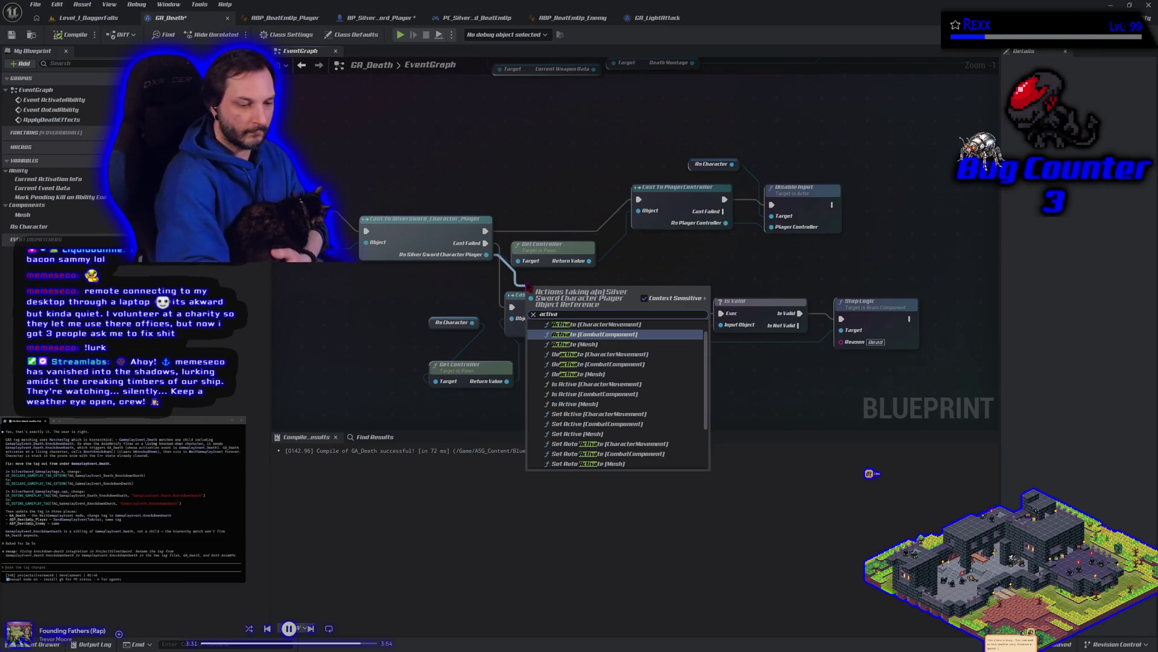
pyautogui.write('te')
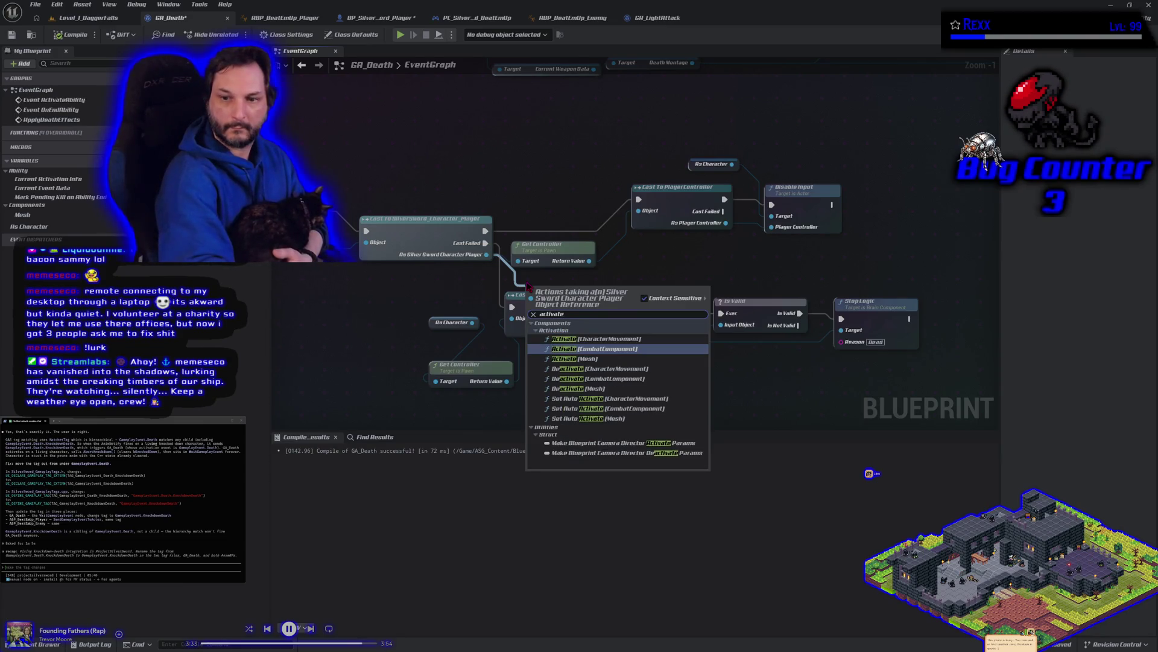
pyautogui.write('r')
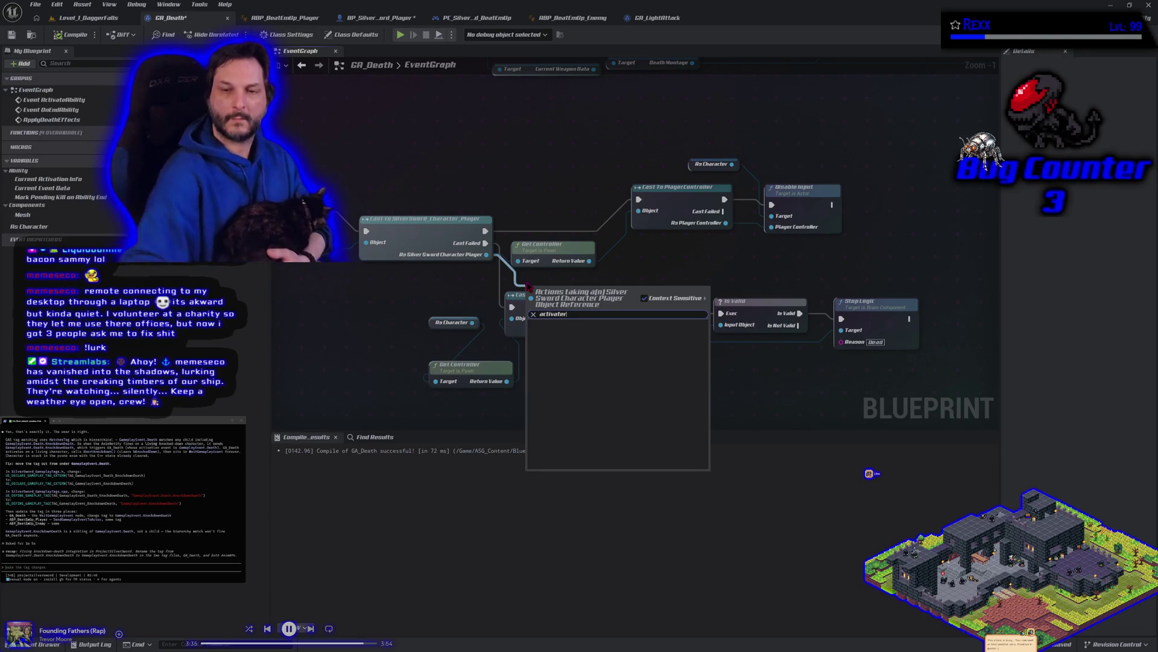
pyautogui.click(389, 308)
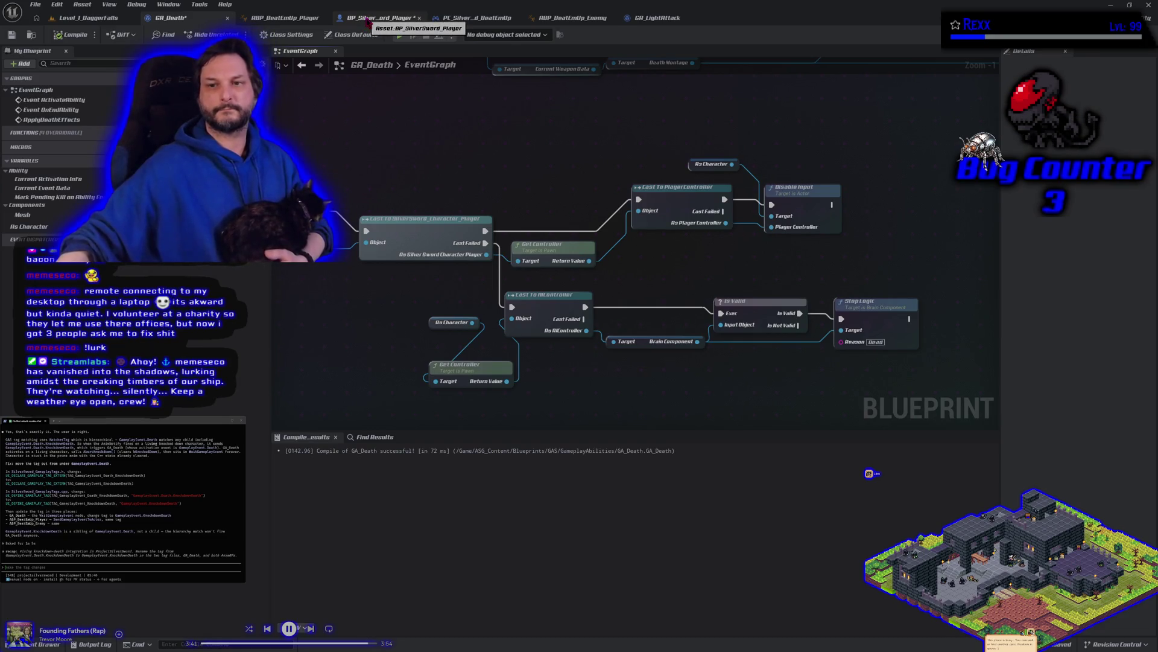
pyautogui.click(367, 20)
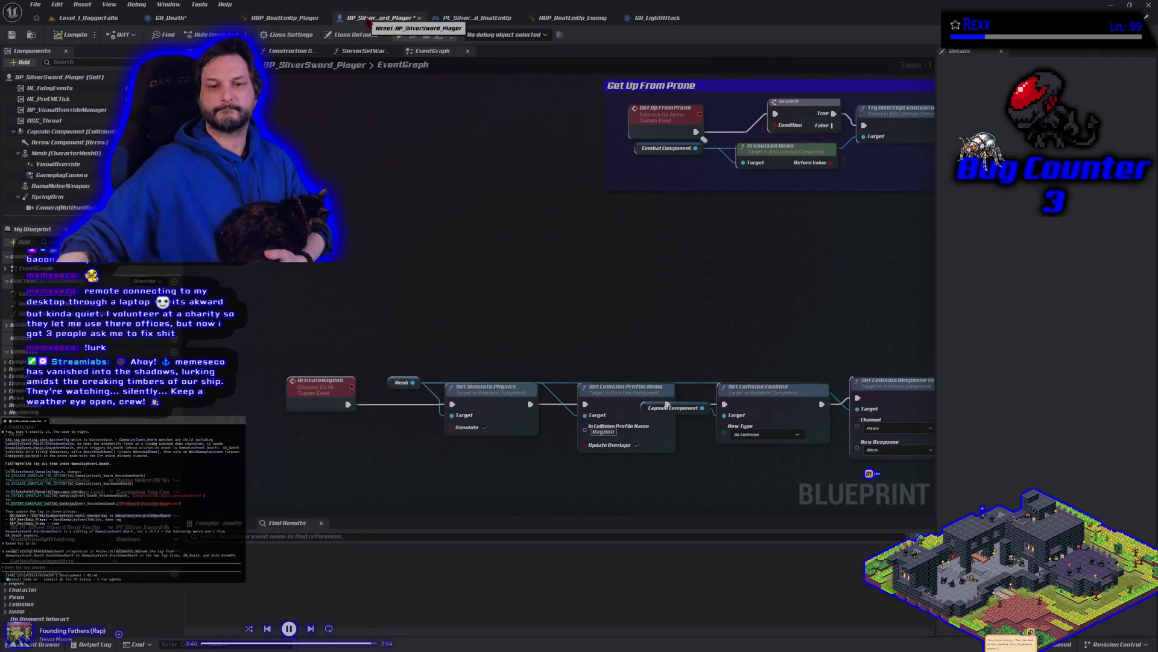
# Review the ActivateRagdoll chain in BP_SilverSword_Player, save it, and return to GA_Death.
pyautogui.moveTo(445, 361); pyautogui.dragTo(391, 236)
pyautogui.scroll(-1, 391, 236)
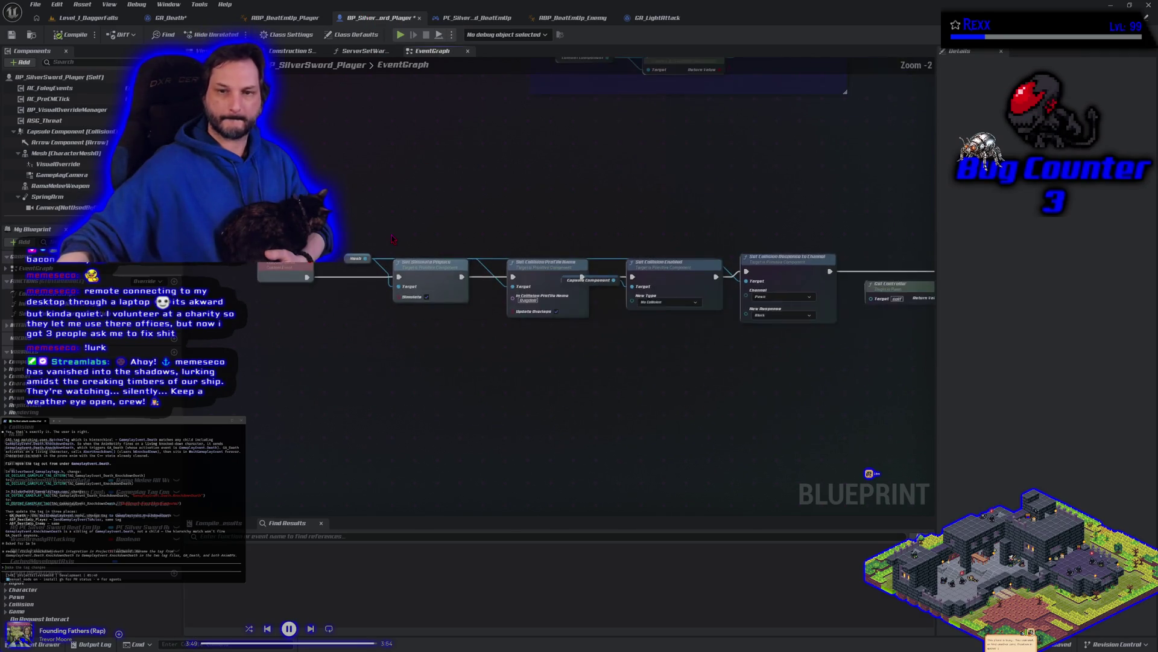
pyautogui.moveTo(481, 216)
pyautogui.mouseDown()
pyautogui.moveTo(422, 233)
pyautogui.moveTo(252, 233)
pyautogui.moveTo(551, 253)
pyautogui.moveTo(408, 236)
pyautogui.mouseUp()
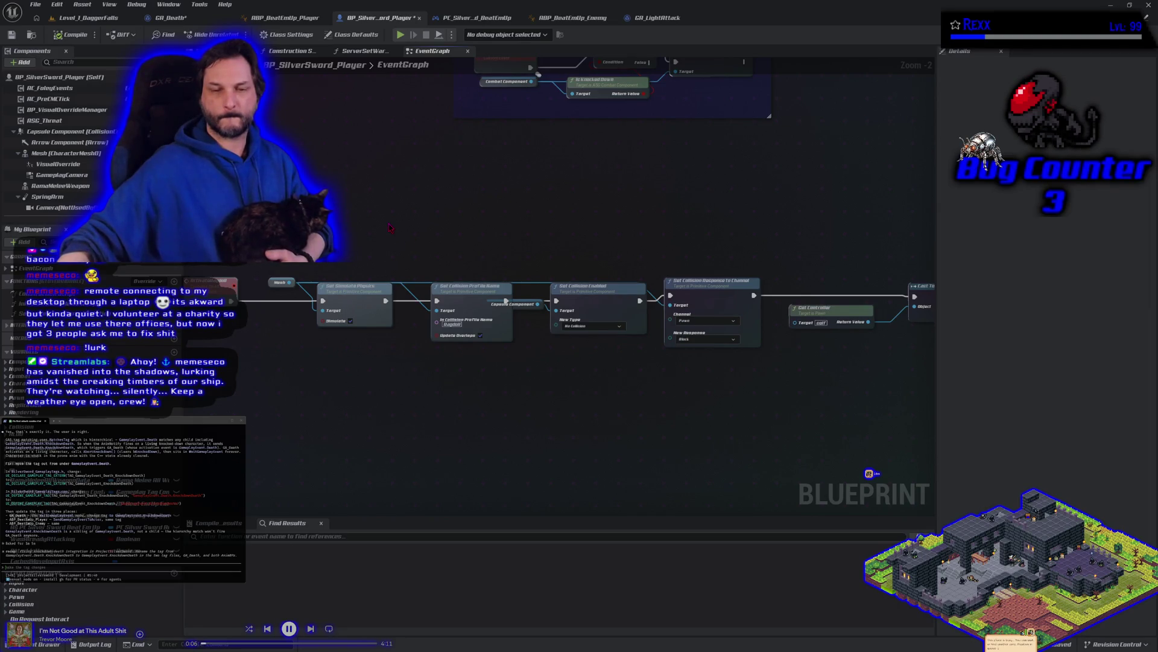
pyautogui.scroll(-1, 390, 226)
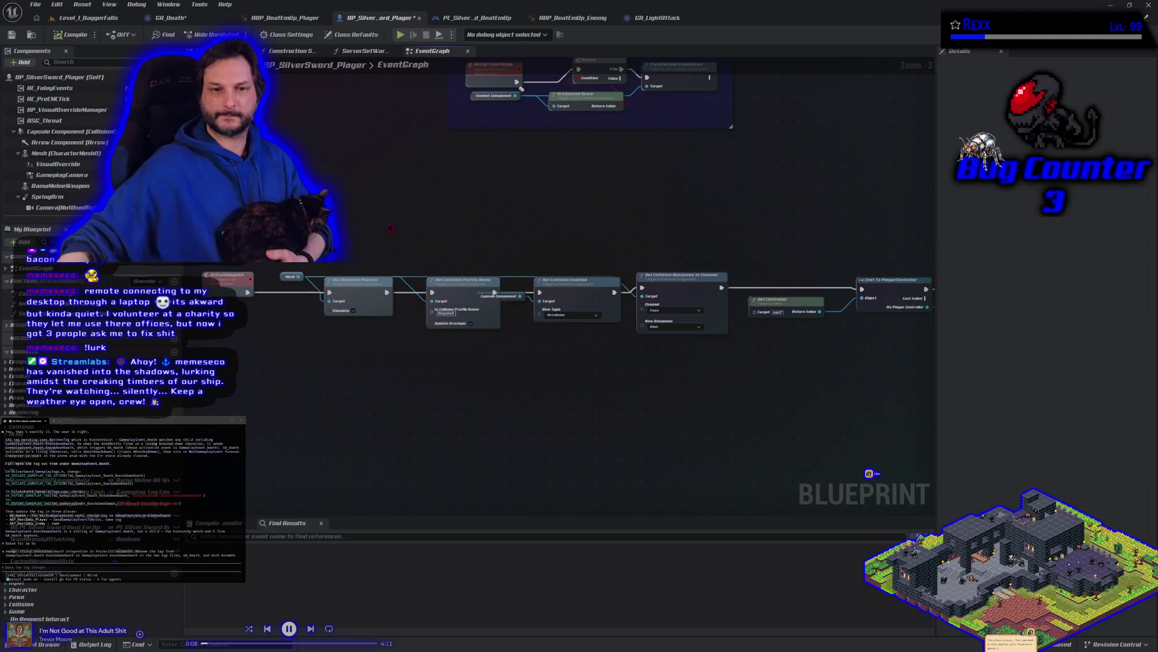
pyautogui.scroll(-1, 389, 227)
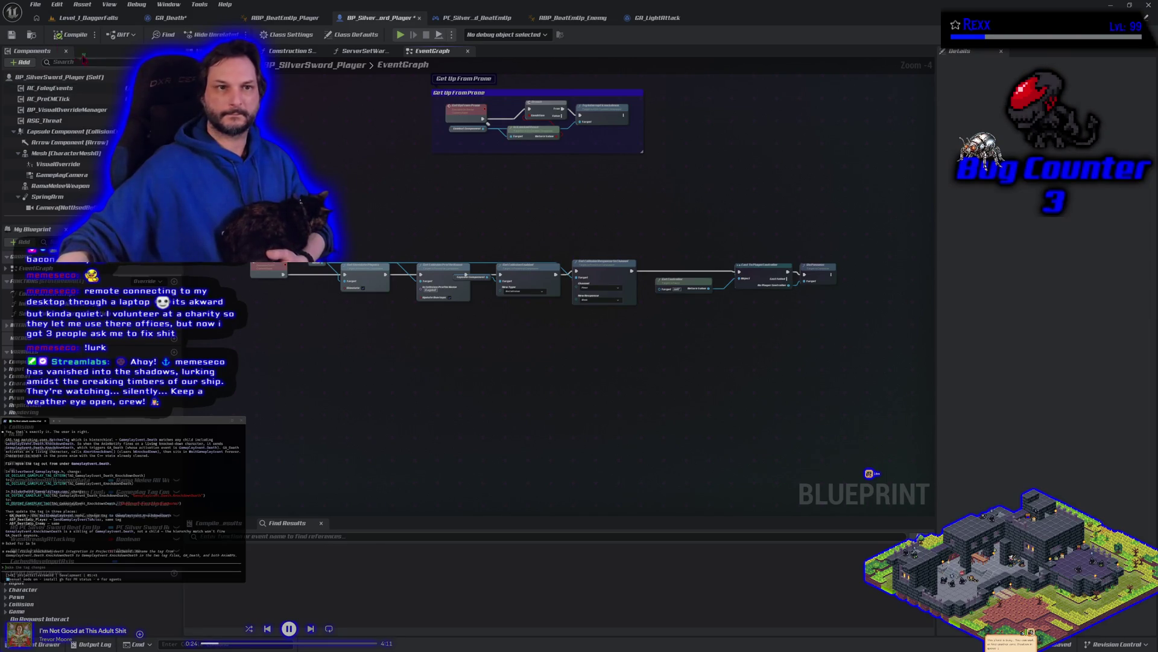
pyautogui.click(12, 35)
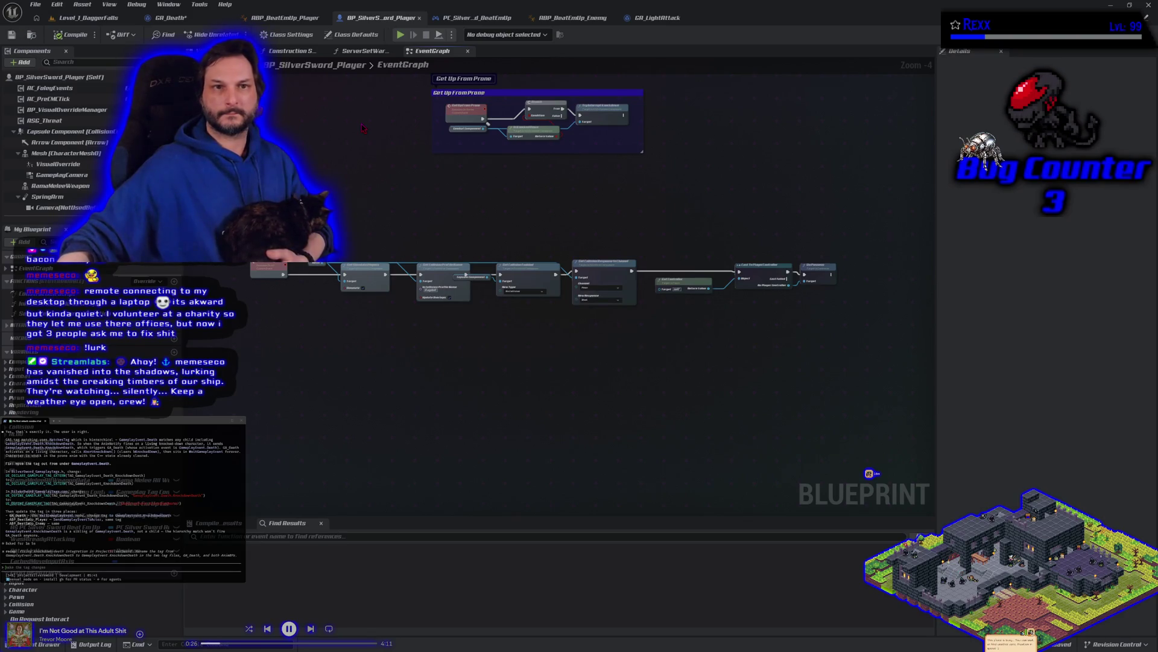
pyautogui.click(170, 18)
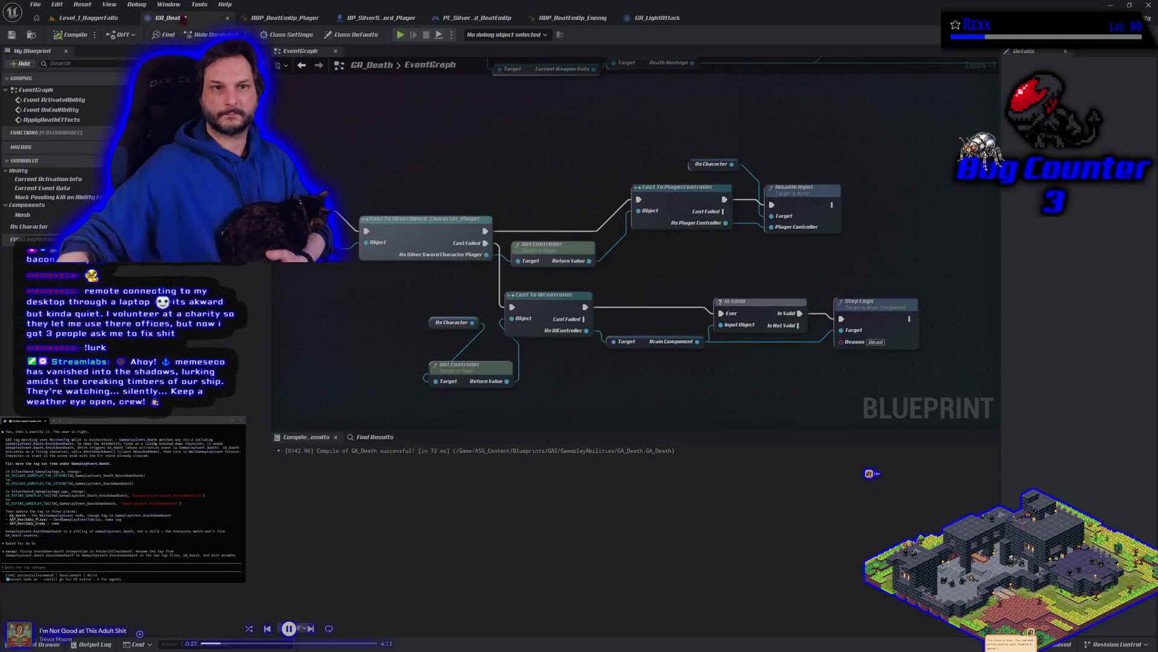
# Save GA_Death, inspect ABP_BeatEmUp_Enemy's ActivateRagdoll notify, then return to the GA_Death chain.
pyautogui.click(11, 35)
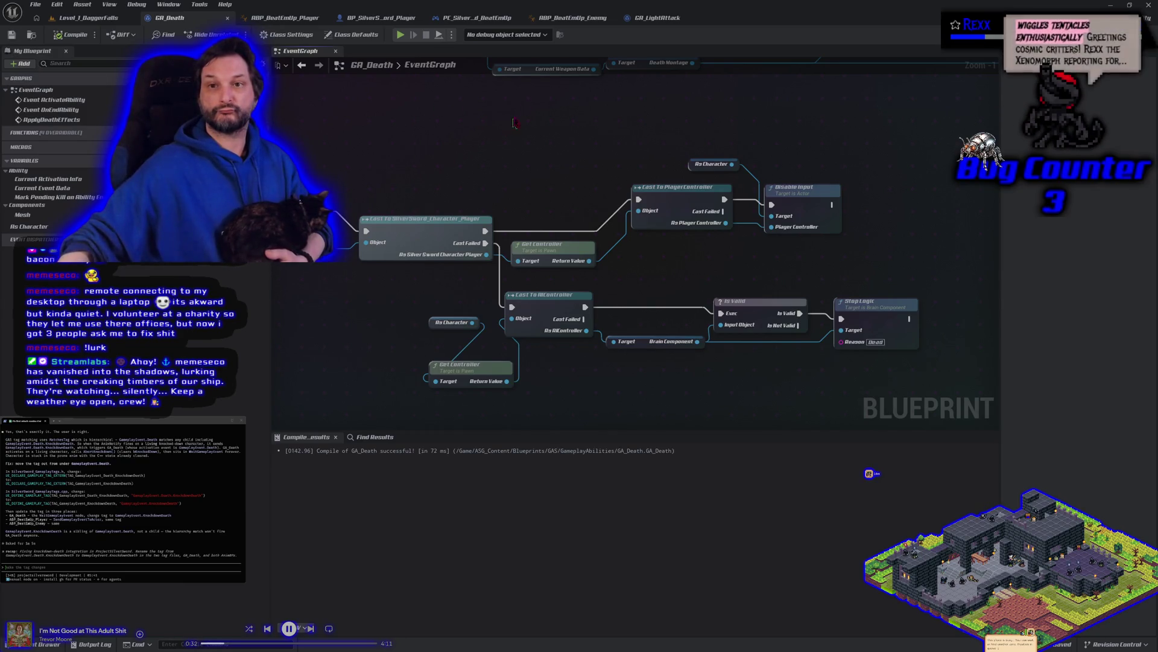
pyautogui.click(558, 19)
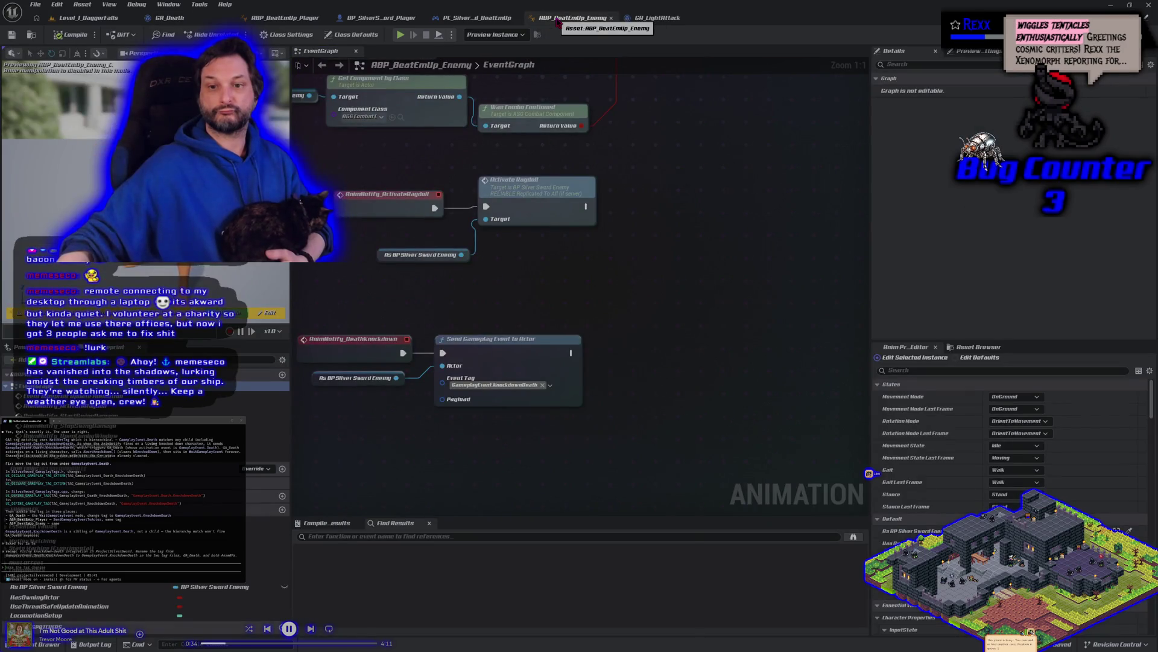
pyautogui.moveTo(376, 225); pyautogui.dragTo(421, 259)
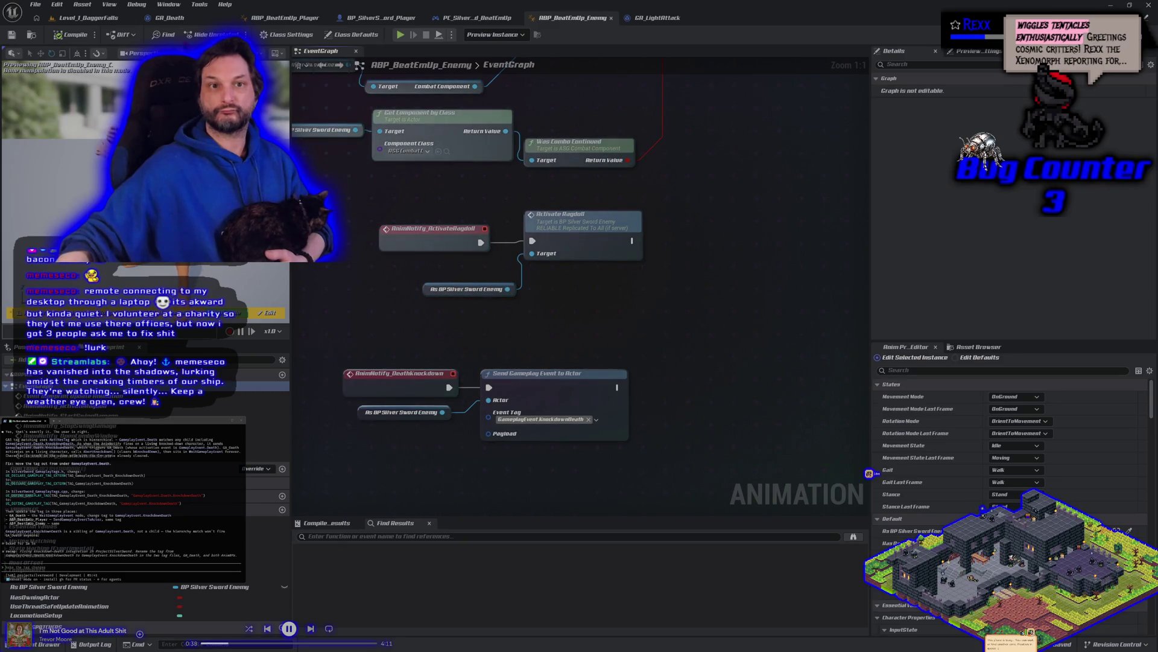
pyautogui.click(169, 17)
pyautogui.moveTo(534, 393); pyautogui.dragTo(572, 376)
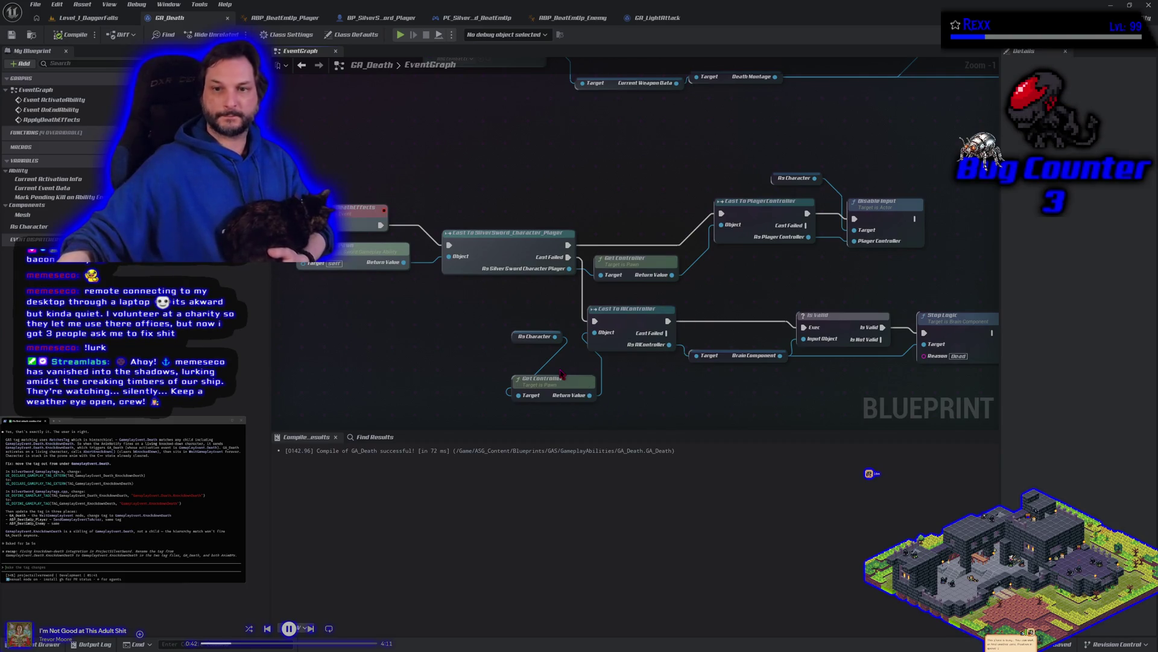
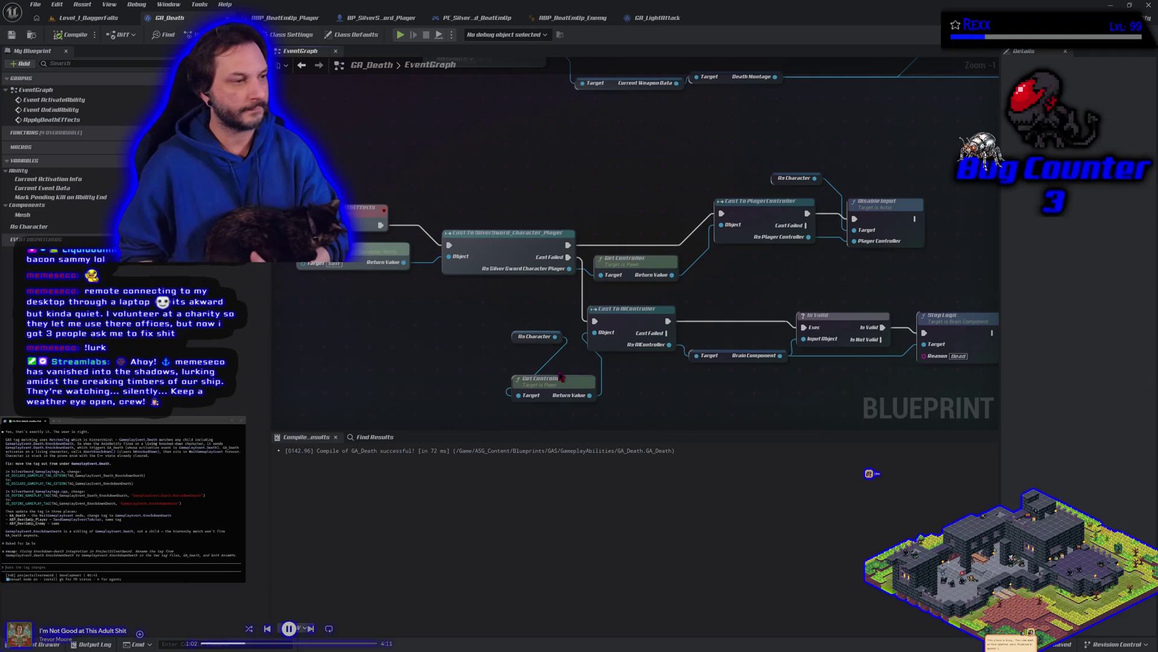
# Add a Get Anim Instance node for the Silver Sword player's Mesh and move it above the AIController cast.
pyautogui.moveTo(729, 271); pyautogui.dragTo(653, 281)
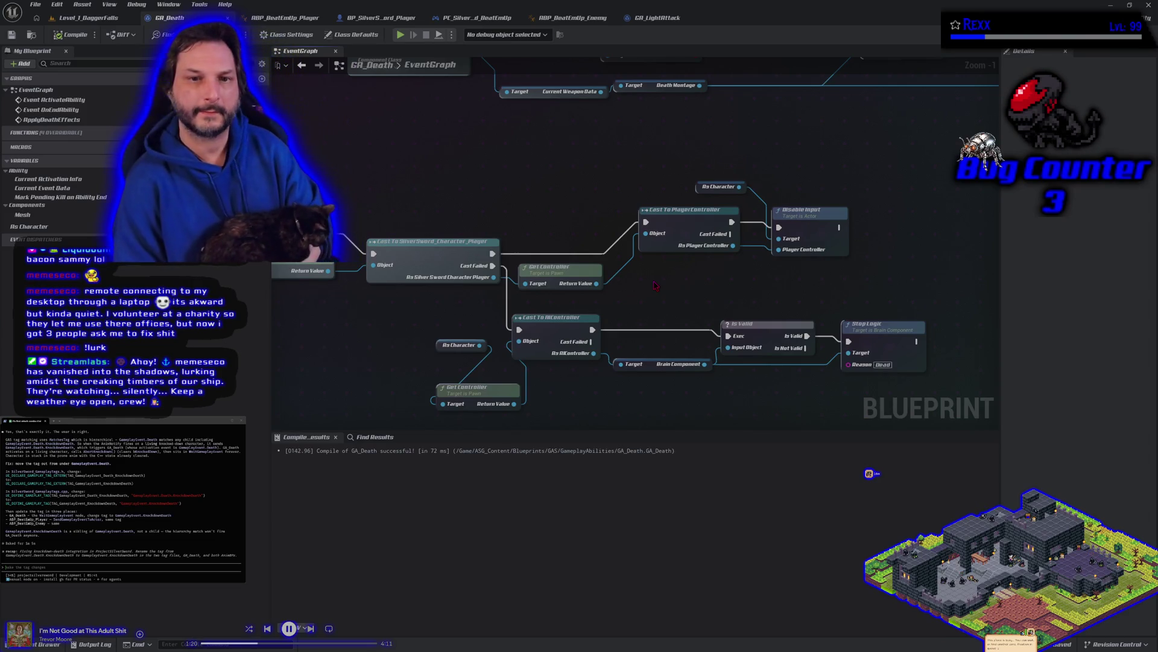
pyautogui.moveTo(582, 146)
pyautogui.mouseDown()
pyautogui.moveTo(691, 152)
pyautogui.moveTo(548, 113)
pyautogui.mouseUp()
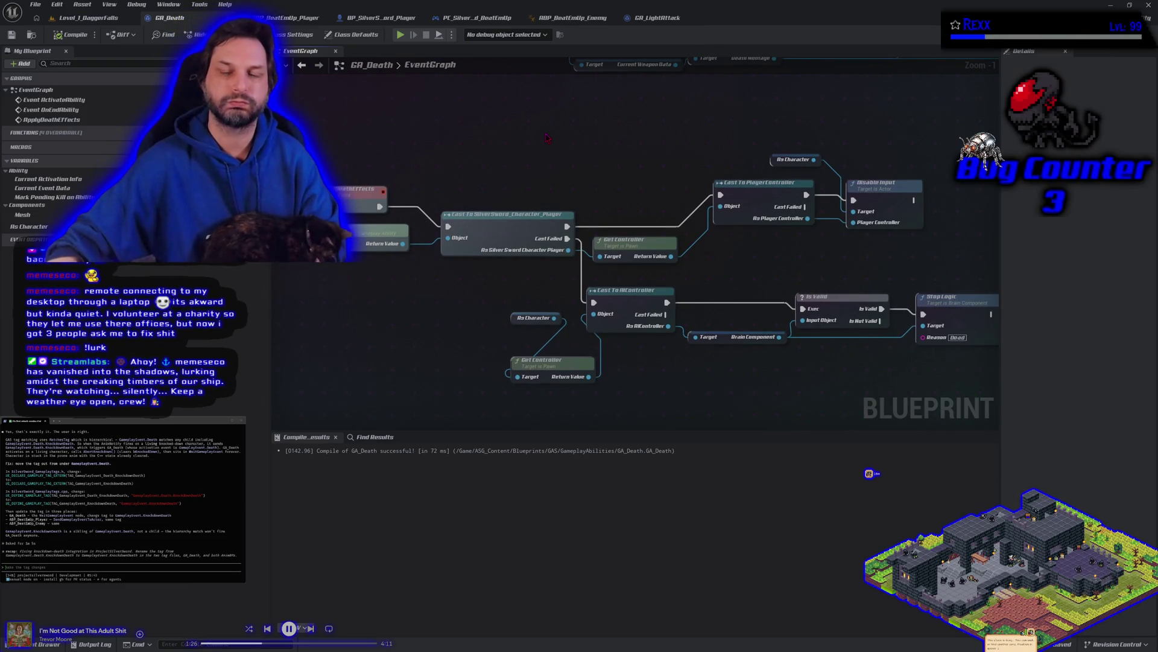
pyautogui.rightClick(473, 139)
pyautogui.press('Escape')
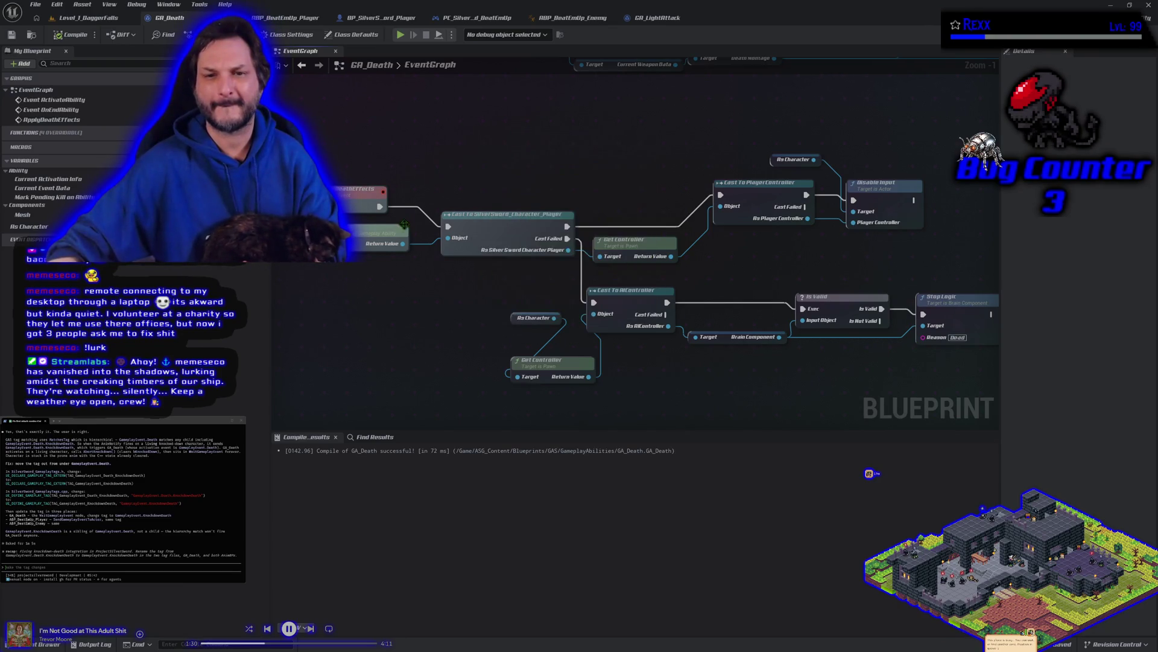
pyautogui.moveTo(403, 243); pyautogui.dragTo(395, 277)
pyautogui.write('get')
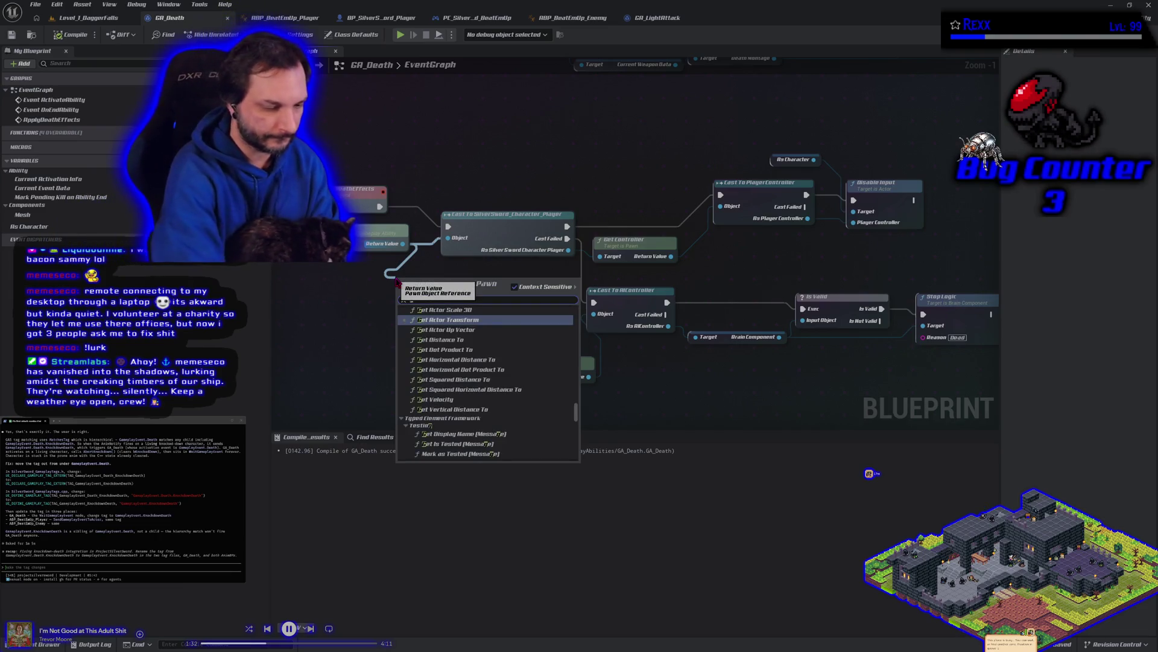
pyautogui.write(' anim')
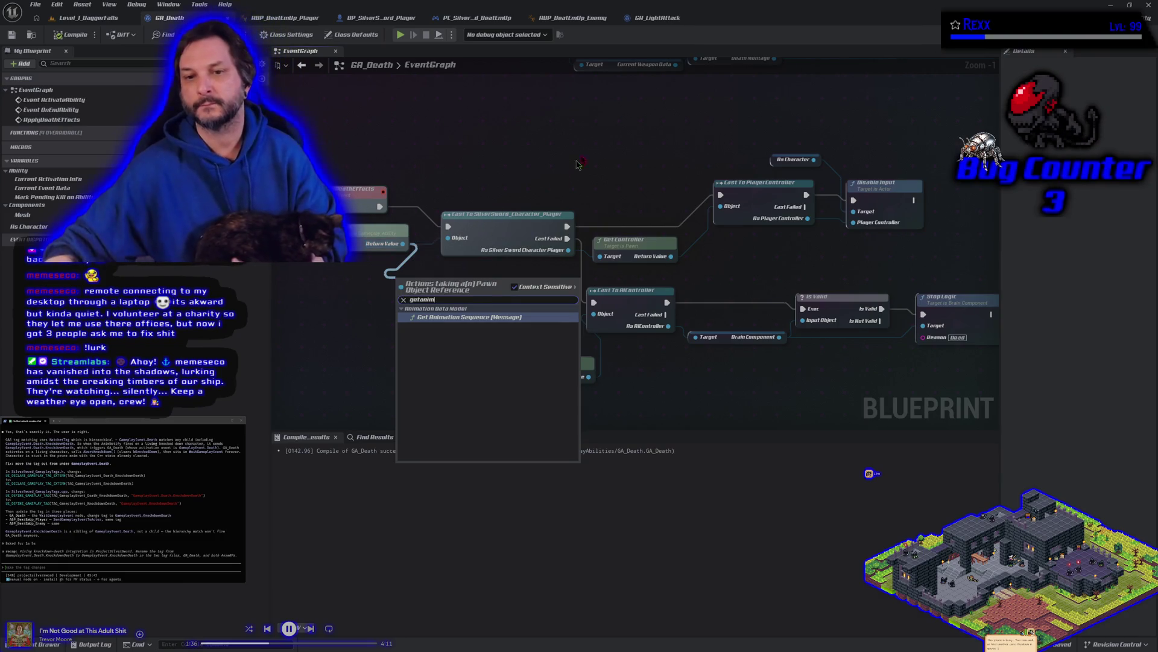
pyautogui.press('Escape')
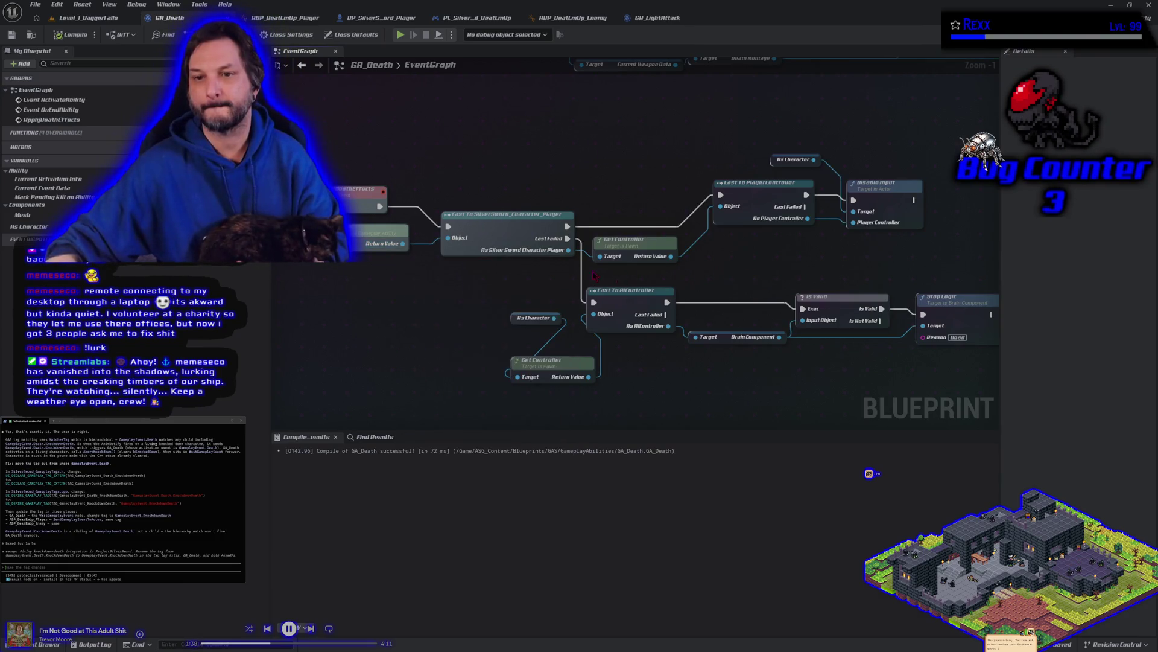
pyautogui.moveTo(568, 250); pyautogui.dragTo(601, 285)
pyautogui.write('g')
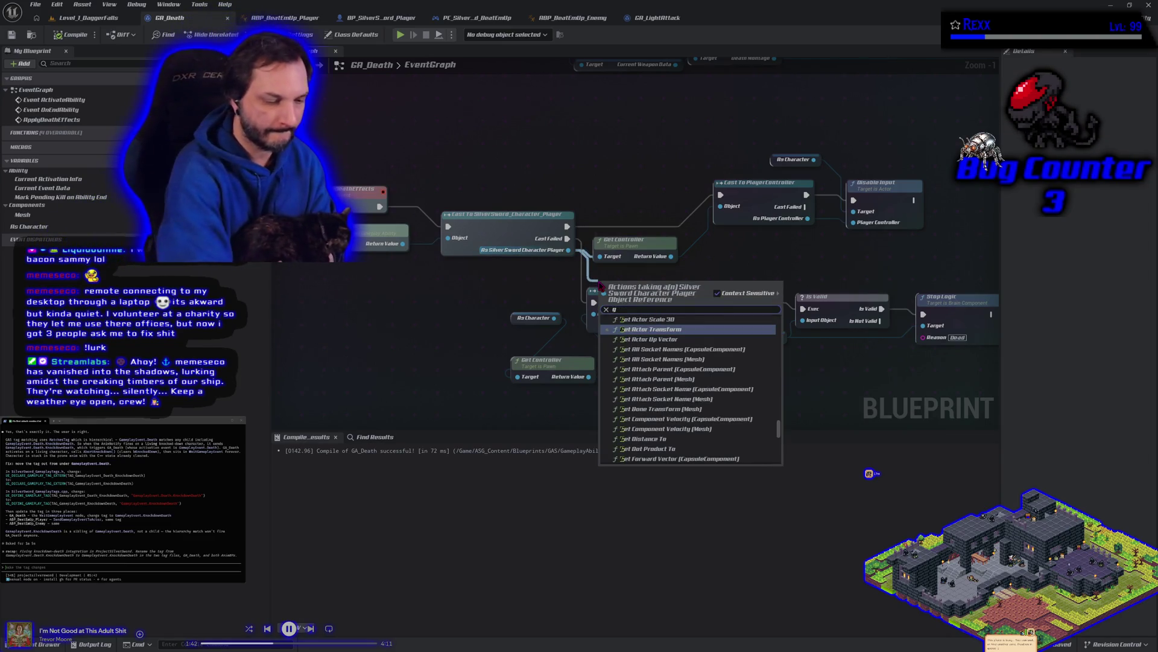
pyautogui.write('et')
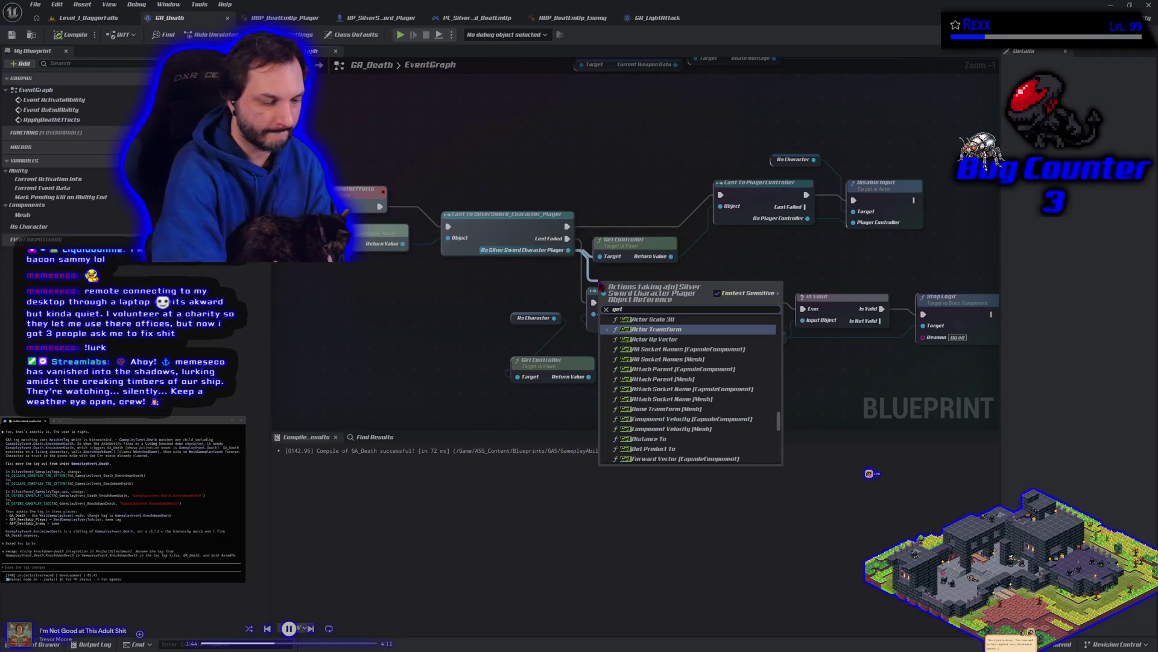
pyautogui.write(' anim')
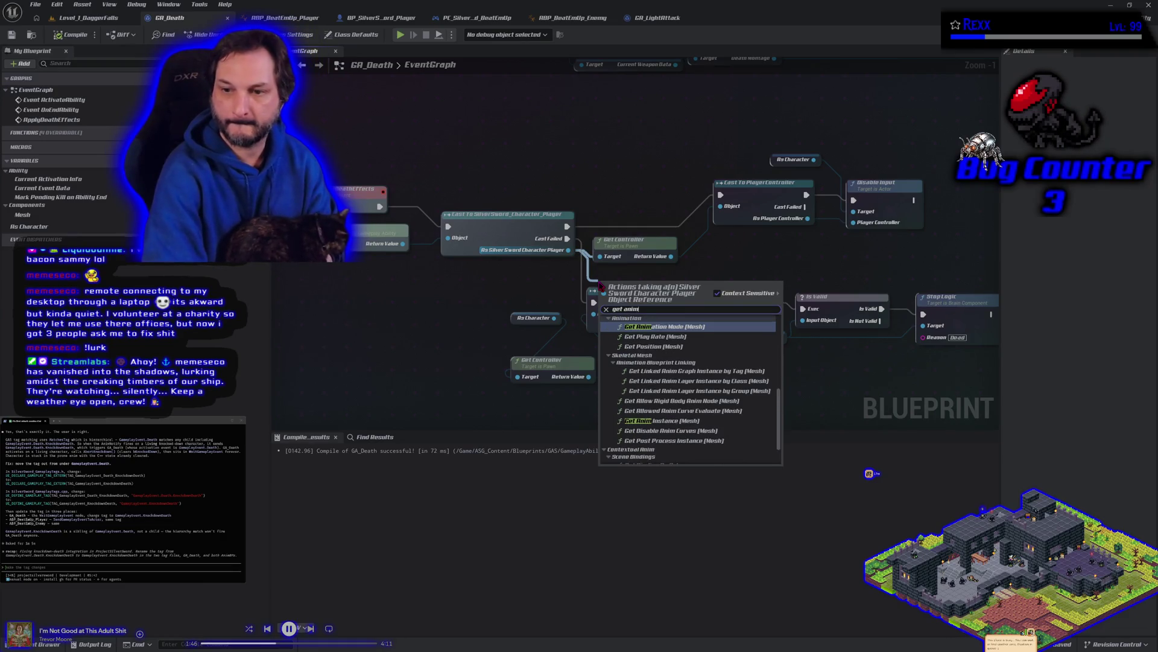
pyautogui.click(670, 420)
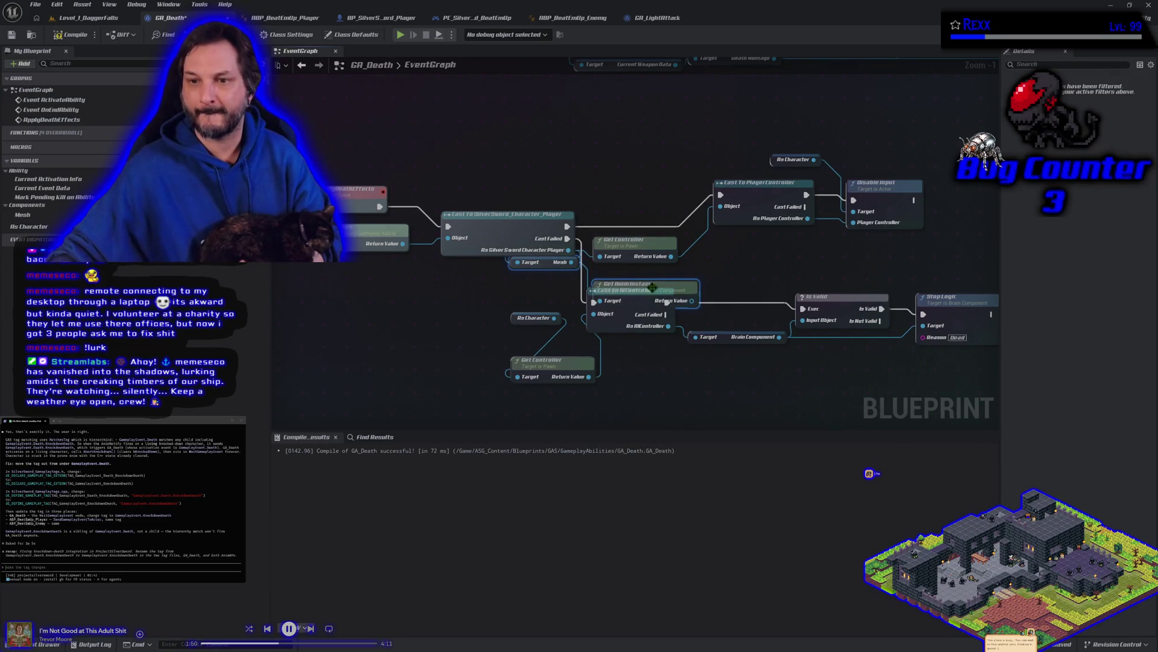
pyautogui.moveTo(669, 287)
pyautogui.mouseDown()
pyautogui.moveTo(542, 289)
pyautogui.moveTo(660, 134)
pyautogui.mouseUp()
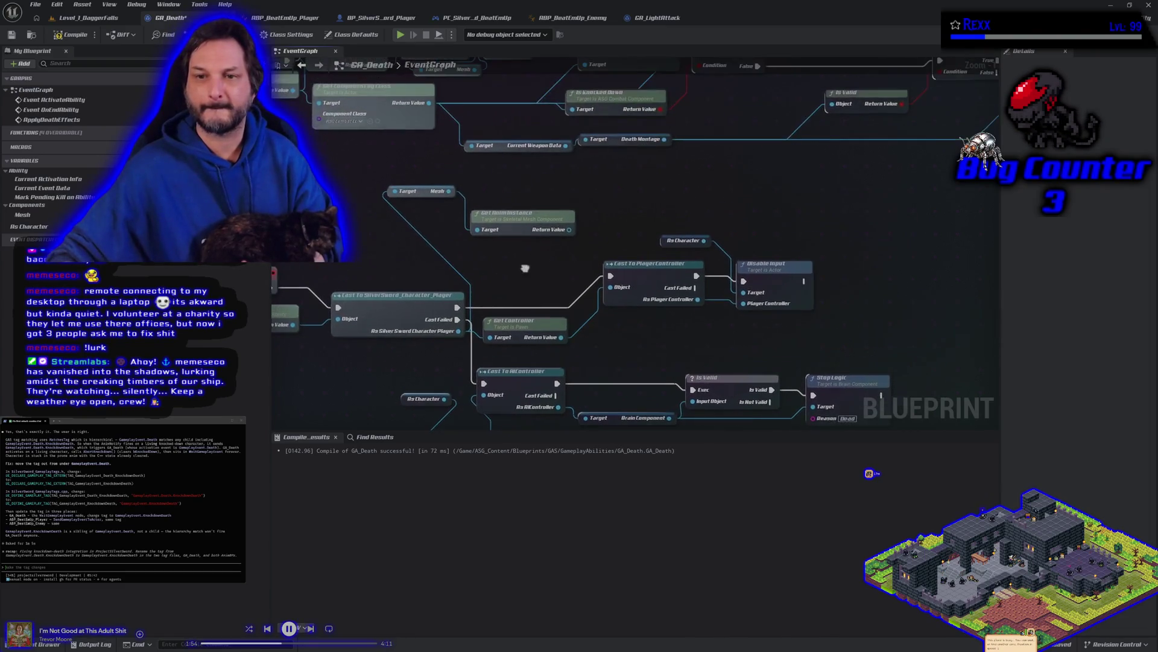
pyautogui.moveTo(568, 230); pyautogui.dragTo(606, 217)
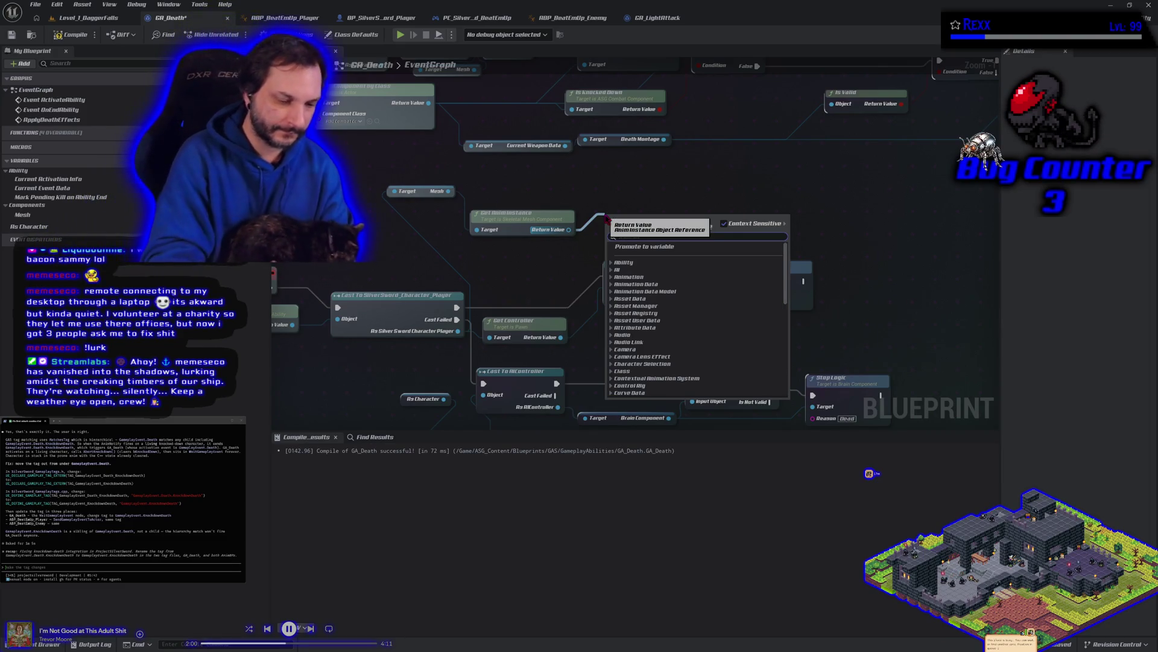
# Cast the anim instance to ABP_BeatEmUp_Player and shift the cast node up-left.
pyautogui.write('cast')
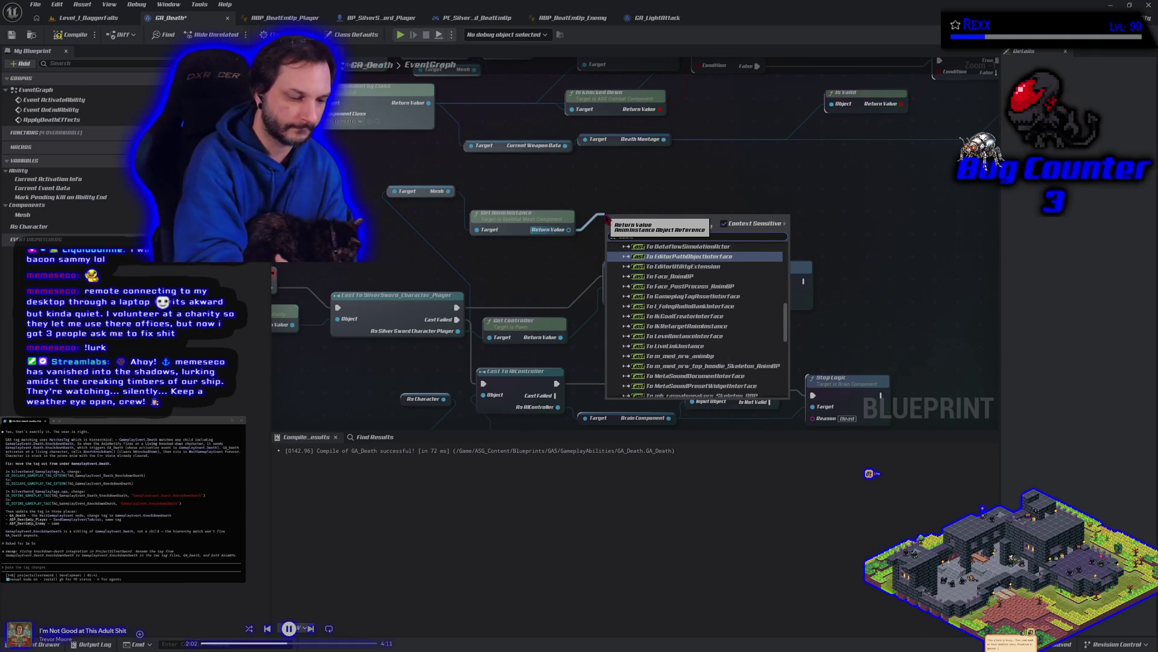
pyautogui.write(' to a')
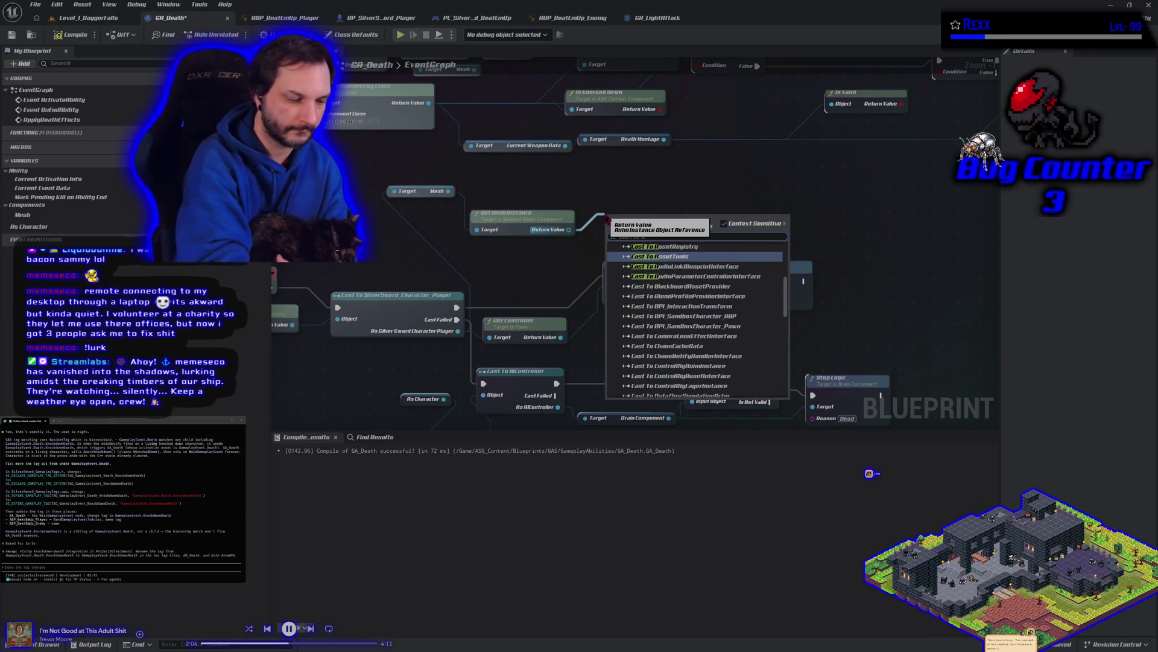
pyautogui.write('bp')
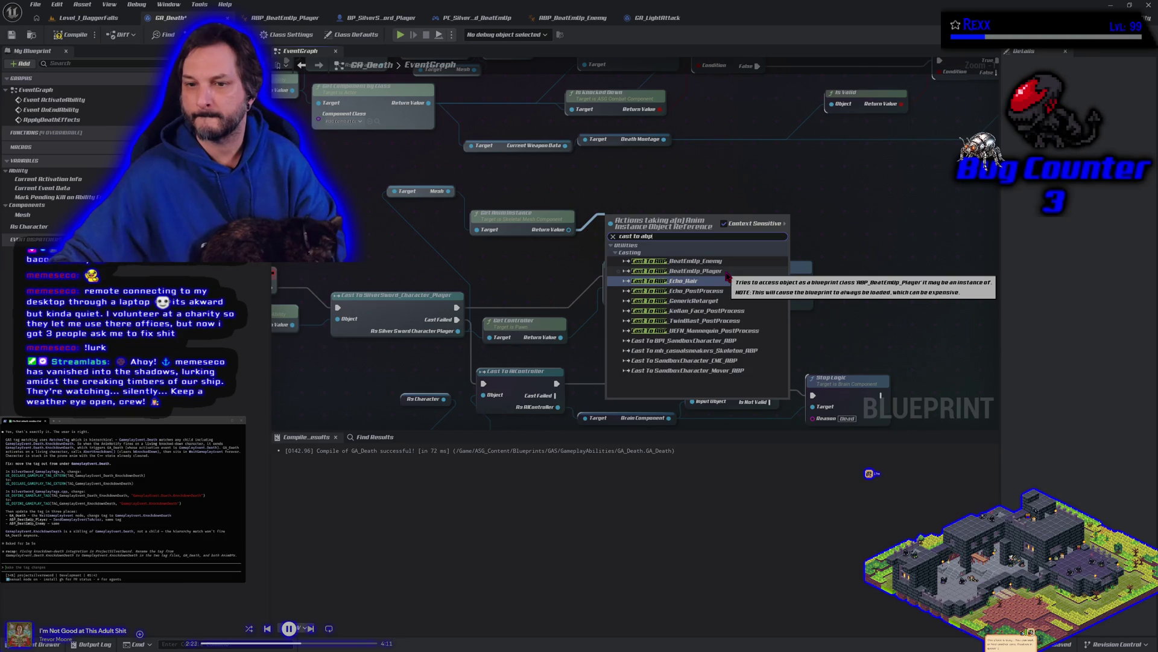
pyautogui.click(727, 273)
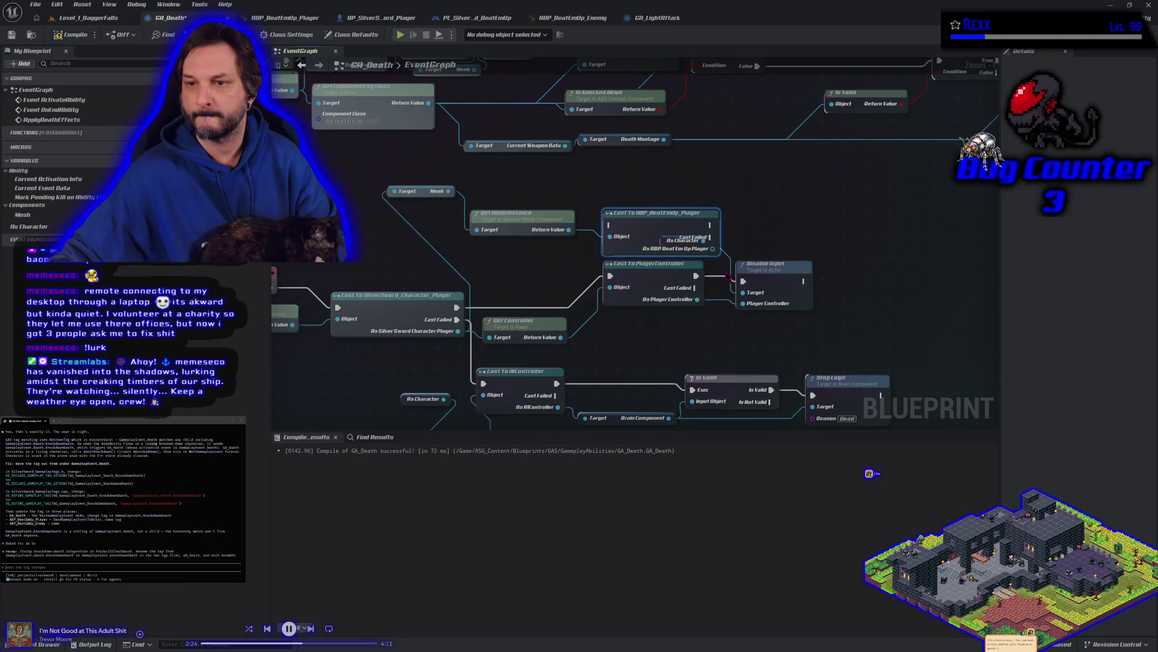
pyautogui.moveTo(652, 212); pyautogui.dragTo(646, 180)
# Call Anim Notify Activate Ragdoll from the ABP_BeatEmUp_Player cast and raise the node.
pyautogui.moveTo(706, 217); pyautogui.dragTo(732, 221)
pyautogui.write('activ')
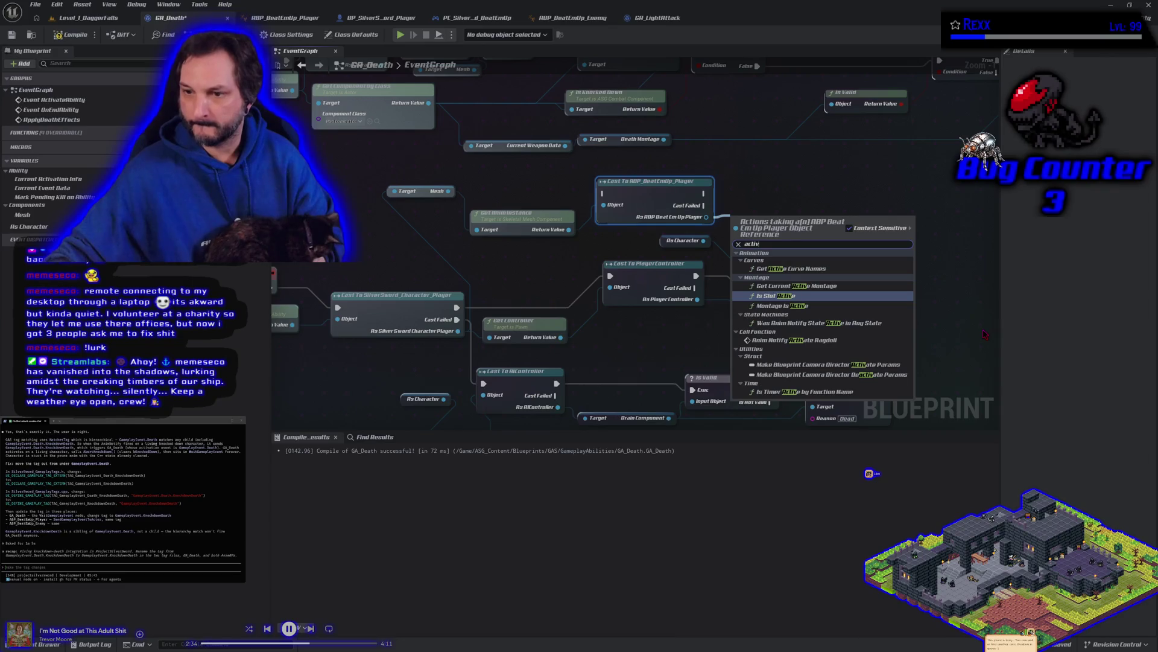
pyautogui.click(819, 341)
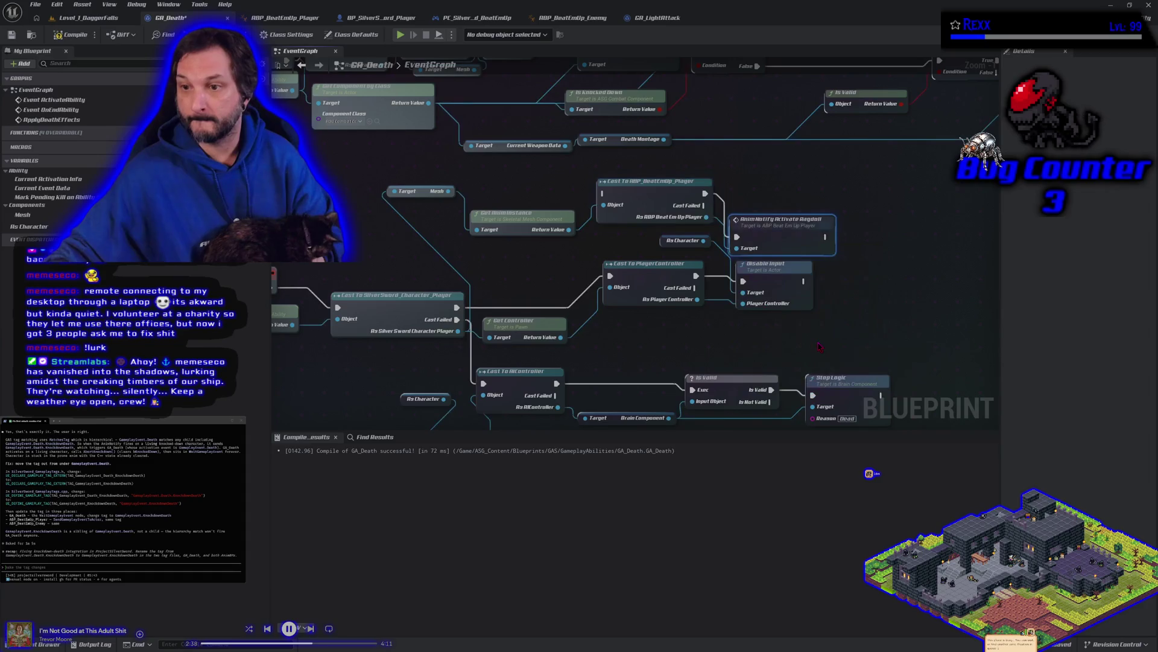
pyautogui.moveTo(773, 222)
pyautogui.mouseDown()
pyautogui.moveTo(811, 195)
pyautogui.moveTo(774, 189)
pyautogui.mouseUp()
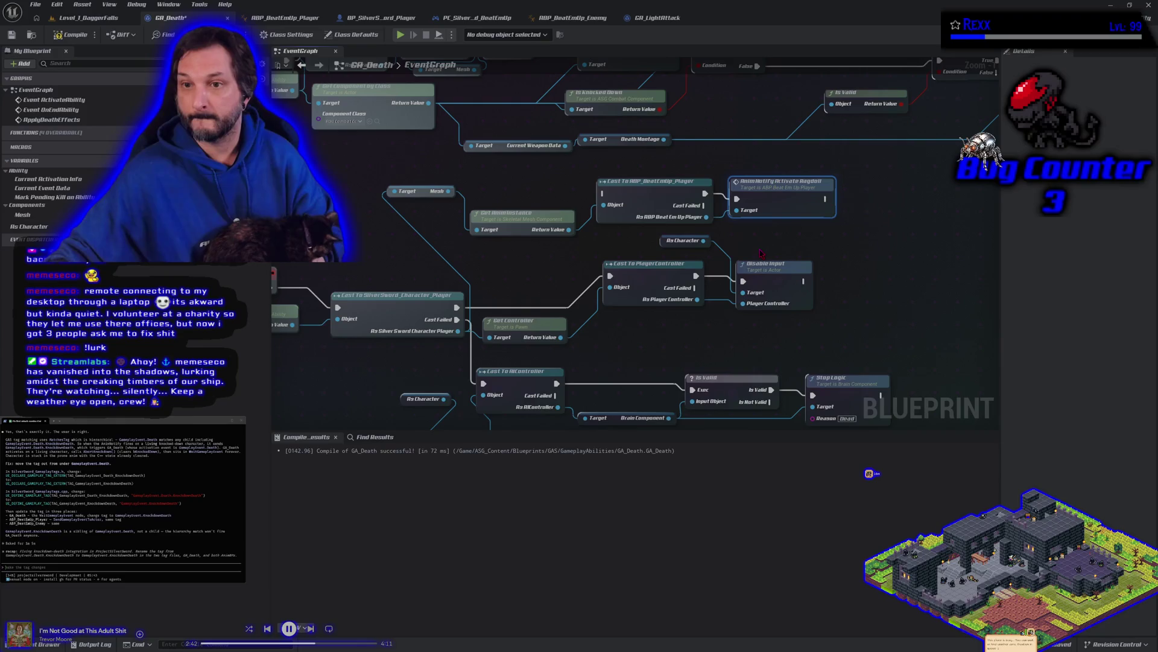
pyautogui.moveTo(572, 263)
pyautogui.mouseDown()
pyautogui.moveTo(591, 244)
pyautogui.moveTo(636, 241)
pyautogui.mouseUp()
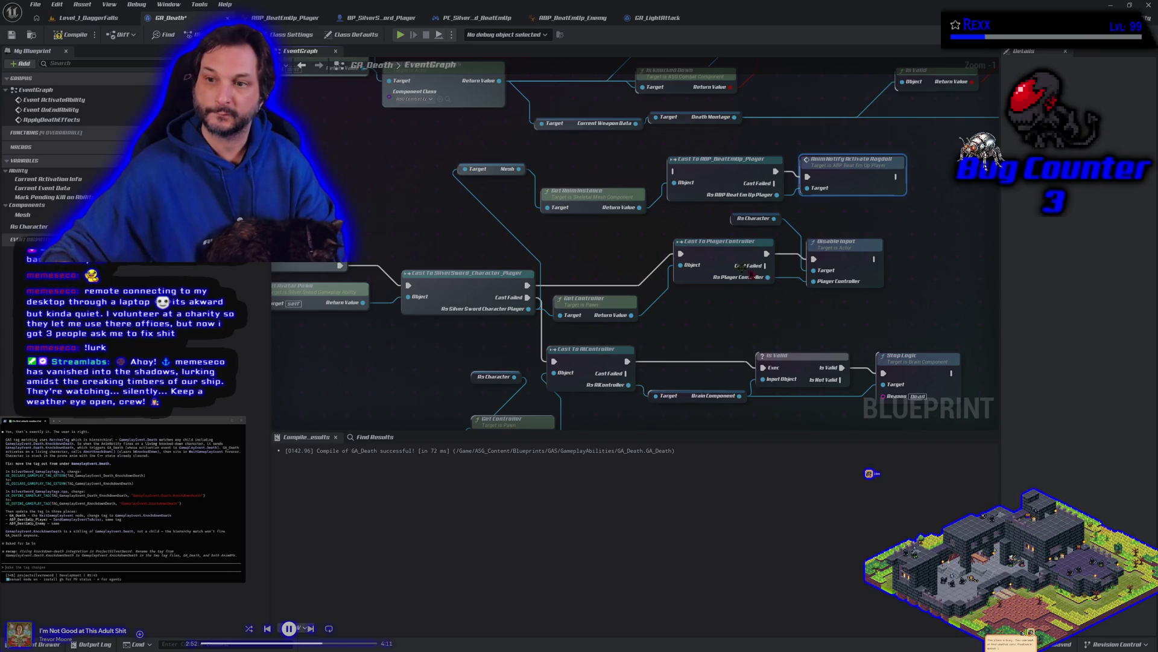
# Run the ABP cast after Disable Input and line up the cast, notify, Get AnimInstance and Mesh nodes.
pyautogui.moveTo(877, 228)
pyautogui.mouseDown()
pyautogui.moveTo(777, 238)
pyautogui.moveTo(597, 224)
pyautogui.moveTo(577, 188)
pyautogui.mouseUp()
pyautogui.moveTo(639, 156); pyautogui.dragTo(754, 209)
pyautogui.moveTo(638, 183); pyautogui.dragTo(866, 272)
pyautogui.moveTo(504, 210); pyautogui.dragTo(751, 205)
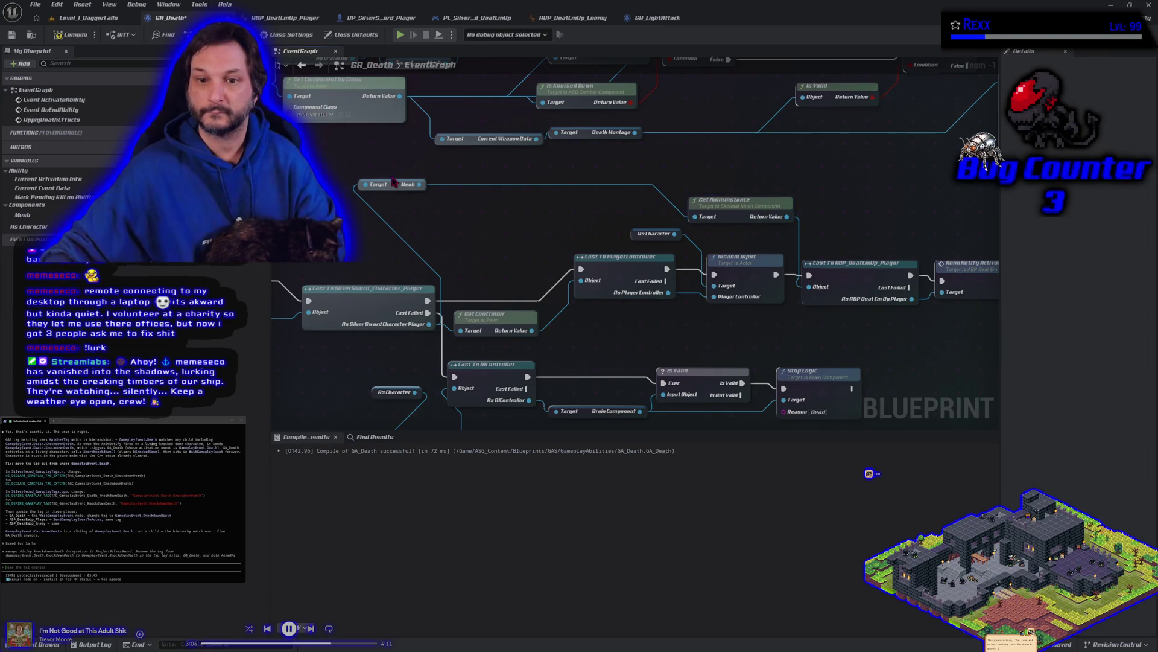
pyautogui.moveTo(397, 189); pyautogui.dragTo(530, 222)
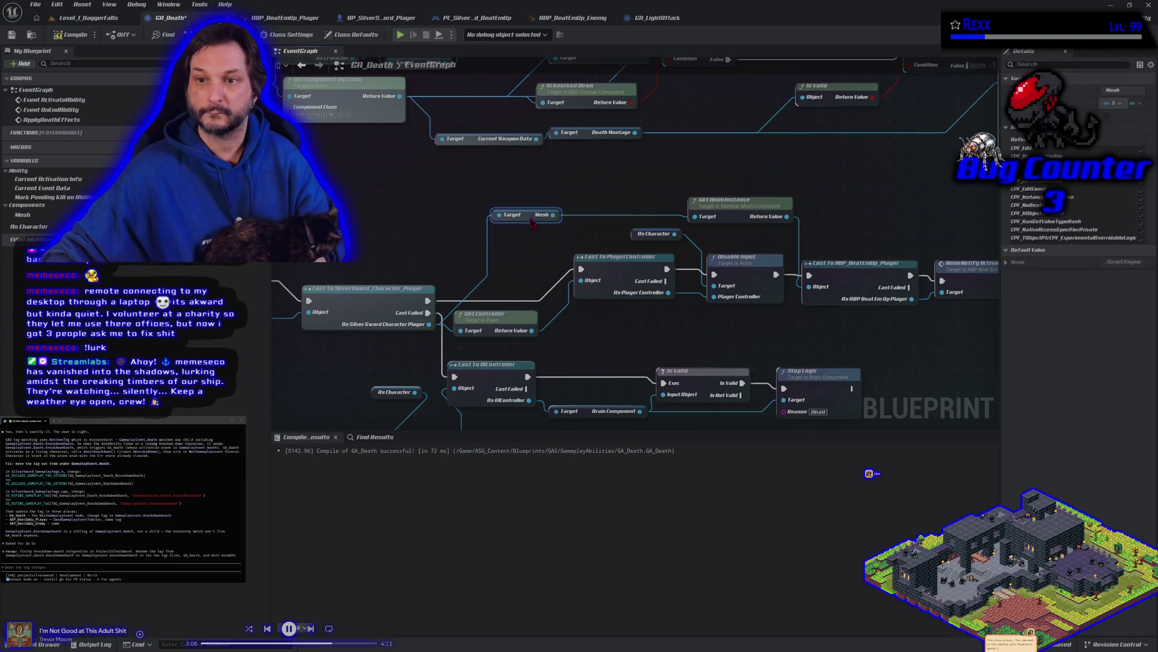
# Start a 'get anim inst' search from the AIController cast output, then cancel it.
pyautogui.moveTo(596, 346); pyautogui.dragTo(574, 243)
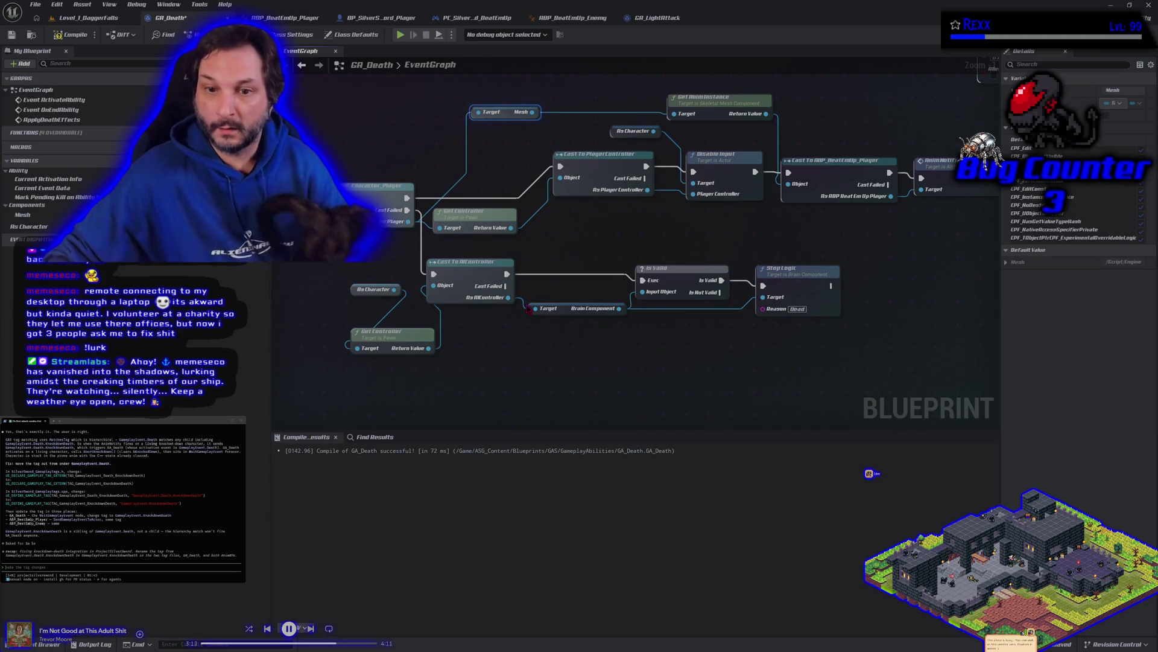
pyautogui.moveTo(510, 296); pyautogui.dragTo(512, 332)
pyautogui.write('get')
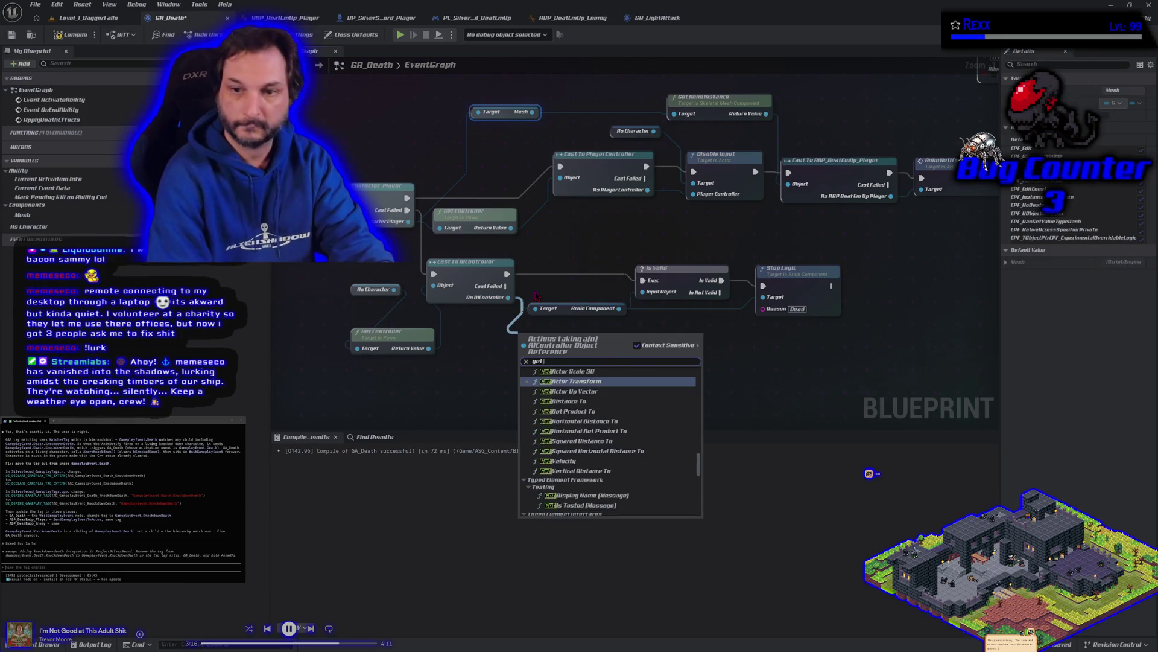
pyautogui.write(' anim inst')
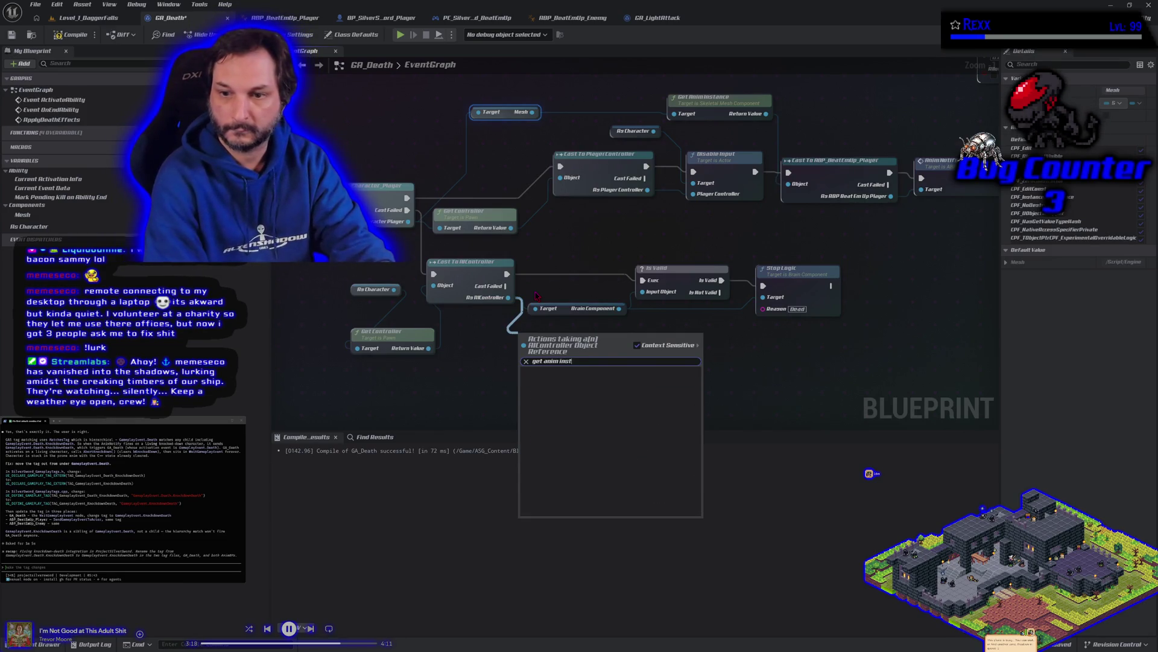
pyautogui.click(606, 233)
pyautogui.moveTo(606, 234); pyautogui.dragTo(522, 229)
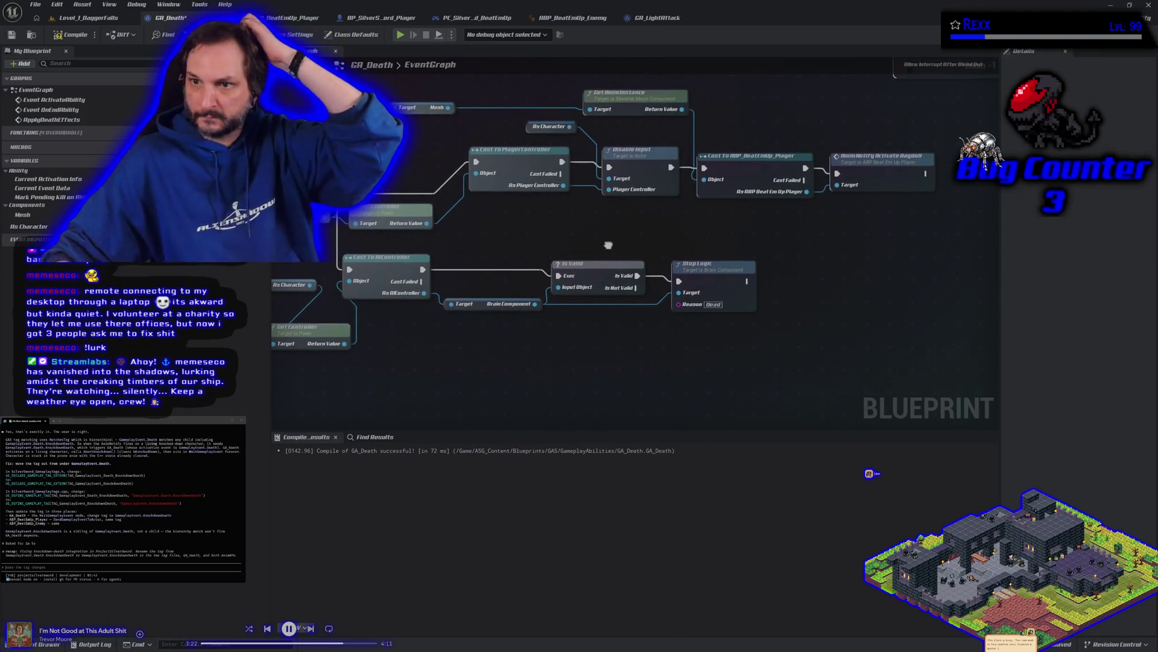
pyautogui.moveTo(610, 248)
pyautogui.mouseDown()
pyautogui.moveTo(655, 267)
pyautogui.moveTo(631, 270)
pyautogui.mouseUp()
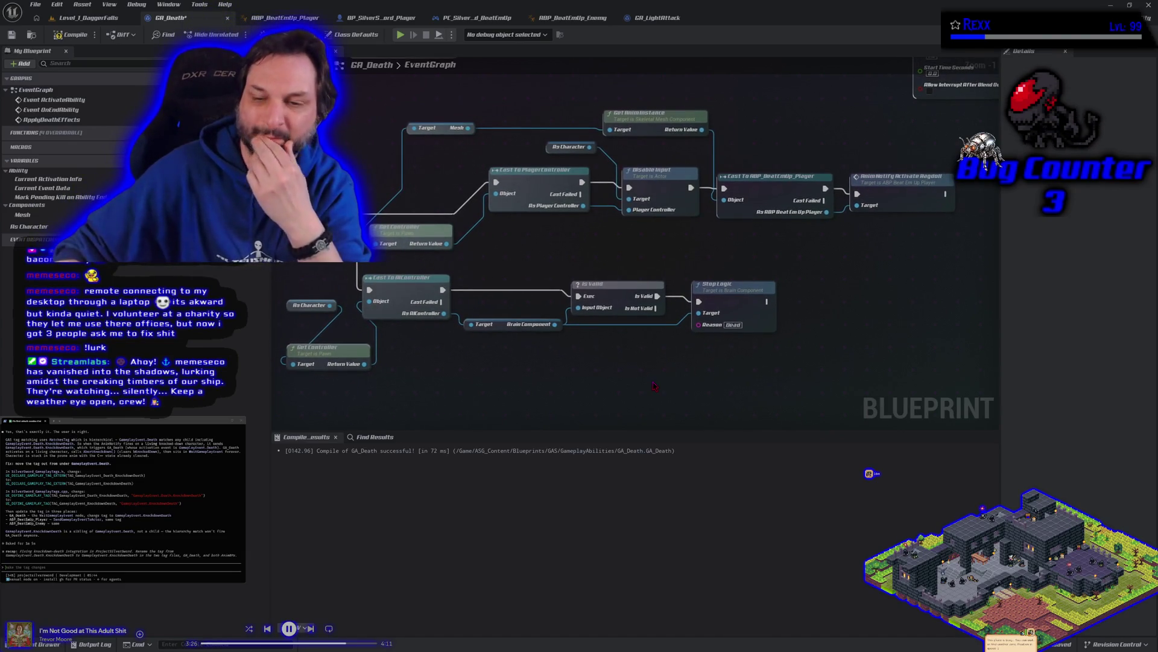
pyautogui.moveTo(655, 386)
pyautogui.mouseDown()
pyautogui.moveTo(609, 380)
pyautogui.moveTo(697, 374)
pyautogui.mouseUp()
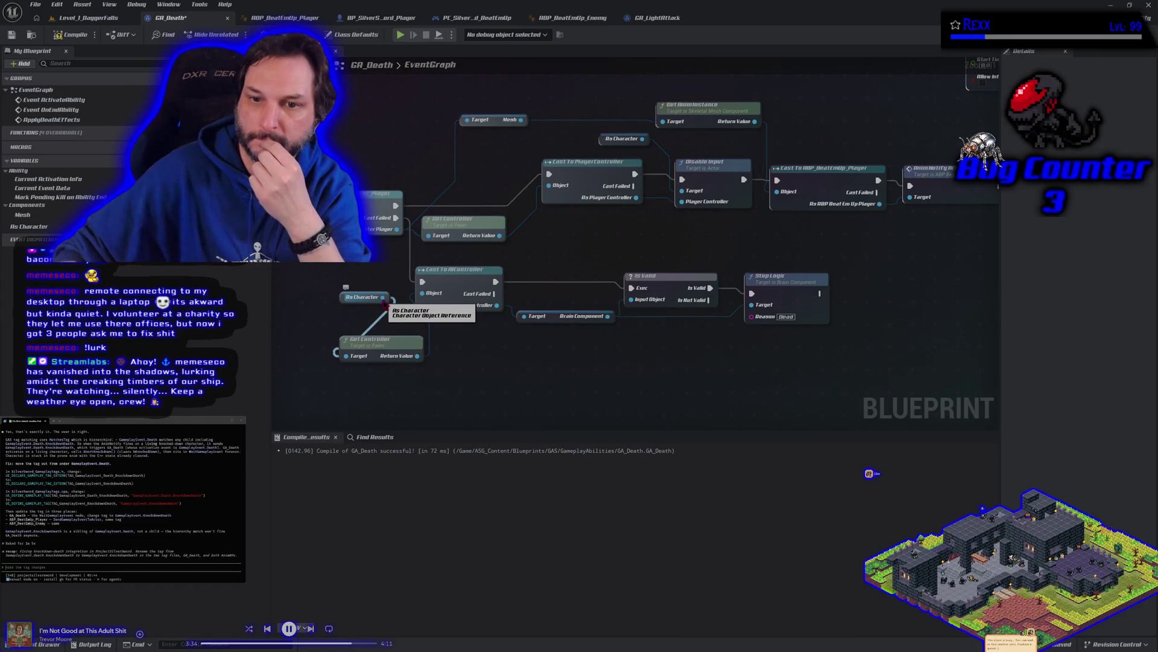
# Search for an enemy ABP cast from As Character, then dismiss the list unused.
pyautogui.moveTo(385, 302)
pyautogui.mouseDown()
pyautogui.moveTo(658, 369)
pyautogui.moveTo(780, 366)
pyautogui.mouseUp()
pyautogui.write('cast to')
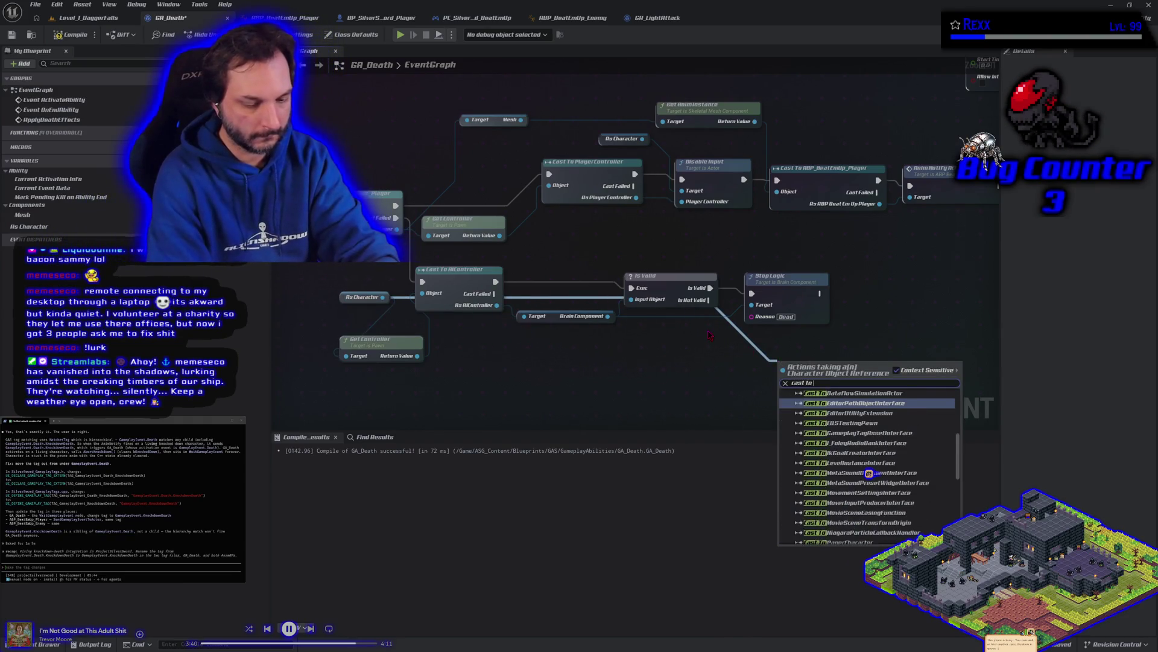
pyautogui.write(' abp')
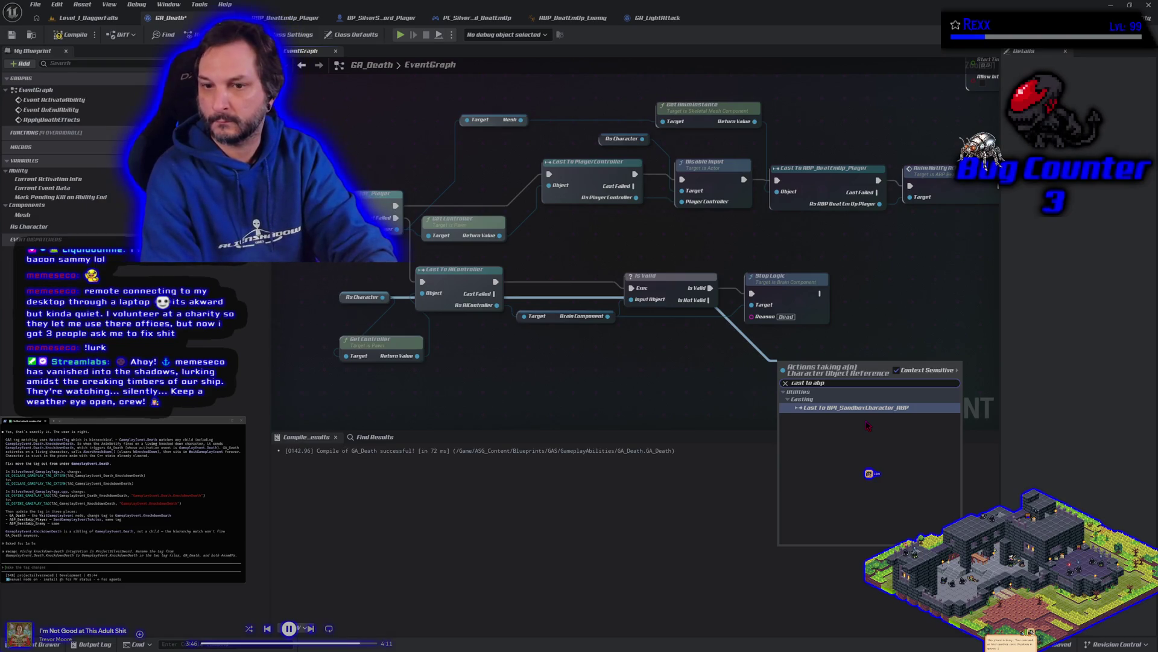
pyautogui.press('BackSpace')
pyautogui.press('BackSpace')
pyautogui.press('BackSpace')
pyautogui.write('e')
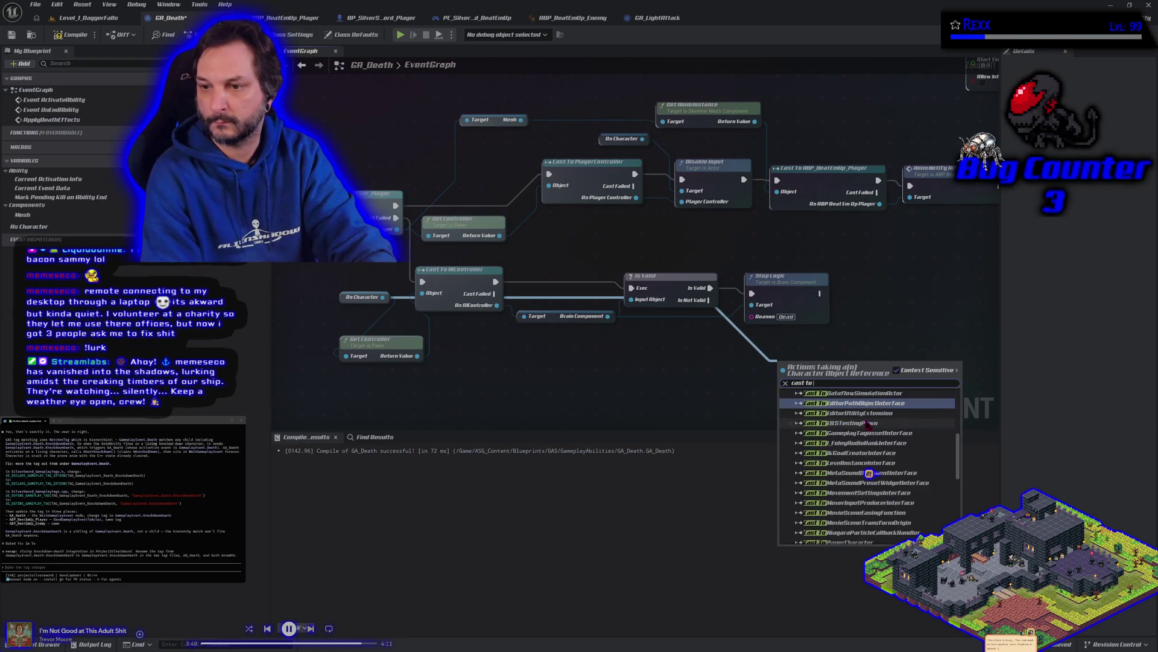
pyautogui.write('nemy')
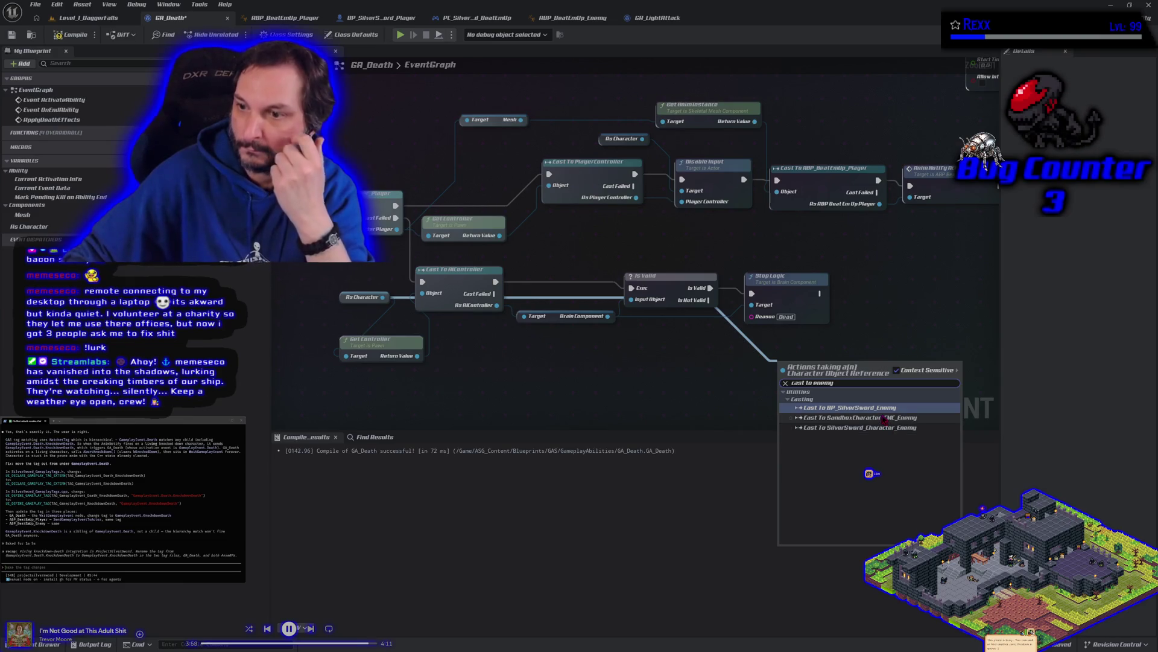
pyautogui.press('Escape')
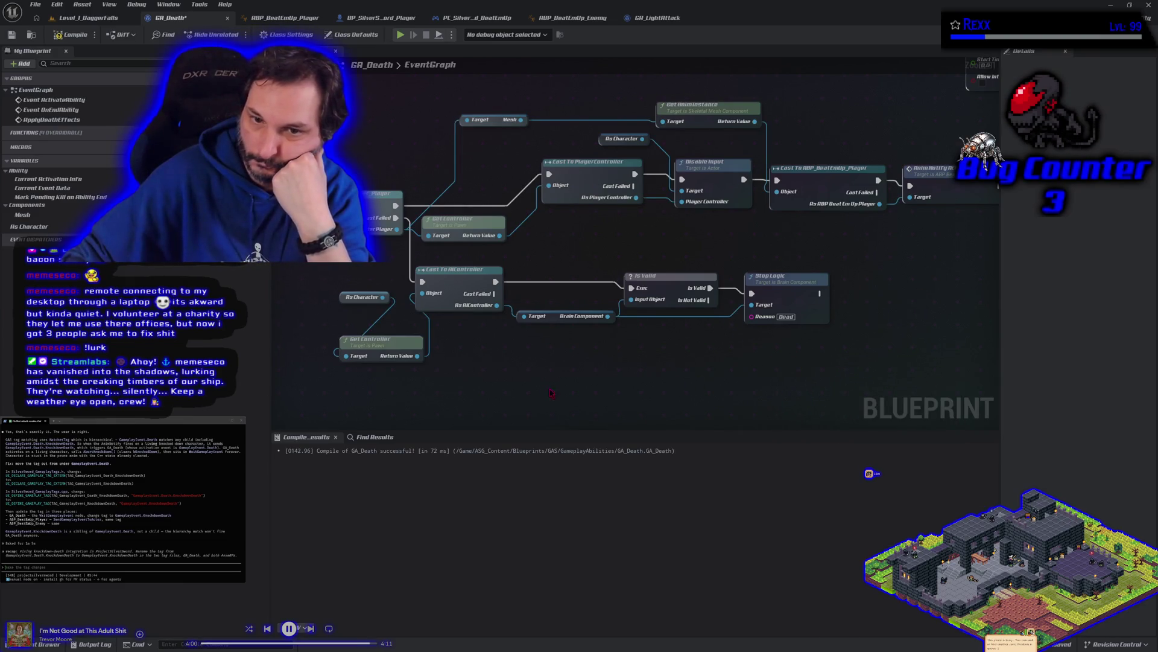
pyautogui.moveTo(538, 376); pyautogui.dragTo(555, 384)
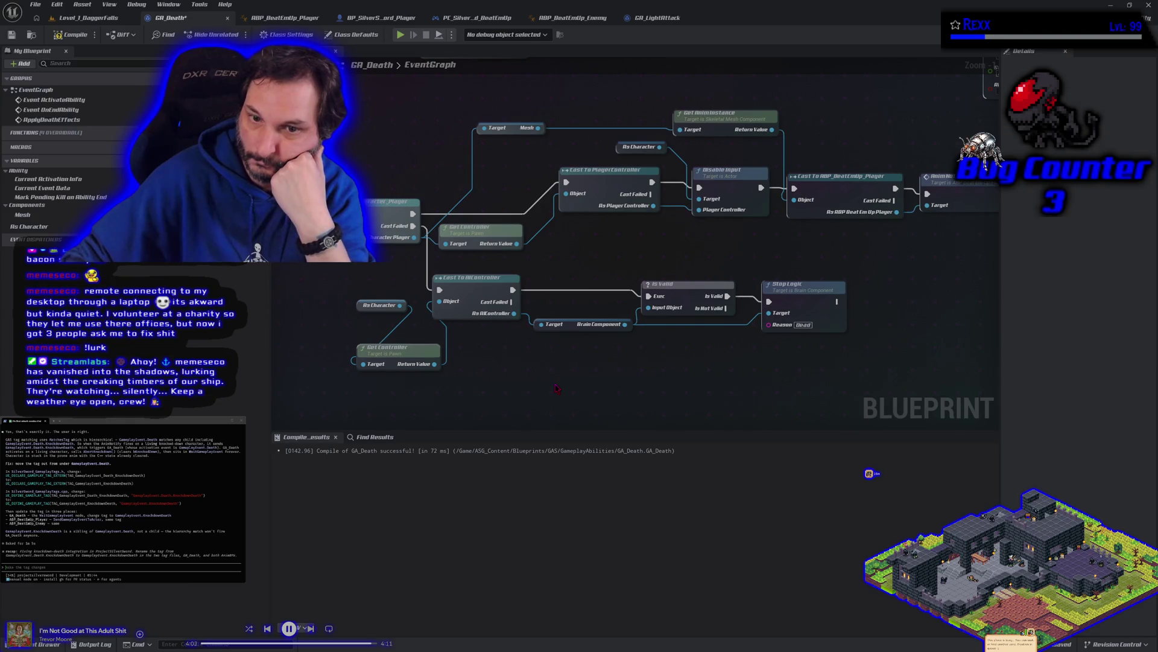
# Add Get Mesh from As Character and feed its Mesh into a Get Anim Instance node.
pyautogui.moveTo(400, 306)
pyautogui.mouseDown()
pyautogui.moveTo(471, 343)
pyautogui.moveTo(464, 358)
pyautogui.mouseUp()
pyautogui.write('ge')
pyautogui.write('sh')
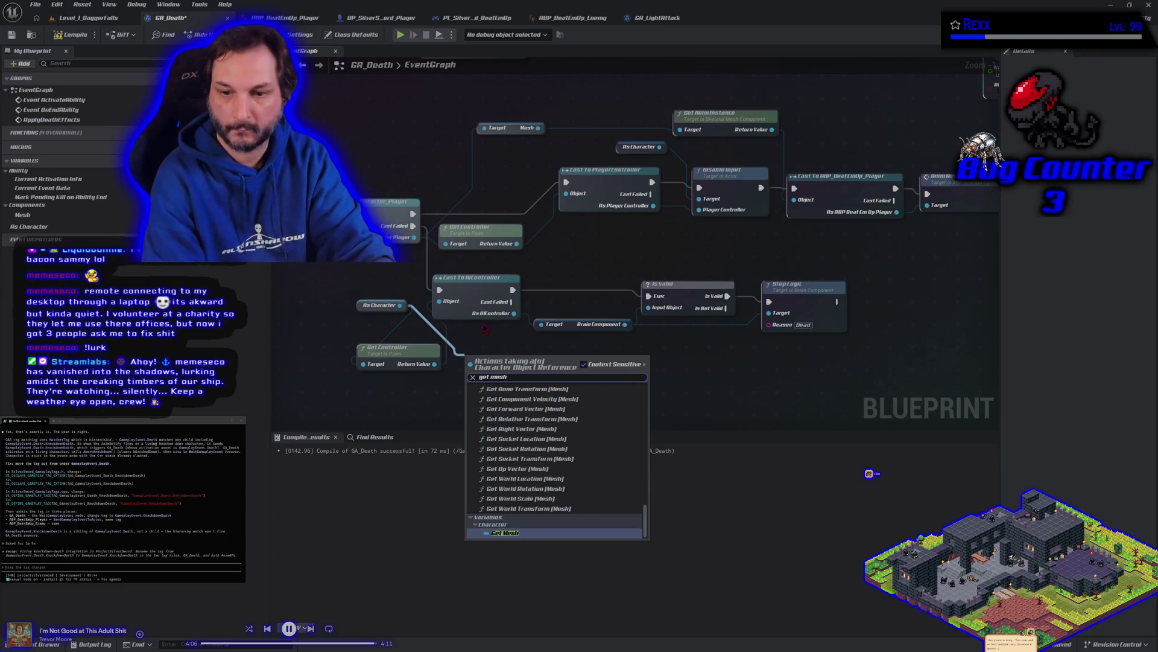
pyautogui.press('Return')
pyautogui.moveTo(525, 356); pyautogui.dragTo(551, 372)
pyautogui.write('get anim')
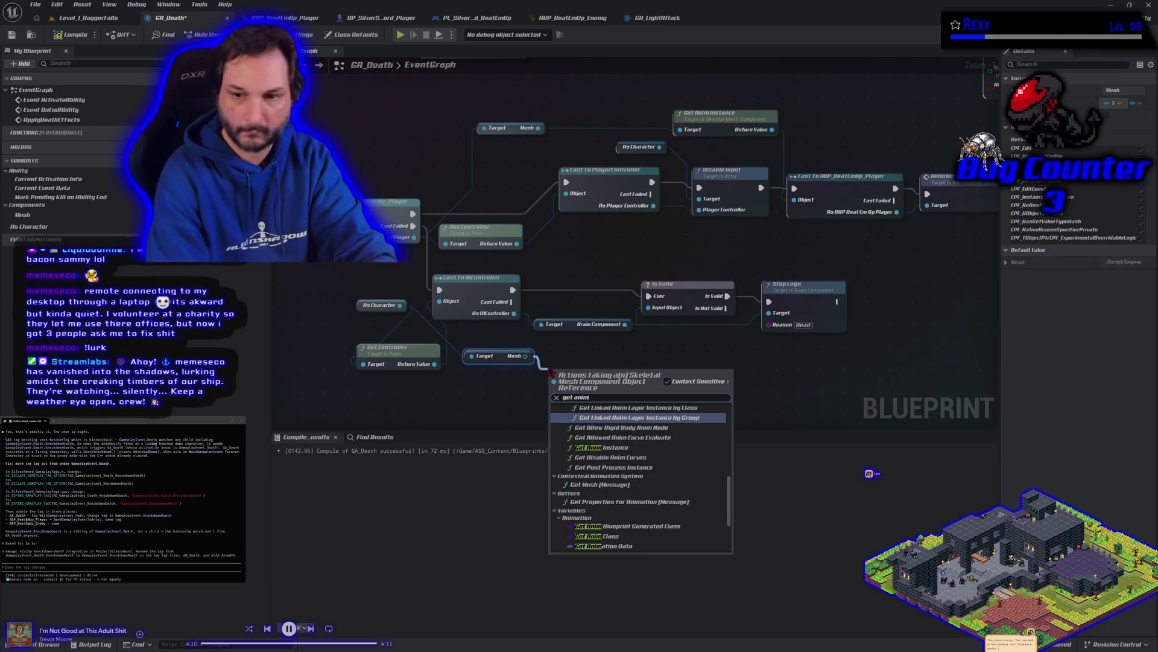
pyautogui.write(' instance')
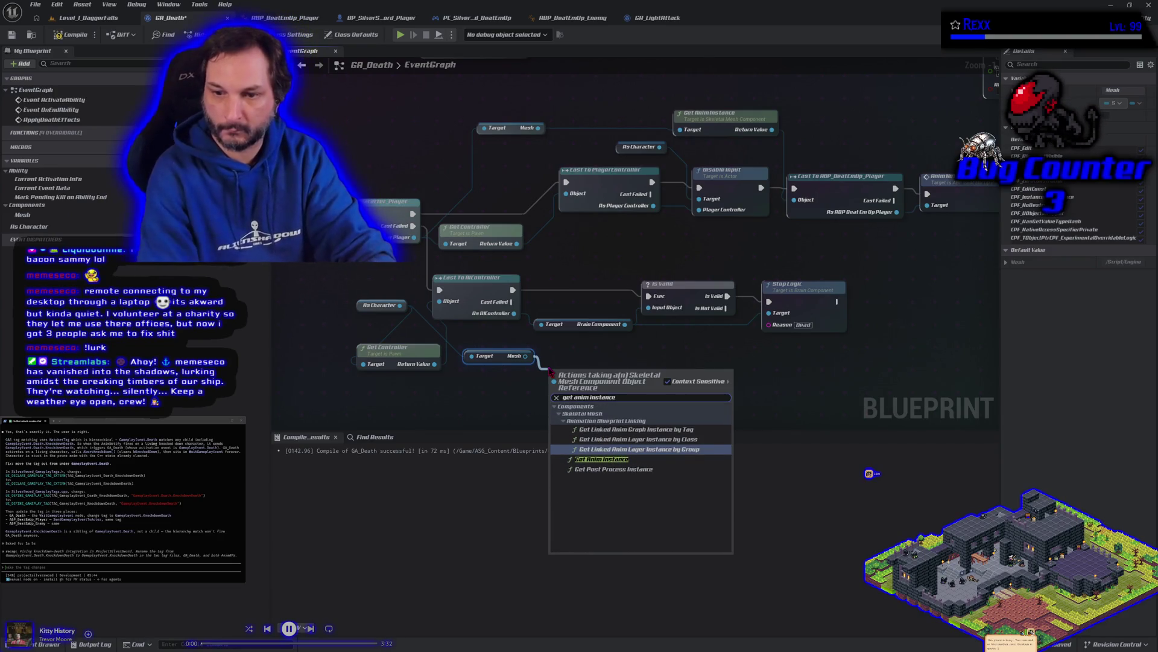
pyautogui.click(601, 459)
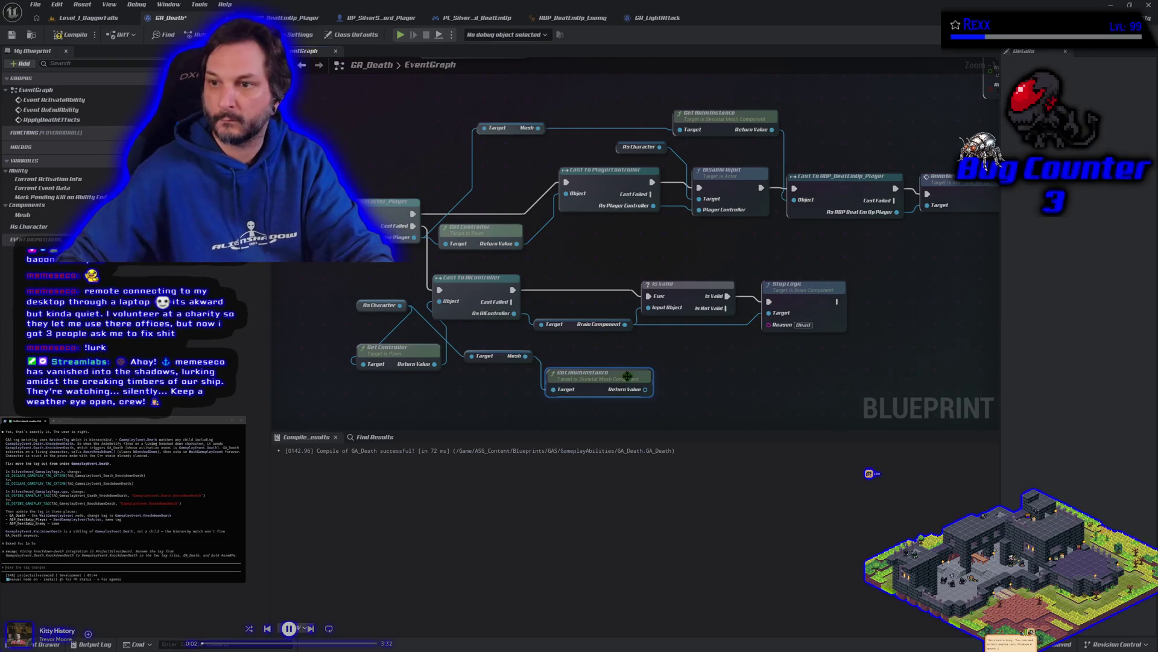
# Cast the anim instance to ABP_BeatEmUp_Enemy and place it beside Stop Logic.
pyautogui.moveTo(645, 389); pyautogui.dragTo(678, 390)
pyautogui.write('cast to abp')
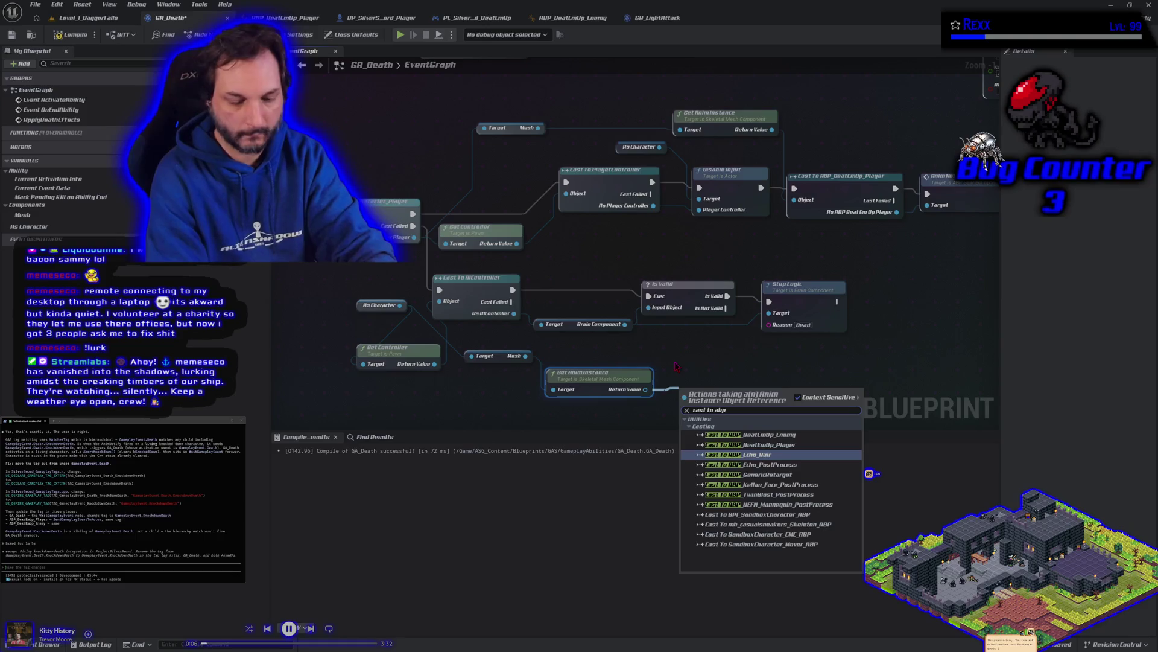
pyautogui.click(826, 435)
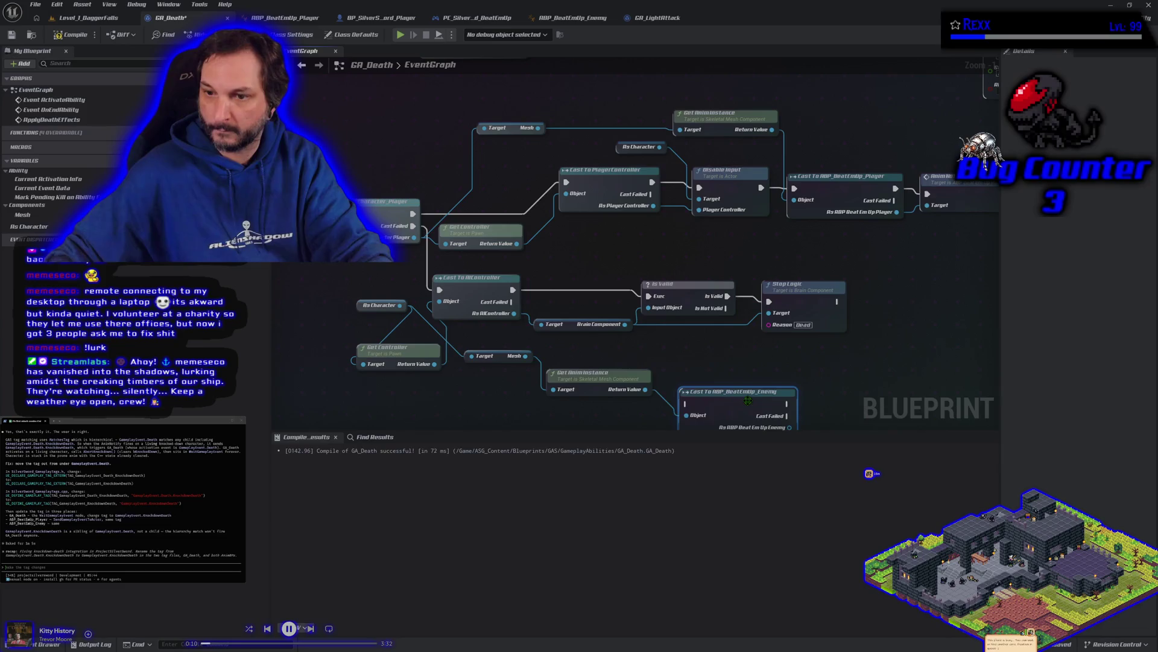
pyautogui.moveTo(879, 367); pyautogui.dragTo(929, 304)
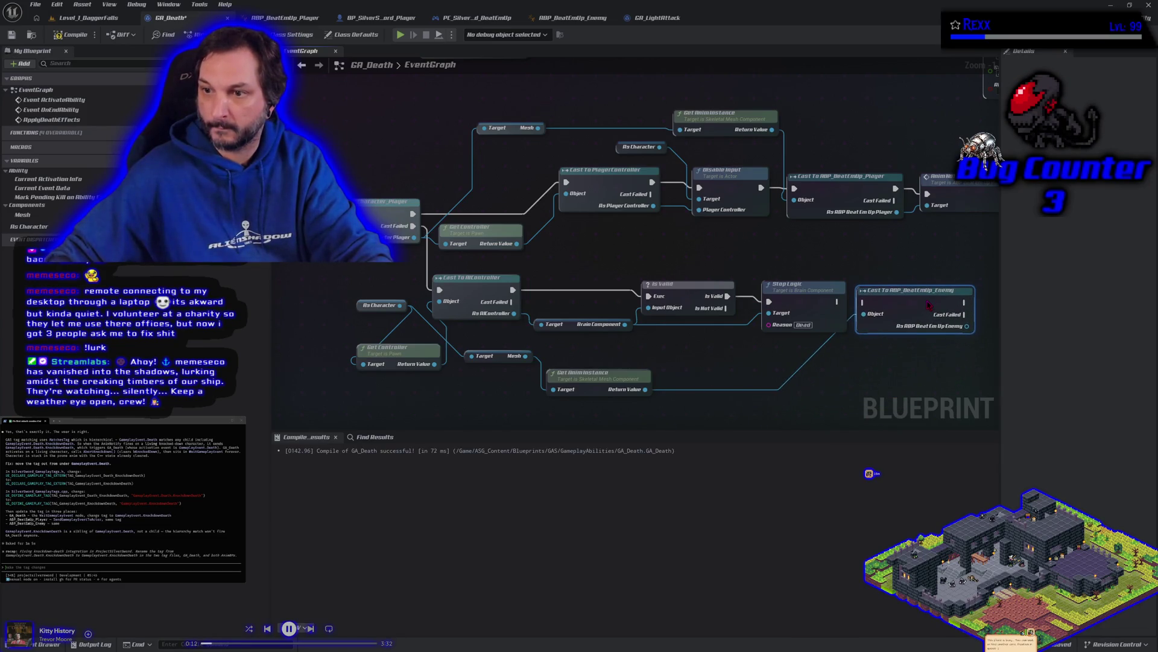
pyautogui.moveTo(861, 335)
pyautogui.mouseDown()
pyautogui.moveTo(825, 334)
pyautogui.moveTo(811, 302)
pyautogui.moveTo(828, 302)
pyautogui.mouseUp()
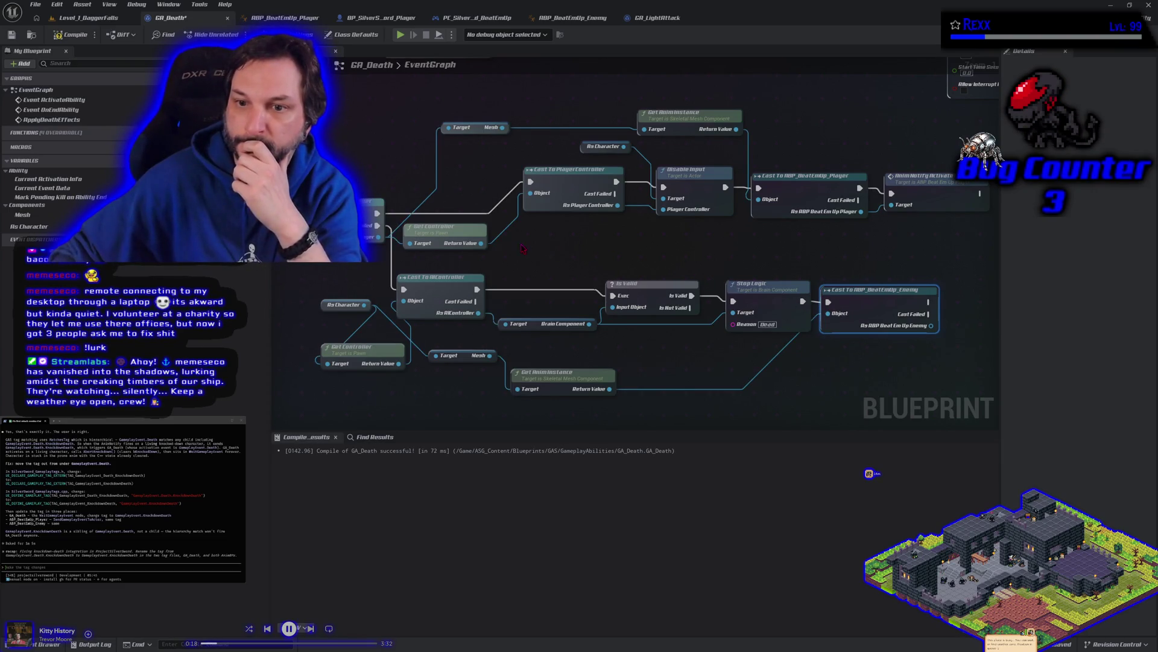
pyautogui.moveTo(741, 373); pyautogui.dragTo(586, 353)
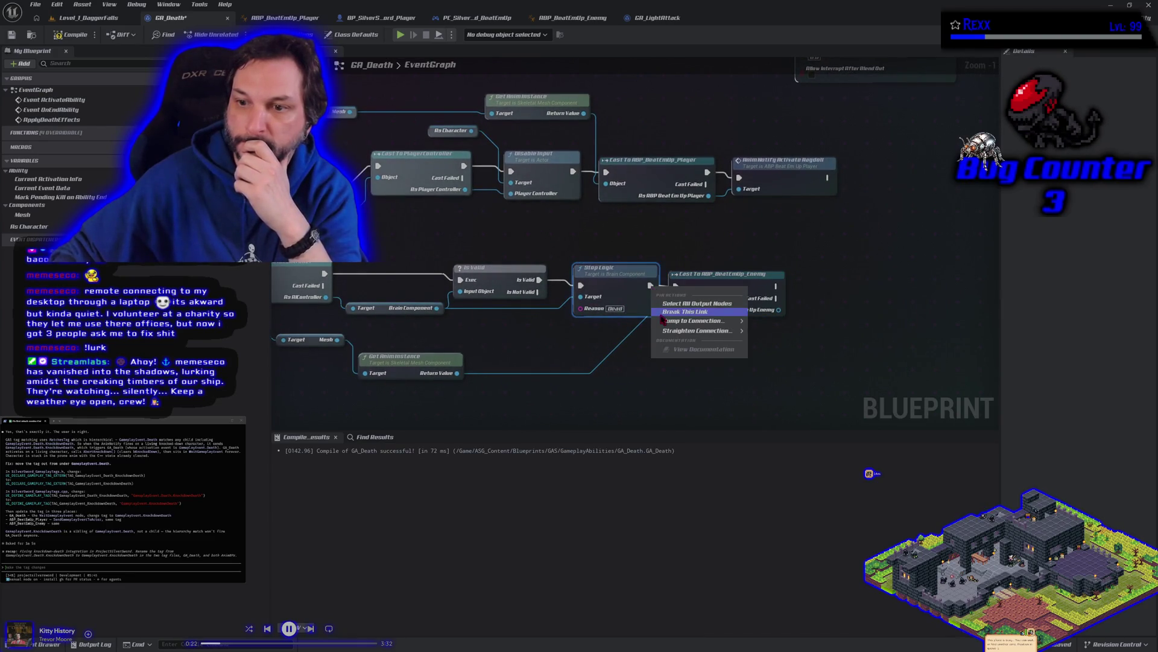
# Zoom out and wire Stop Logic's exec output into Cast To ABP_BeatEmUp_Enemy, nudging Stop Logic down.
pyautogui.scroll(-1, 675, 346)
pyautogui.scroll(-1, 694, 360)
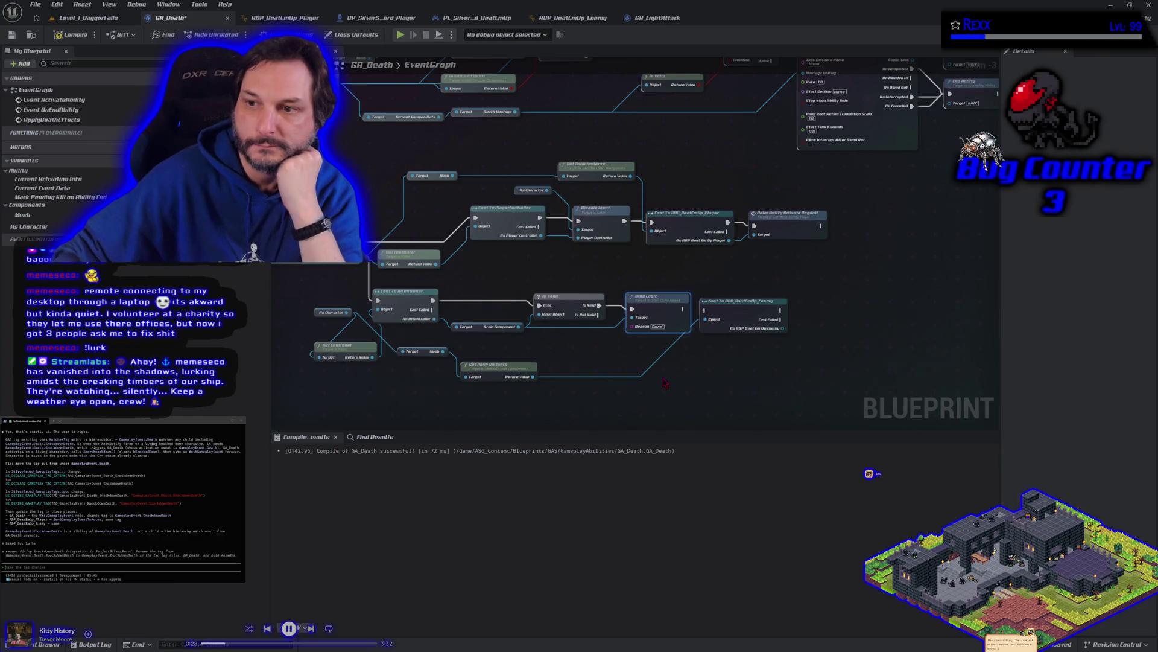
pyautogui.moveTo(342, 181)
pyautogui.mouseDown()
pyautogui.moveTo(543, 212)
pyautogui.moveTo(216, 160)
pyautogui.mouseUp()
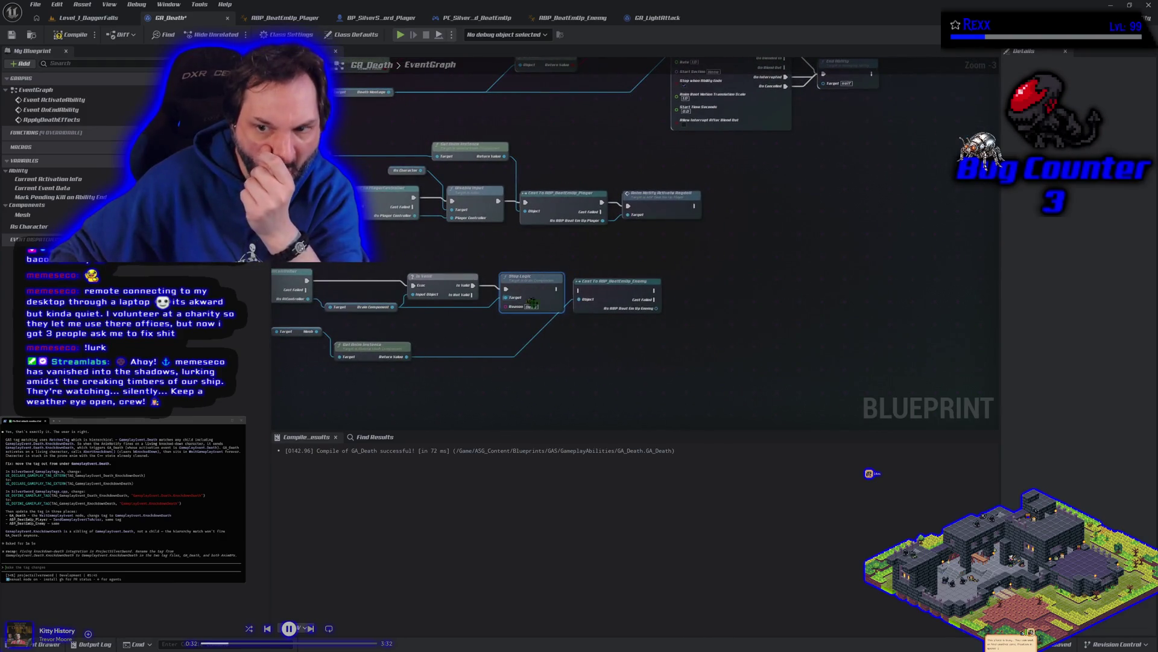
pyautogui.moveTo(561, 294); pyautogui.dragTo(579, 291)
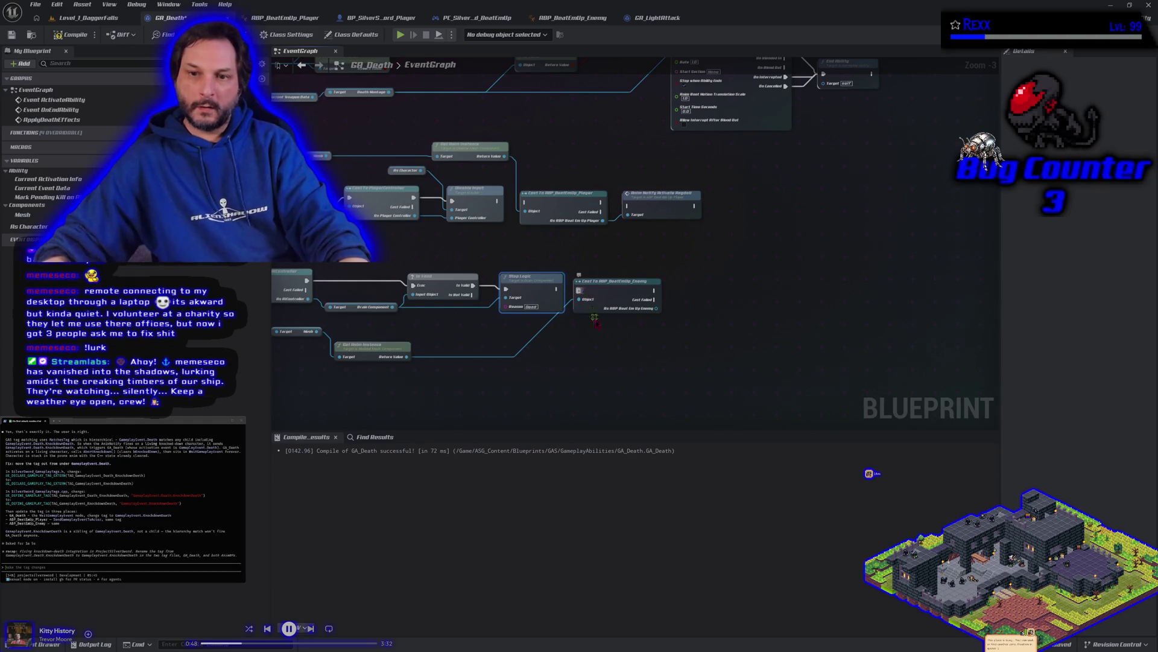
pyautogui.moveTo(559, 381); pyautogui.dragTo(641, 370)
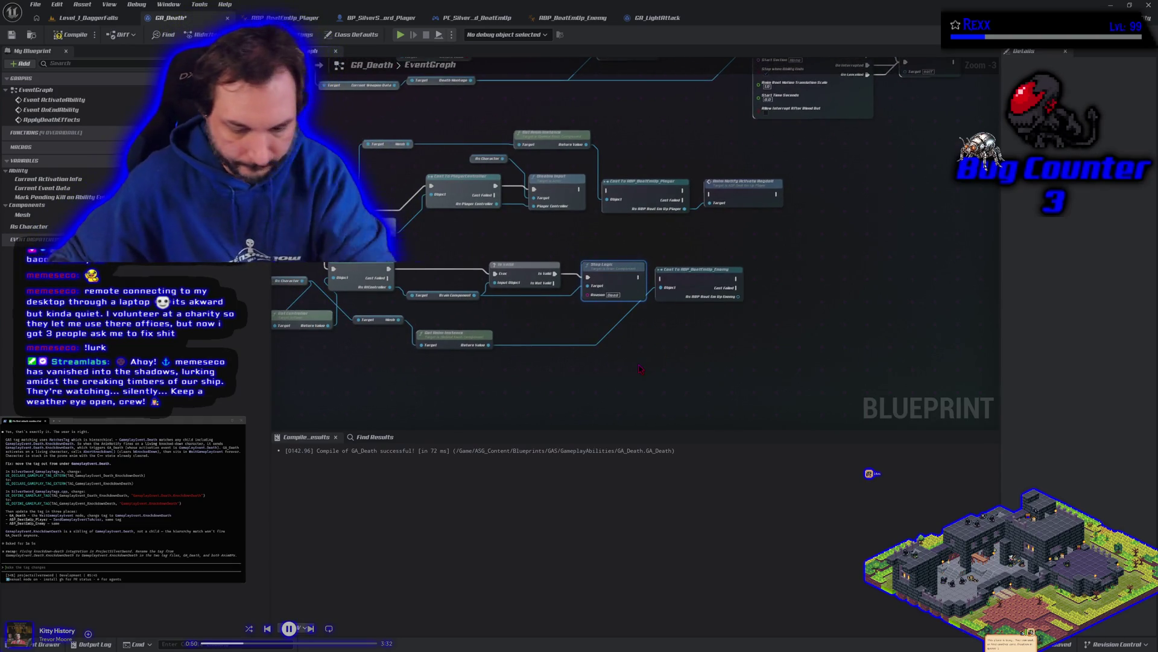
pyautogui.moveTo(609, 264); pyautogui.dragTo(610, 269)
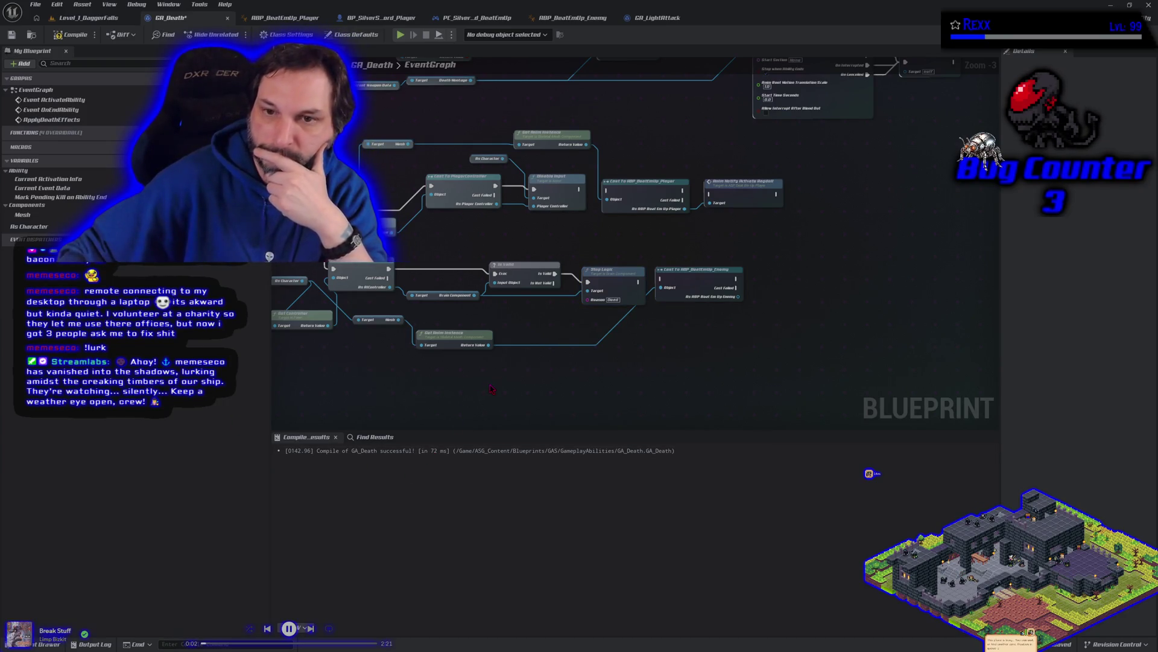
pyautogui.moveTo(500, 389); pyautogui.dragTo(567, 403)
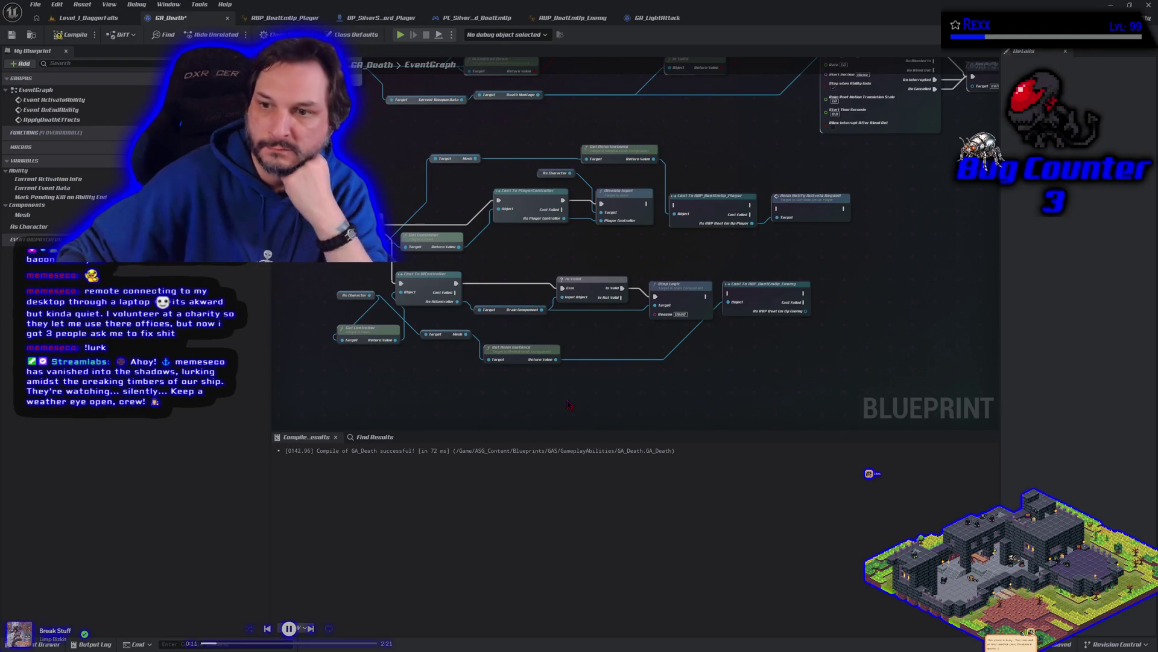
pyautogui.moveTo(568, 404)
pyautogui.mouseDown()
pyautogui.moveTo(657, 401)
pyautogui.moveTo(600, 393)
pyautogui.moveTo(524, 404)
pyautogui.mouseUp()
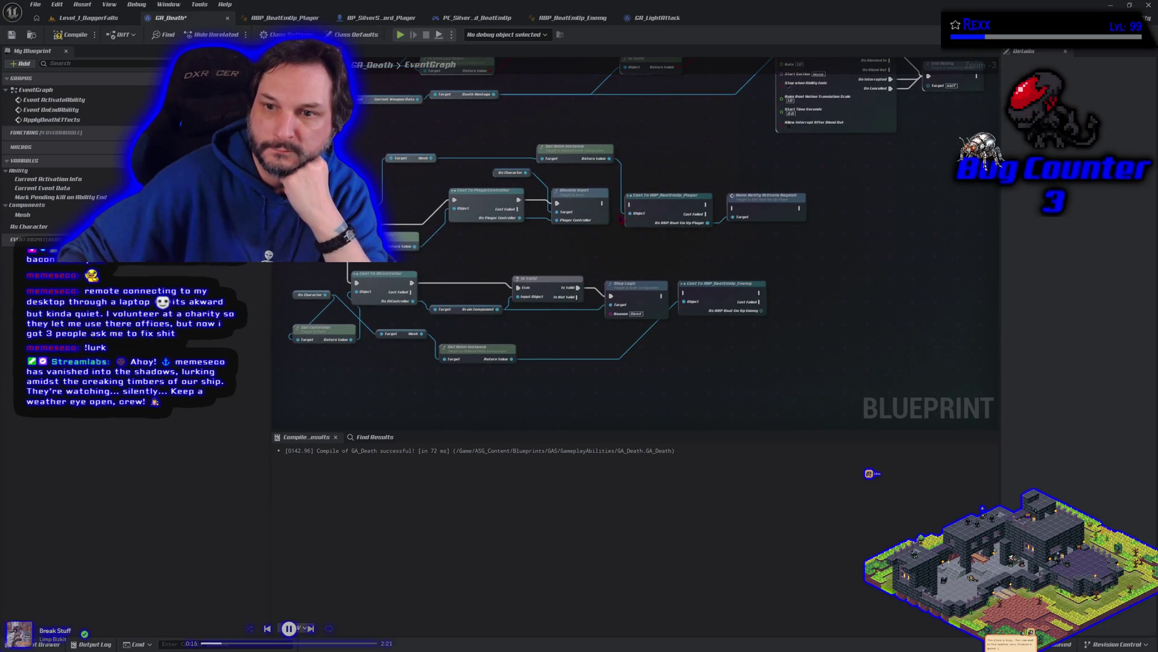
pyautogui.click(415, 157)
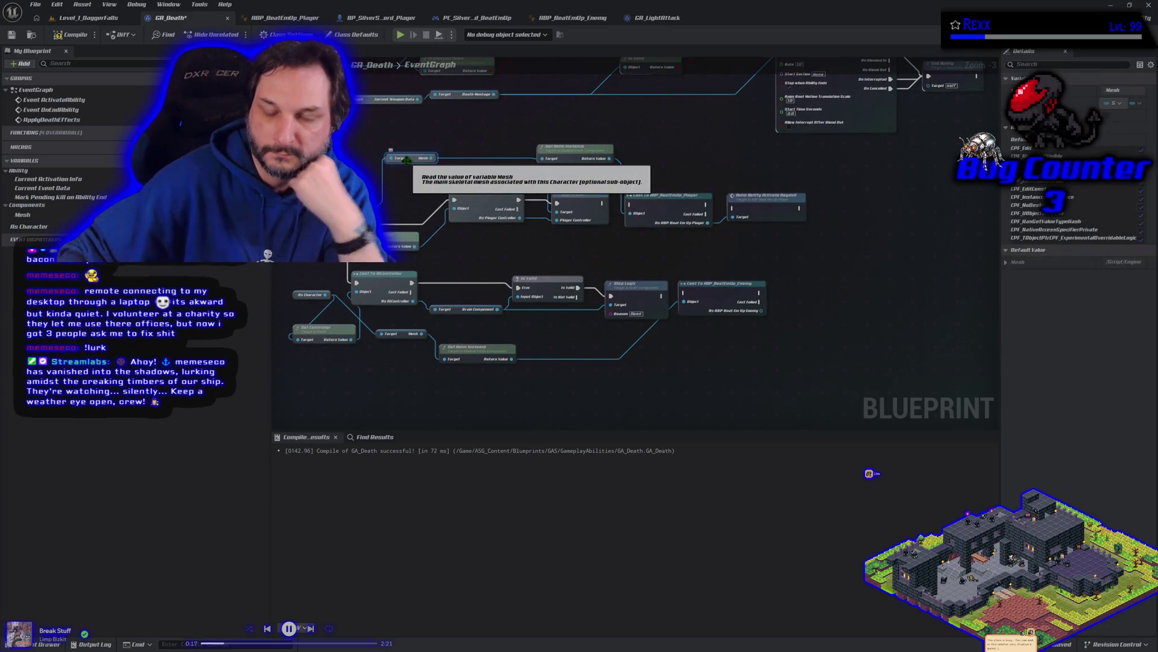
# Delete the Mesh getter, Get Anim Instance, both ABP casts and the Activate Ragdoll notify.
pyautogui.press('Delete')
pyautogui.click(575, 151)
pyautogui.press('Delete')
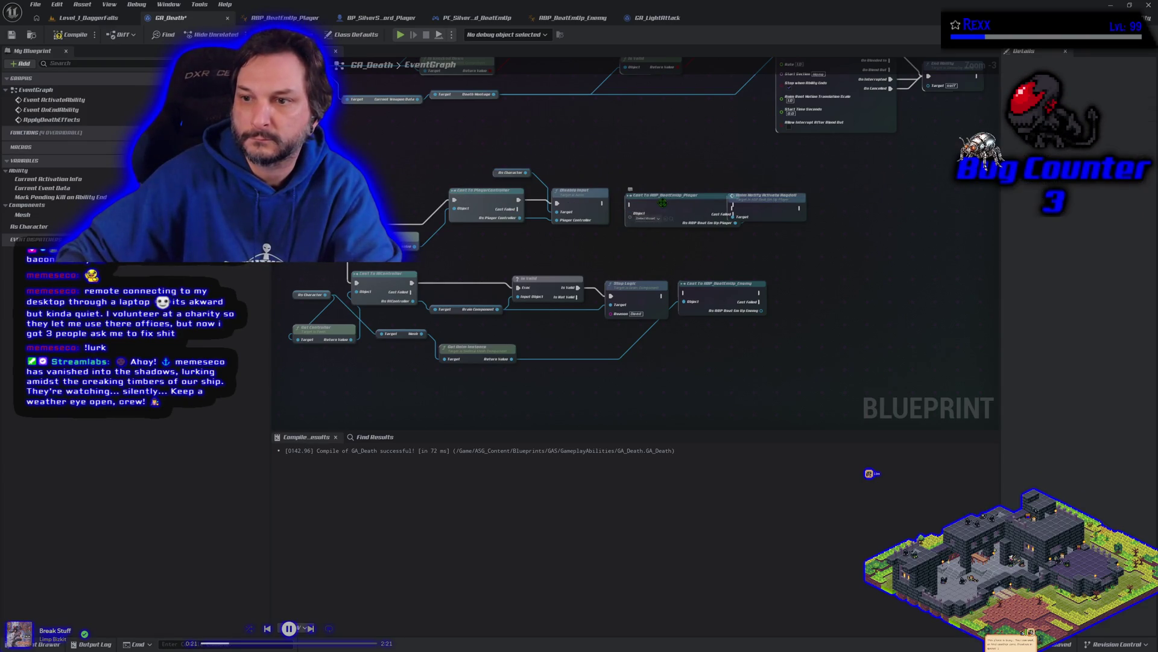
pyautogui.click(664, 208)
pyautogui.press('Delete')
pyautogui.click(766, 209)
pyautogui.press('Delete')
pyautogui.click(722, 290)
pyautogui.press('Delete')
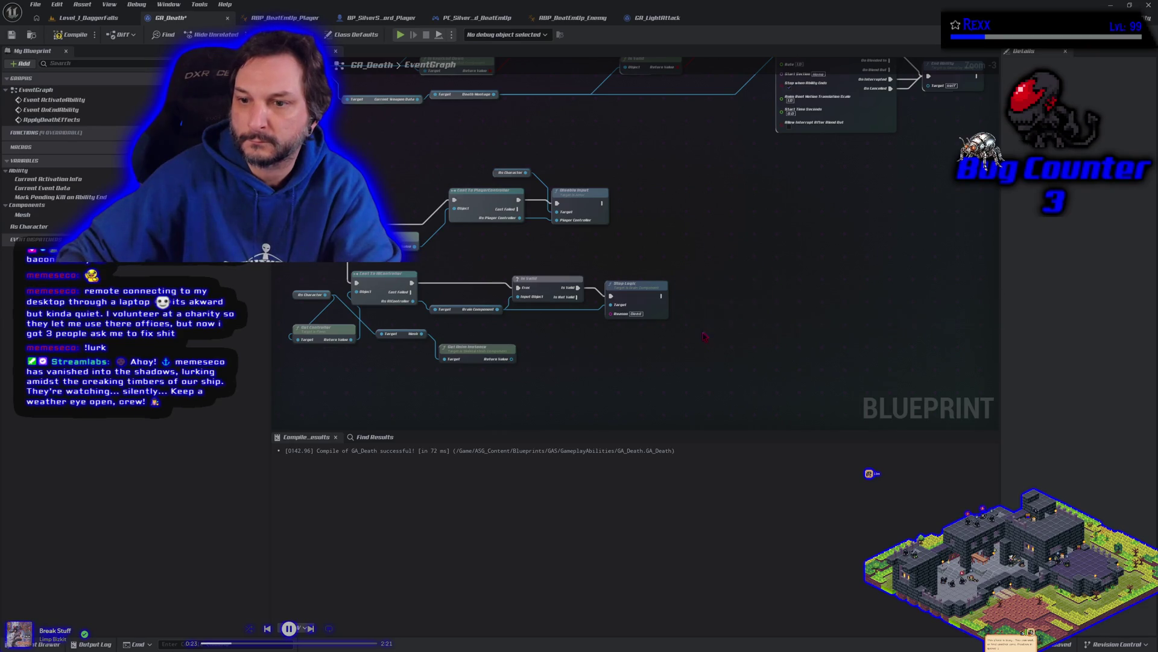
# Delete the leftover Get Anim Instance and Mesh getter from the AI branch.
pyautogui.moveTo(523, 387); pyautogui.dragTo(611, 394)
pyautogui.click(570, 361)
pyautogui.press('Delete')
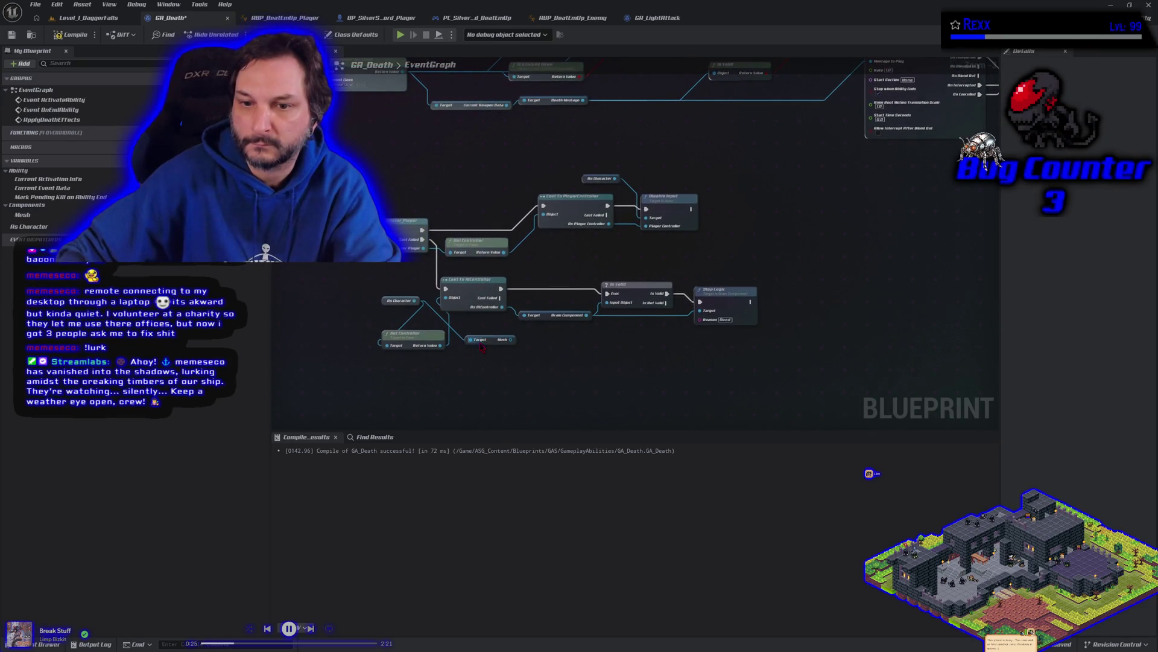
pyautogui.click(493, 341)
pyautogui.press('Delete')
pyautogui.moveTo(510, 381); pyautogui.dragTo(636, 373)
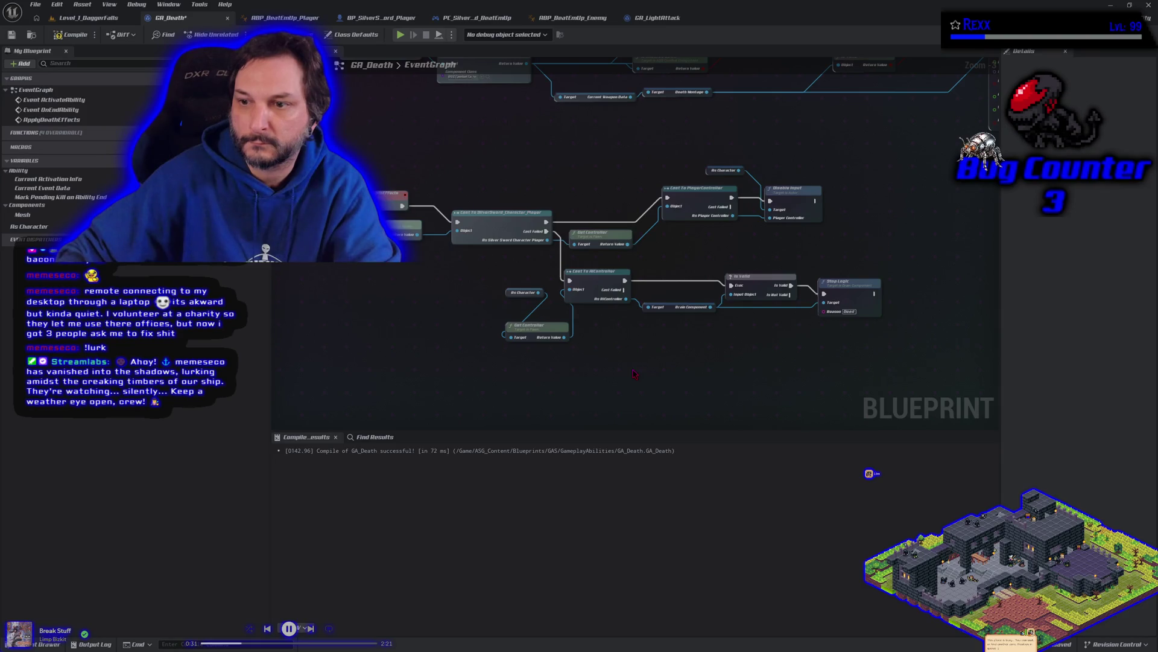
# Compile and save GA_Death.
pyautogui.click(71, 35)
pyautogui.click(10, 35)
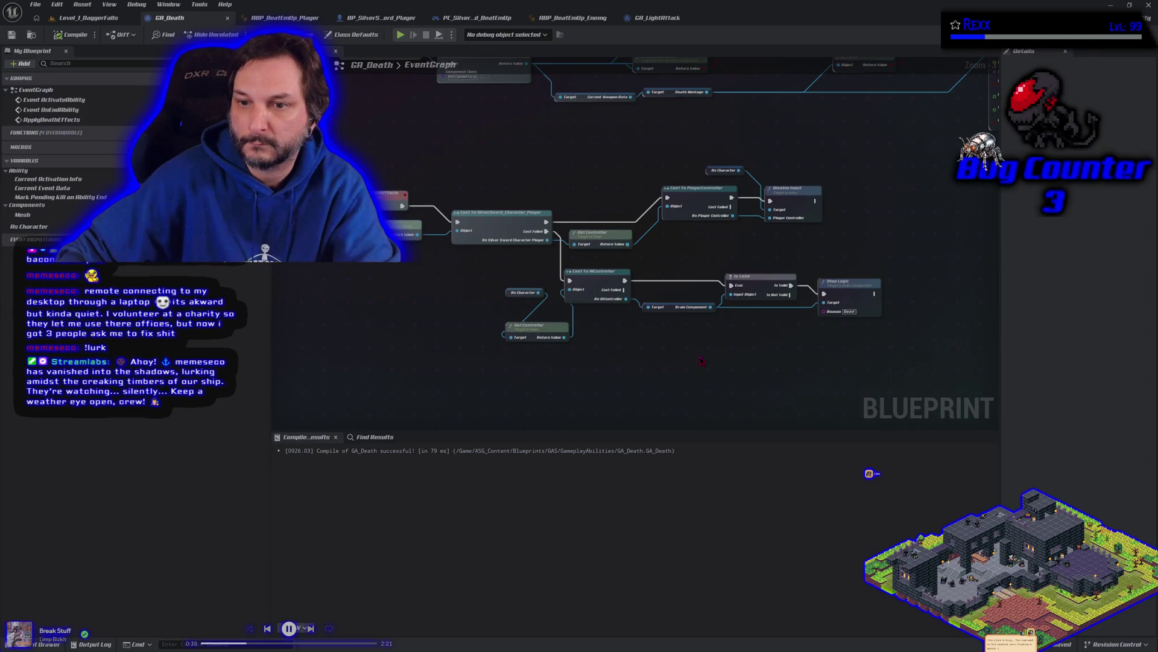
pyautogui.moveTo(702, 359); pyautogui.dragTo(518, 365)
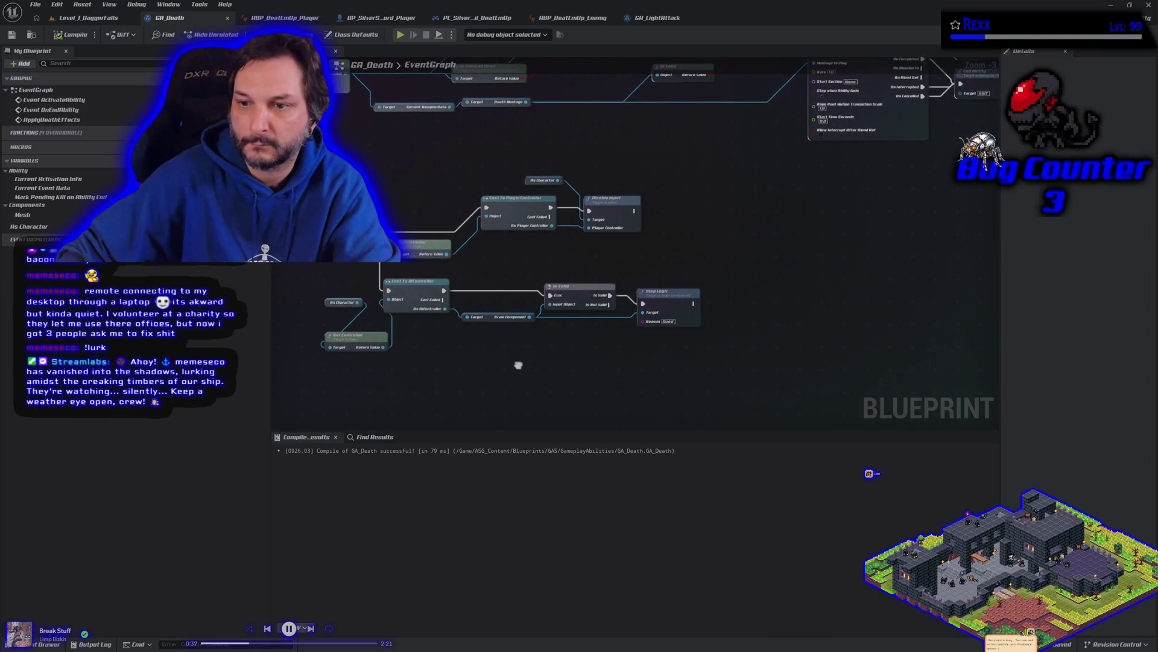
# Place a new Mesh getter and connect it to a Get Anim Instance node.
pyautogui.moveTo(662, 276)
pyautogui.mouseDown()
pyautogui.moveTo(603, 407)
pyautogui.moveTo(433, 453)
pyautogui.moveTo(261, 463)
pyautogui.moveTo(275, 431)
pyautogui.mouseUp()
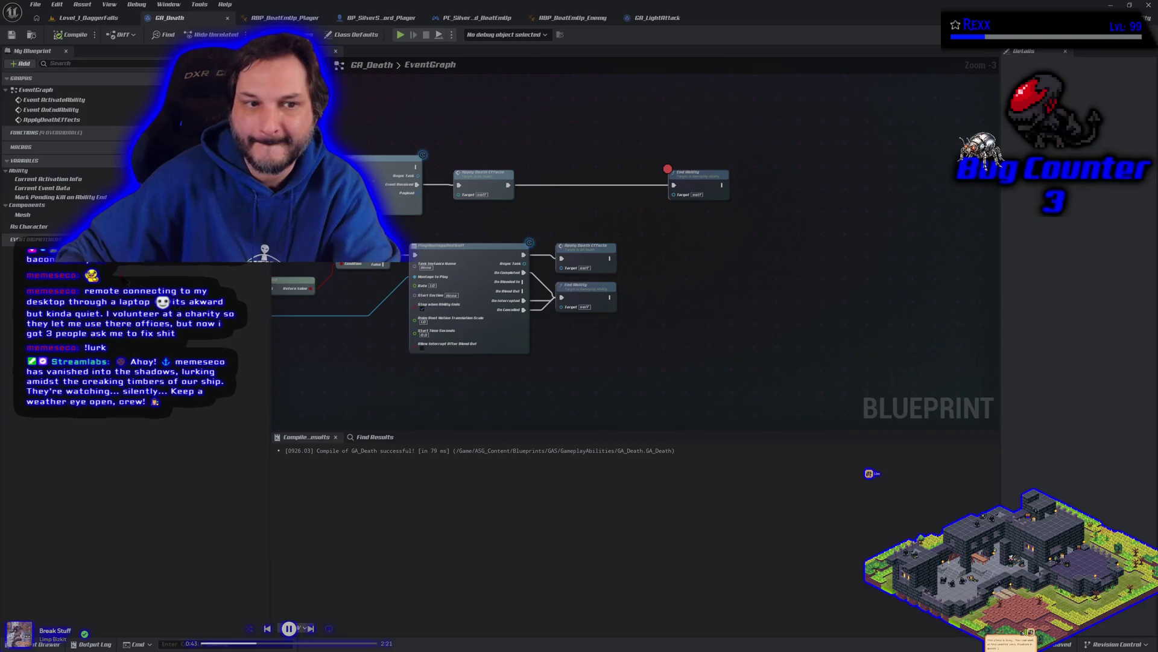
pyautogui.moveTo(50, 216)
pyautogui.mouseDown()
pyautogui.moveTo(535, 161)
pyautogui.moveTo(542, 213)
pyautogui.moveTo(460, 218)
pyautogui.moveTo(486, 192)
pyautogui.mouseUp()
pyautogui.click(534, 154)
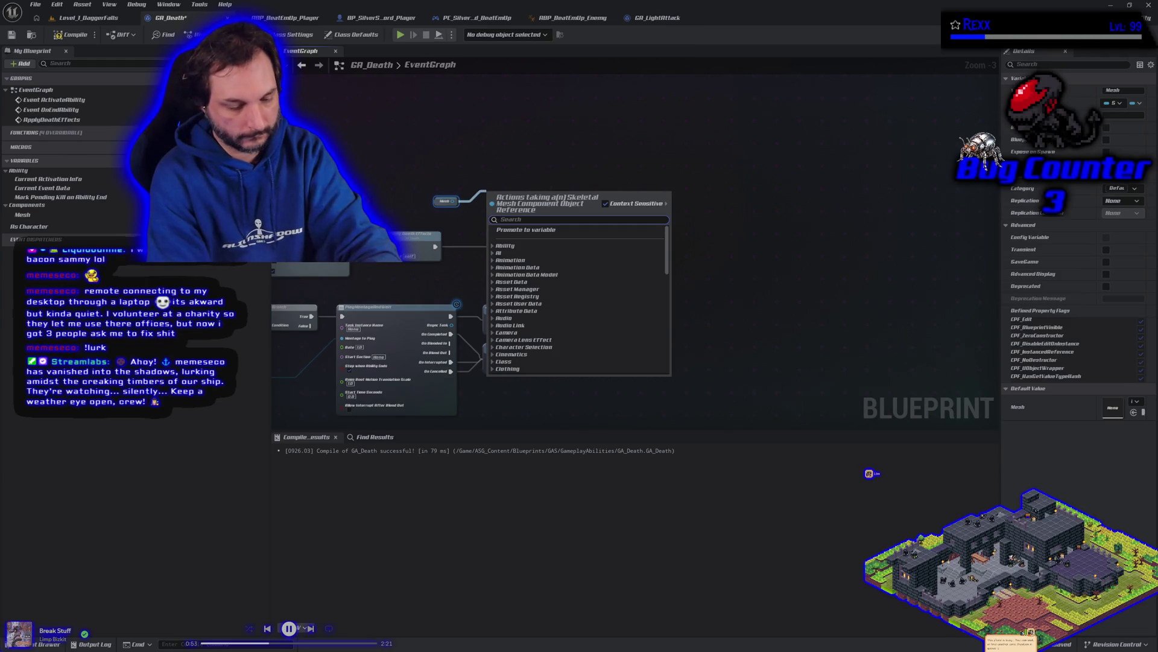
pyautogui.write('rag')
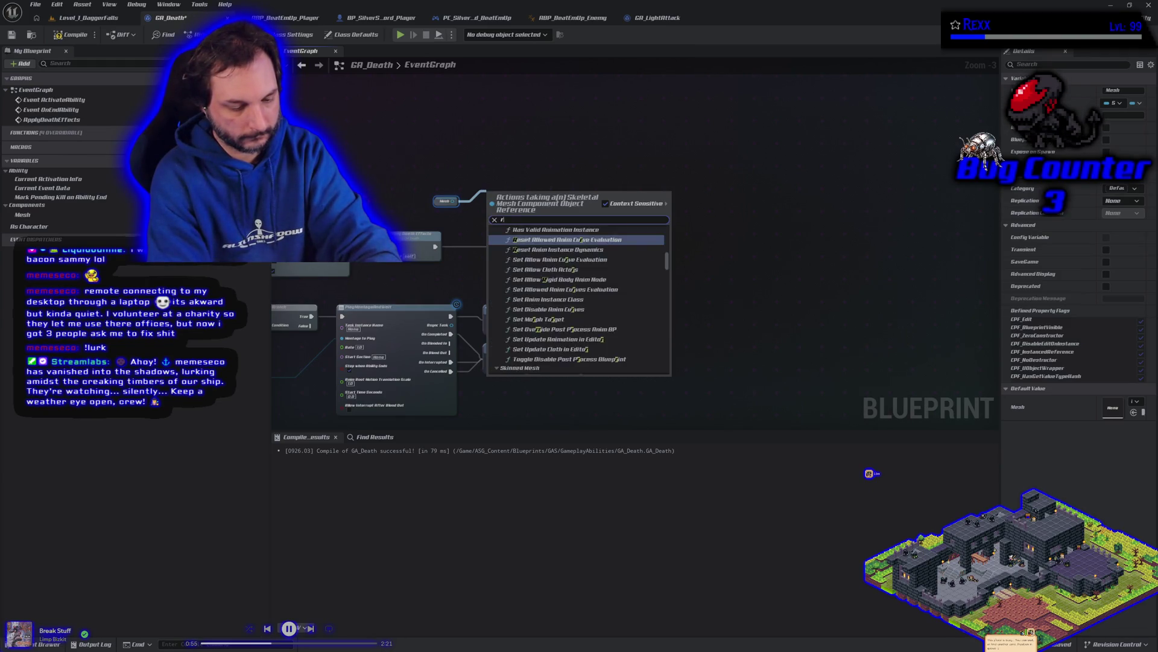
pyautogui.press('BackSpace')
pyautogui.press('BackSpace')
pyautogui.press('BackSpace')
pyautogui.write('get a')
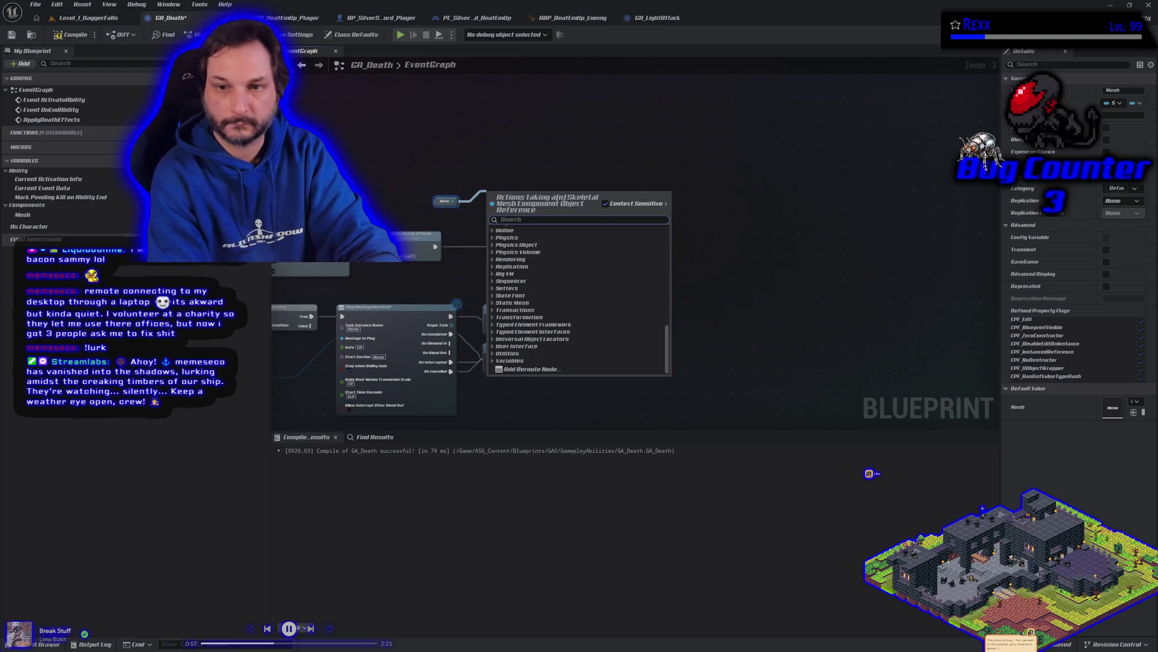
pyautogui.write('nim instance')
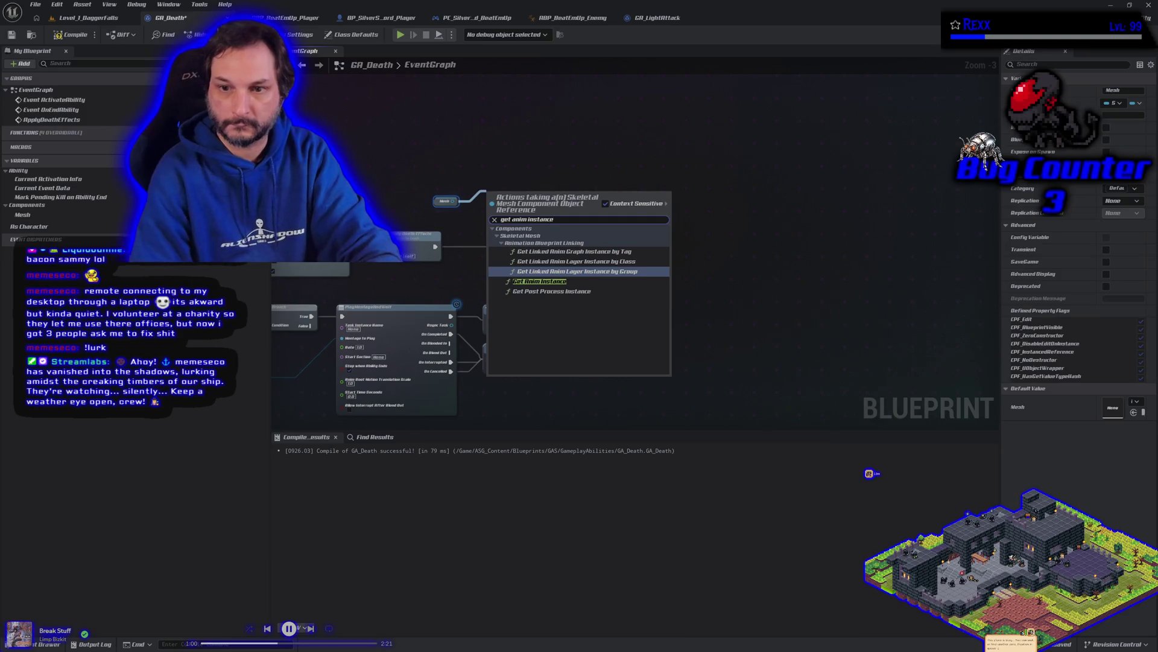
pyautogui.click(539, 281)
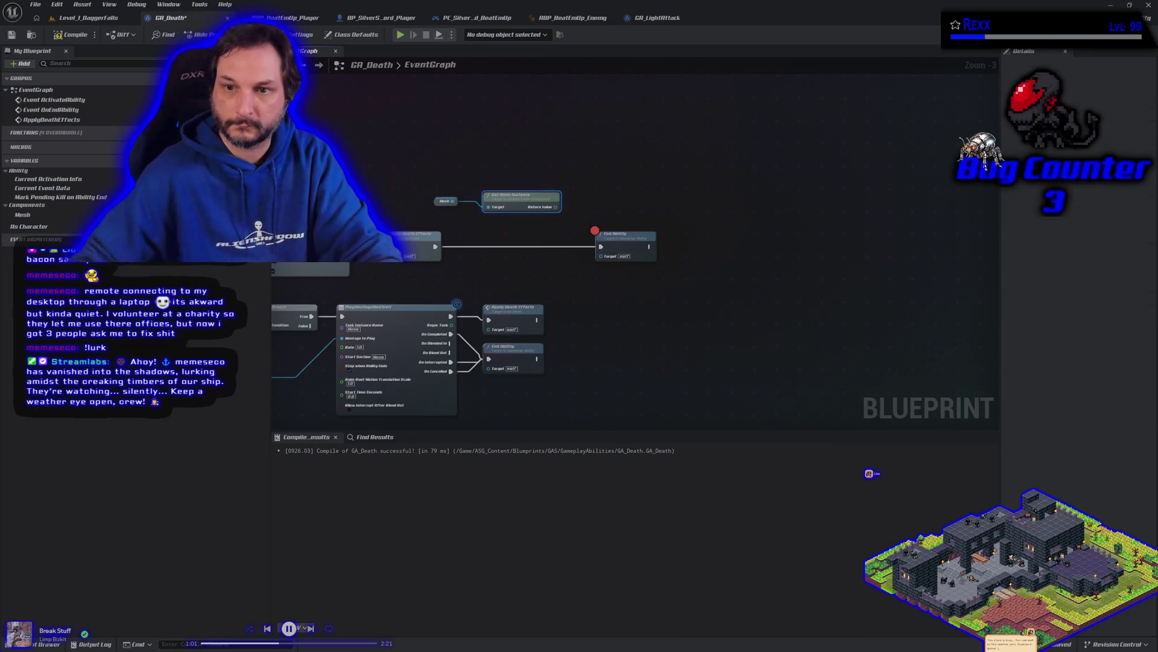
# Cast the anim instance to ABP_BeatEmUp_Player, executed after Apply Death Effects.
pyautogui.moveTo(557, 208)
pyautogui.mouseDown()
pyautogui.moveTo(513, 237)
pyautogui.moveTo(462, 241)
pyautogui.mouseUp()
pyautogui.write('cast to')
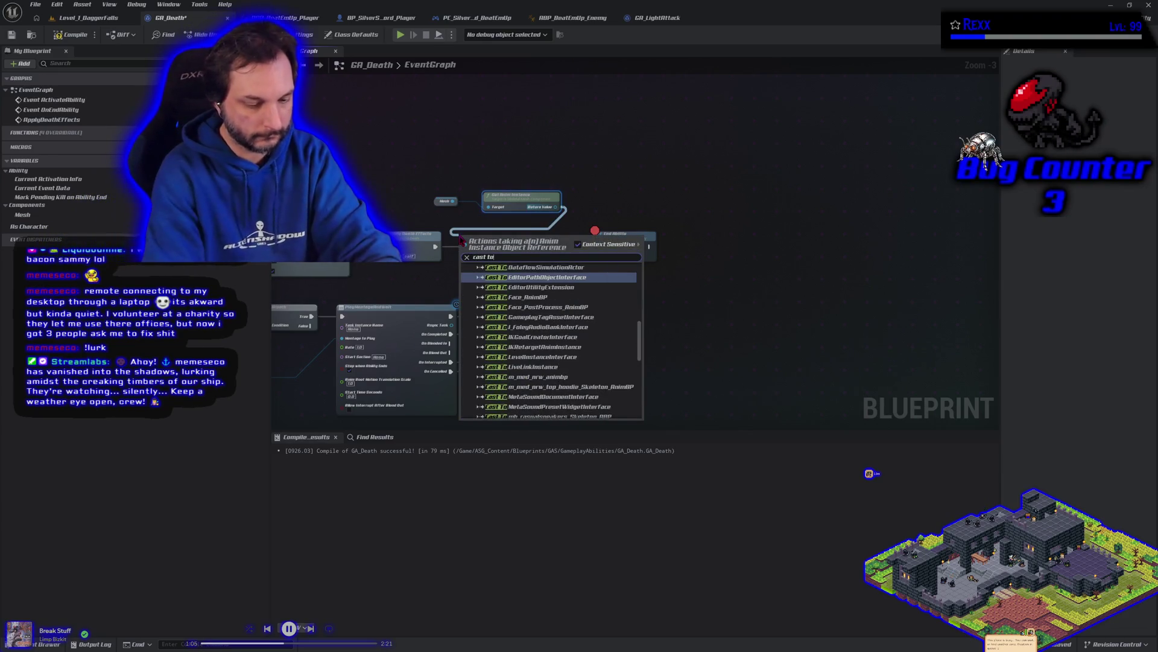
pyautogui.write(' abp')
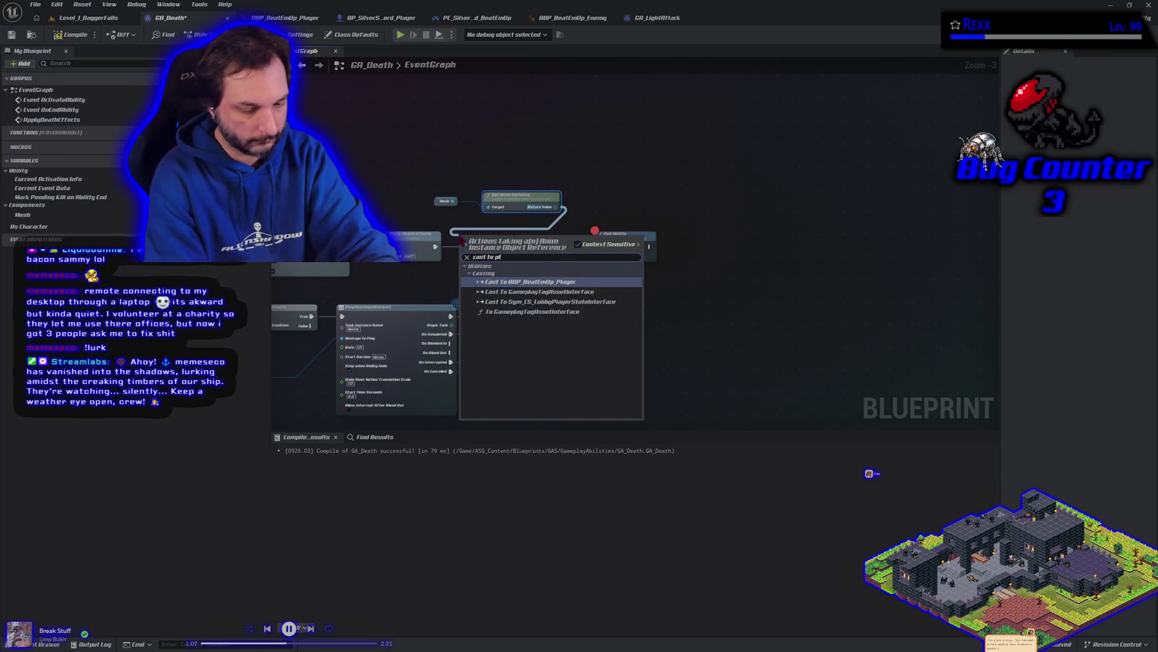
pyautogui.press('Escape')
pyautogui.moveTo(461, 240); pyautogui.dragTo(463, 247)
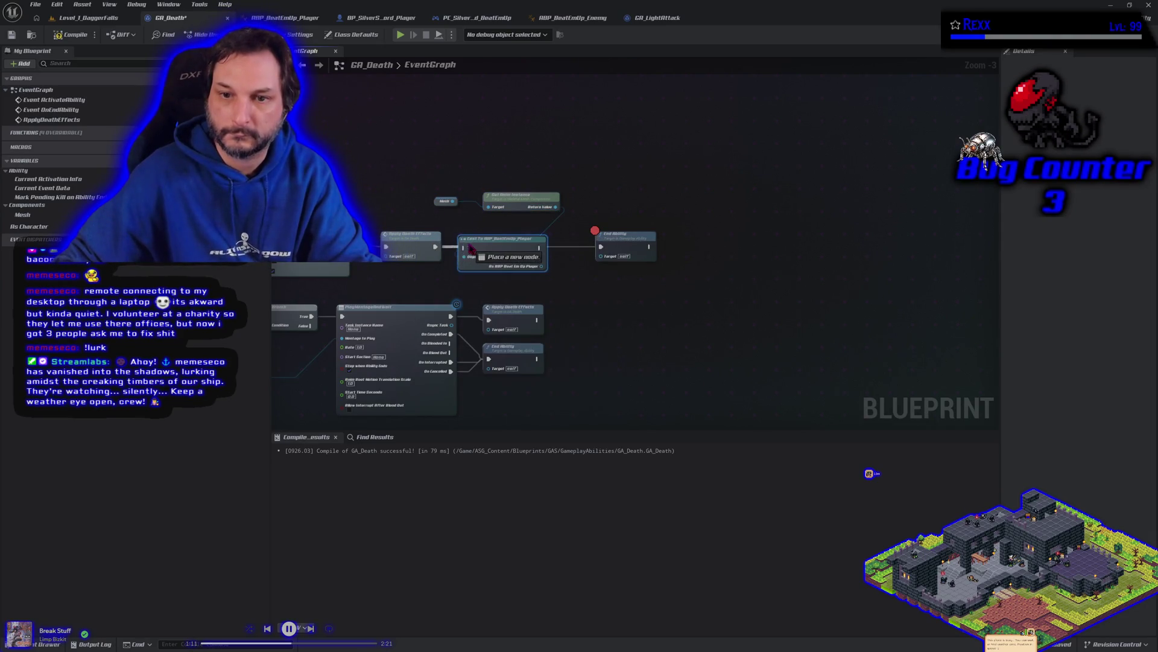
pyautogui.moveTo(581, 252)
pyautogui.mouseDown()
pyautogui.moveTo(607, 207)
pyautogui.moveTo(735, 195)
pyautogui.mouseUp()
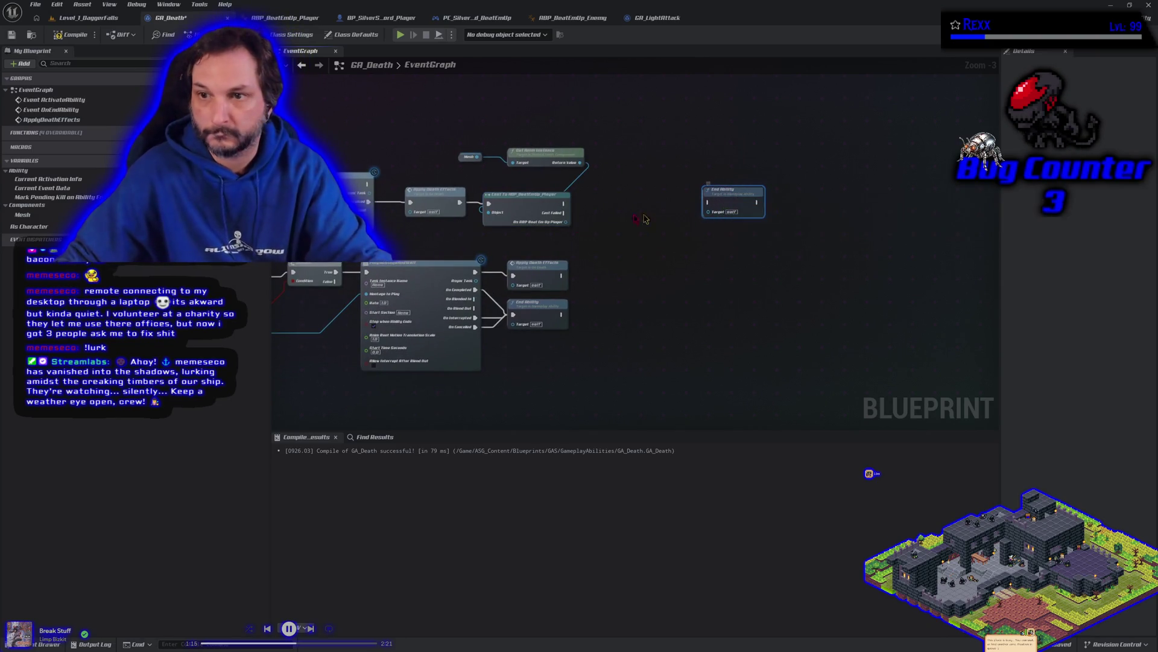
pyautogui.scroll(3, 562, 212)
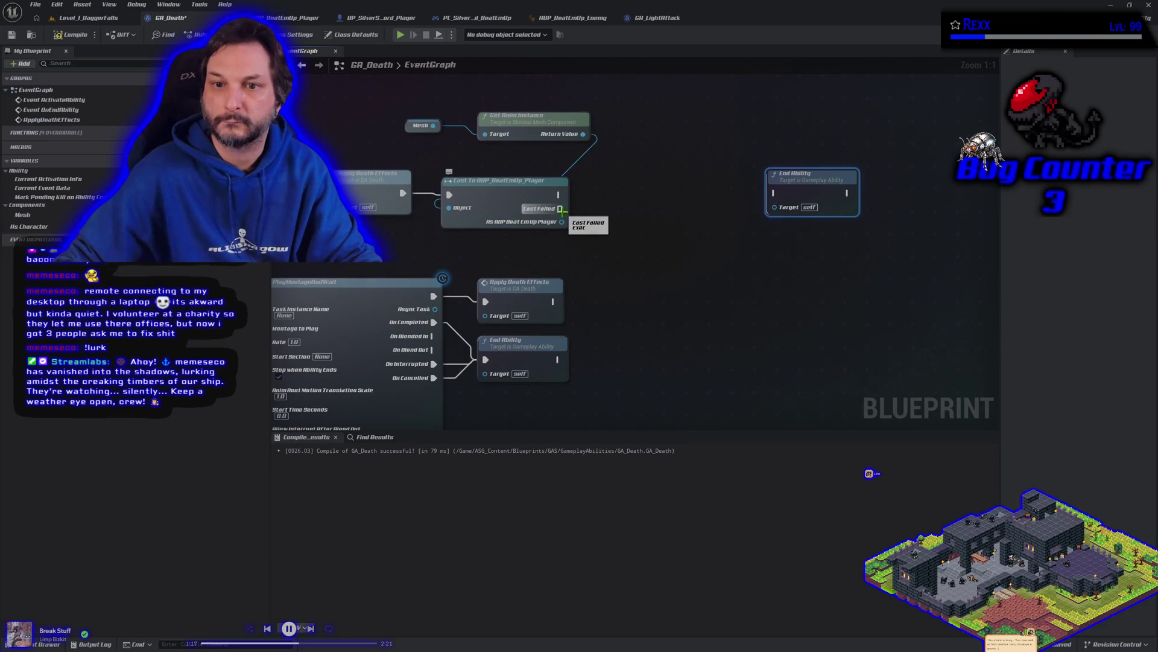
# Add a Cast To ABP_BeatEmUp_Enemy node from the anim instance and move it lower right.
pyautogui.moveTo(566, 209); pyautogui.dragTo(605, 234)
pyautogui.click(615, 156)
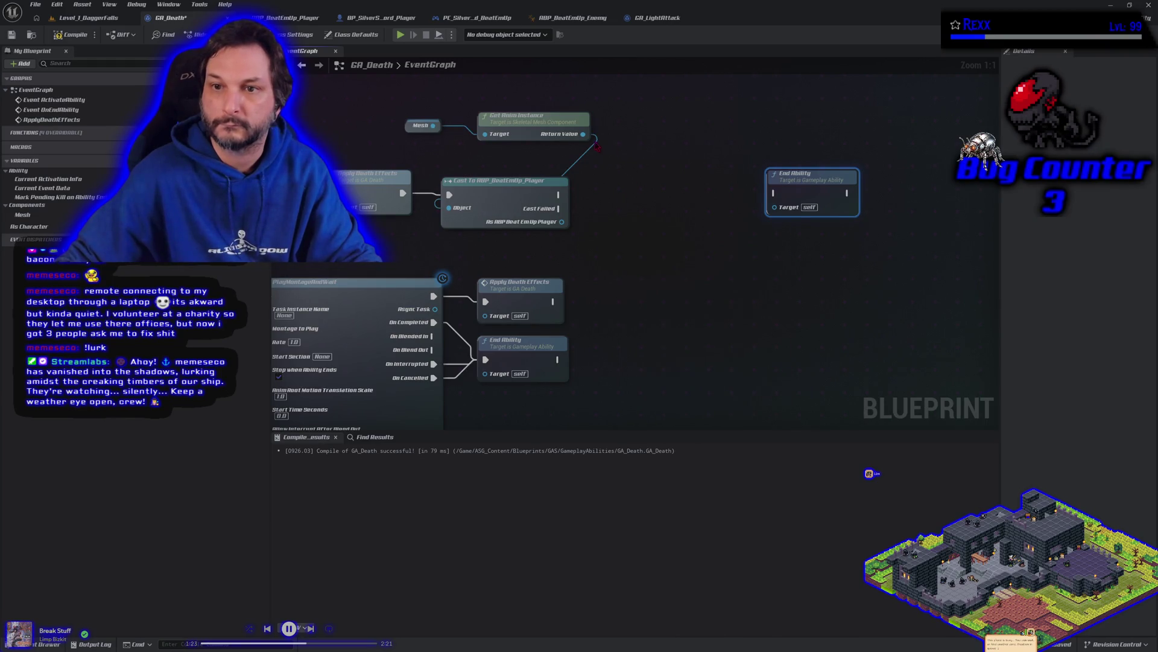
pyautogui.moveTo(596, 146); pyautogui.dragTo(605, 169)
pyautogui.write('cast')
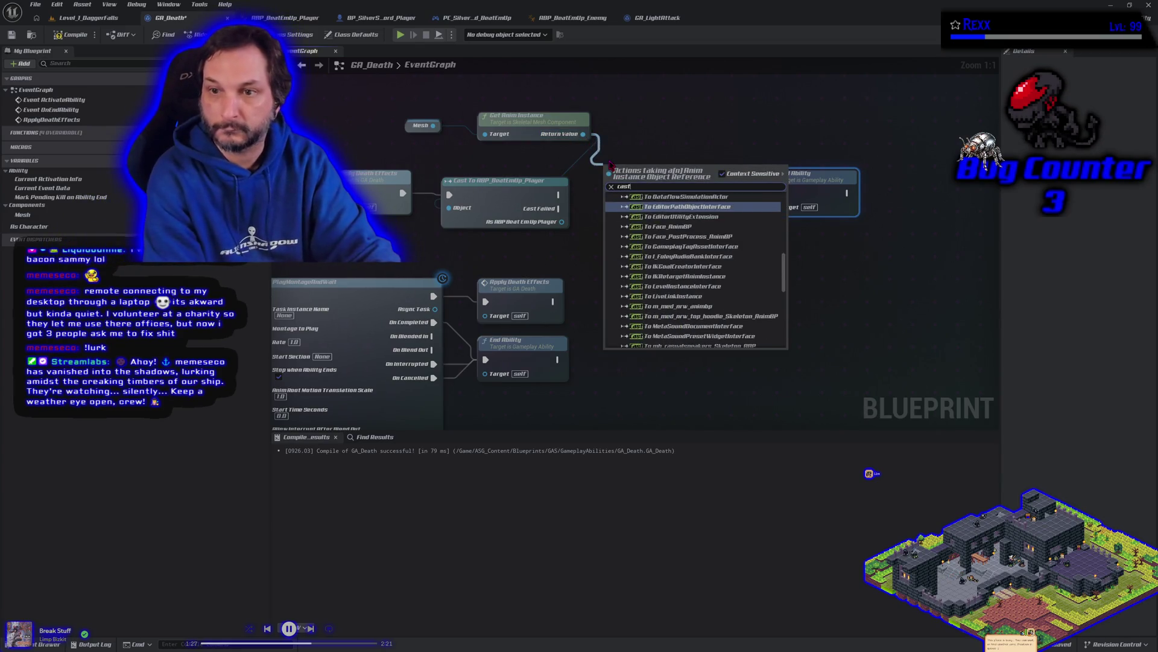
pyautogui.write(' to enemy')
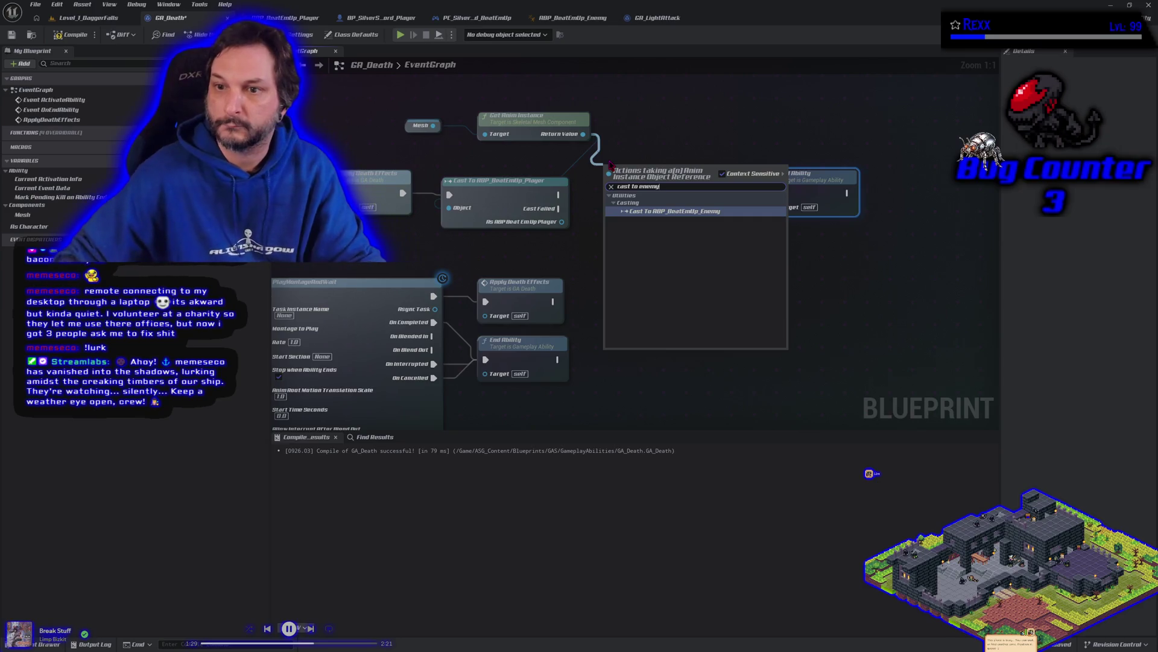
pyautogui.click(632, 211)
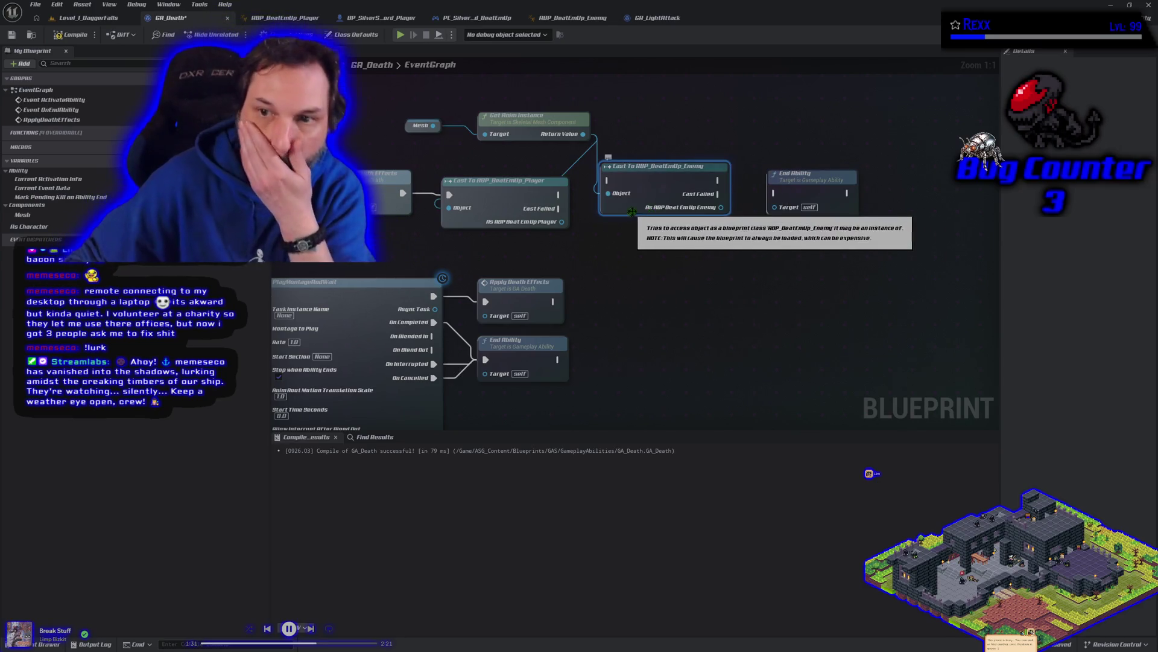
pyautogui.moveTo(664, 191); pyautogui.dragTo(673, 260)
# Chain the player cast's Cast Failed into the enemy cast and add Activate Ragdoll for the player.
pyautogui.moveTo(559, 208); pyautogui.dragTo(615, 253)
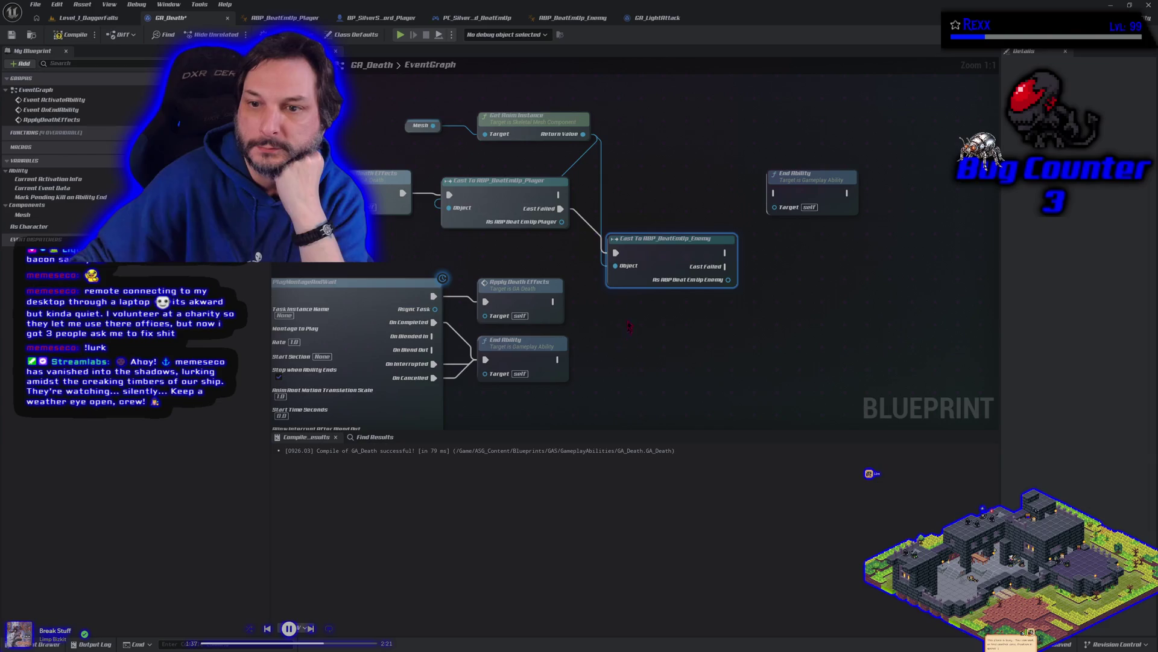
pyautogui.moveTo(561, 221)
pyautogui.mouseDown()
pyautogui.moveTo(600, 232)
pyautogui.moveTo(606, 208)
pyautogui.mouseUp()
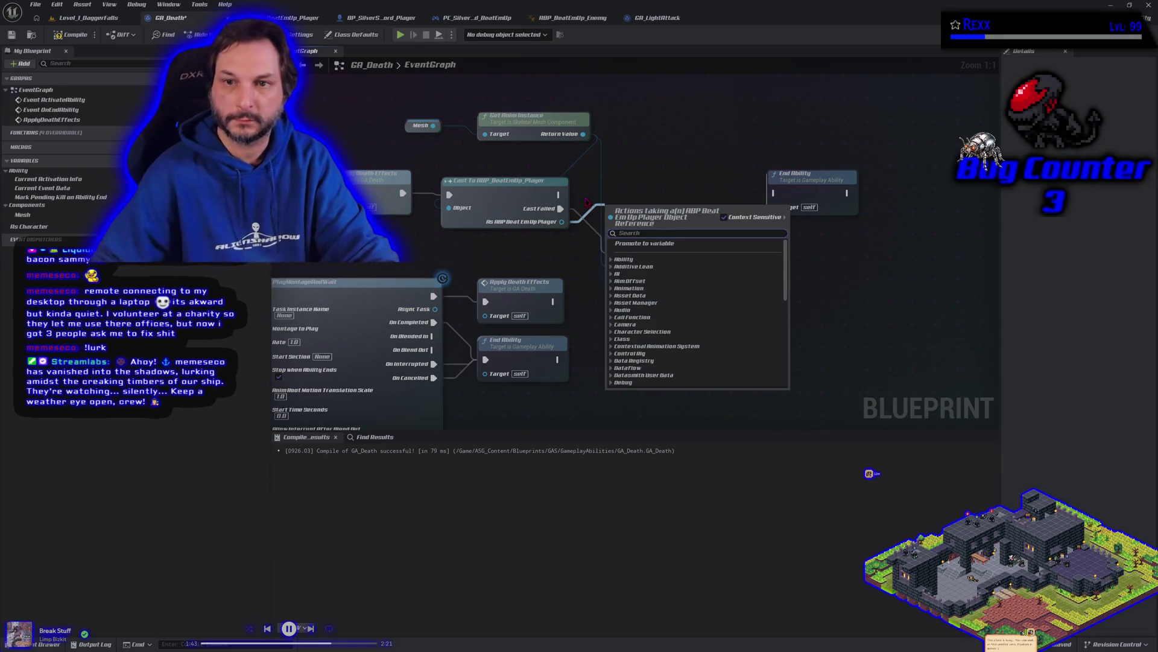
pyautogui.write('ragdoll')
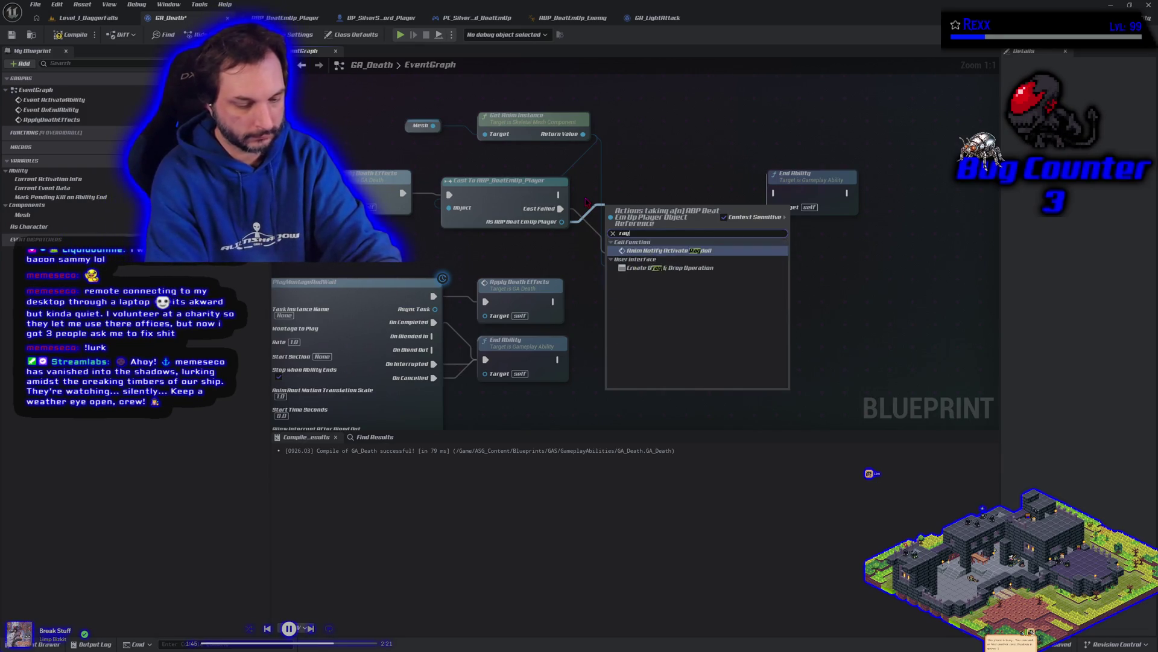
pyautogui.press('Return')
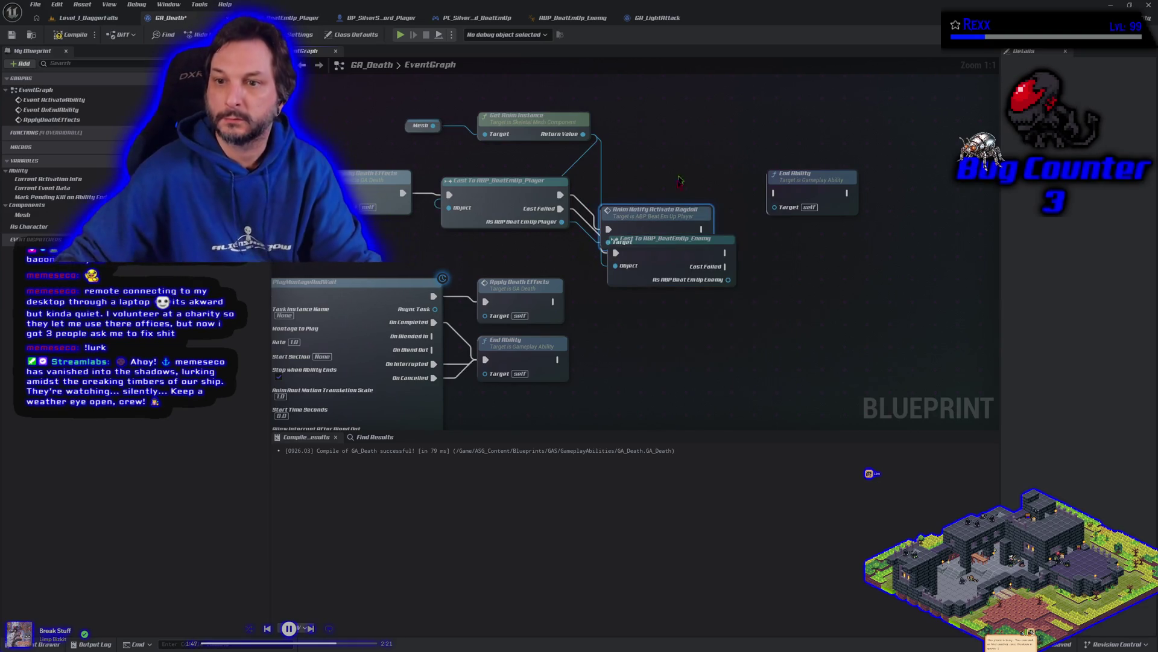
pyautogui.moveTo(632, 219); pyautogui.dragTo(631, 190)
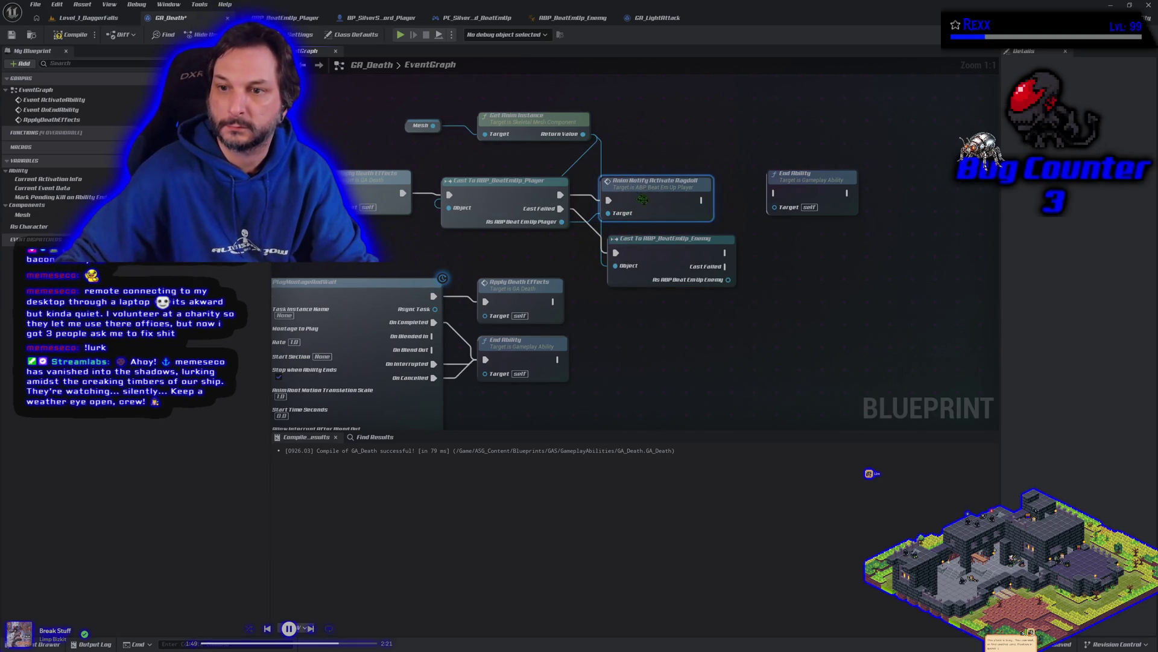
# Add Anim Notify Activate Ragdoll from the ABP_BeatEmUp_Enemy cast.
pyautogui.moveTo(736, 273); pyautogui.dragTo(757, 278)
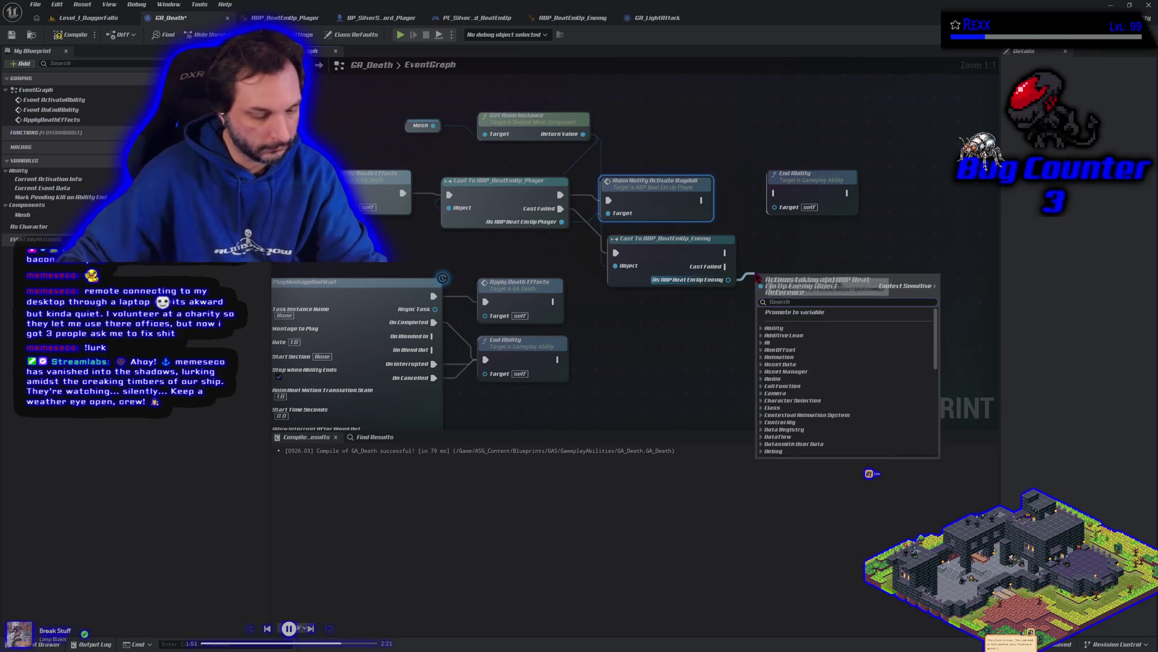
pyautogui.write('ragdoll')
pyautogui.press('Return')
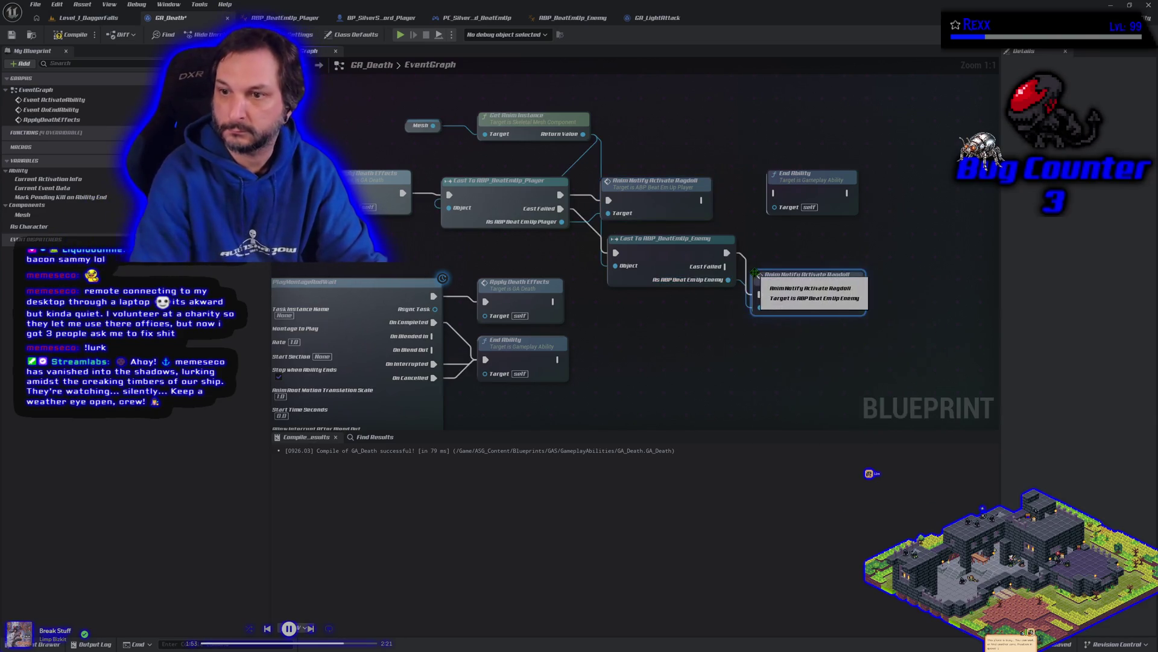
pyautogui.moveTo(780, 260); pyautogui.dragTo(782, 248)
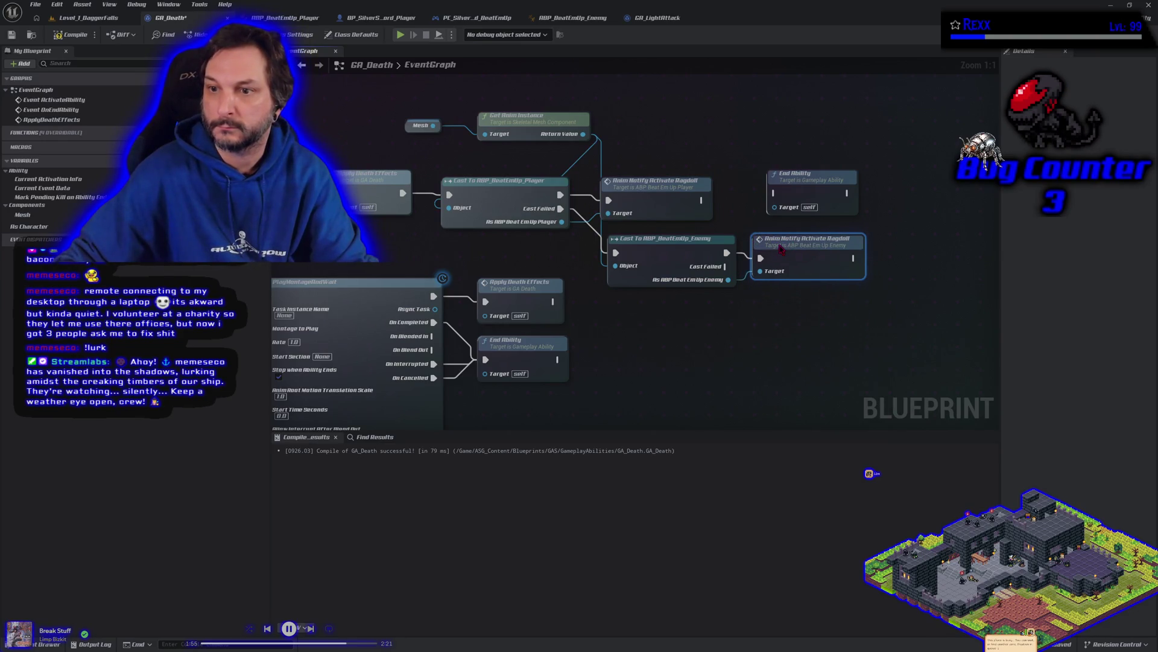
pyautogui.moveTo(785, 330); pyautogui.dragTo(719, 334)
# Duplicate End Ability and wire both ragdoll notifies into an End Ability node.
pyautogui.click(774, 173)
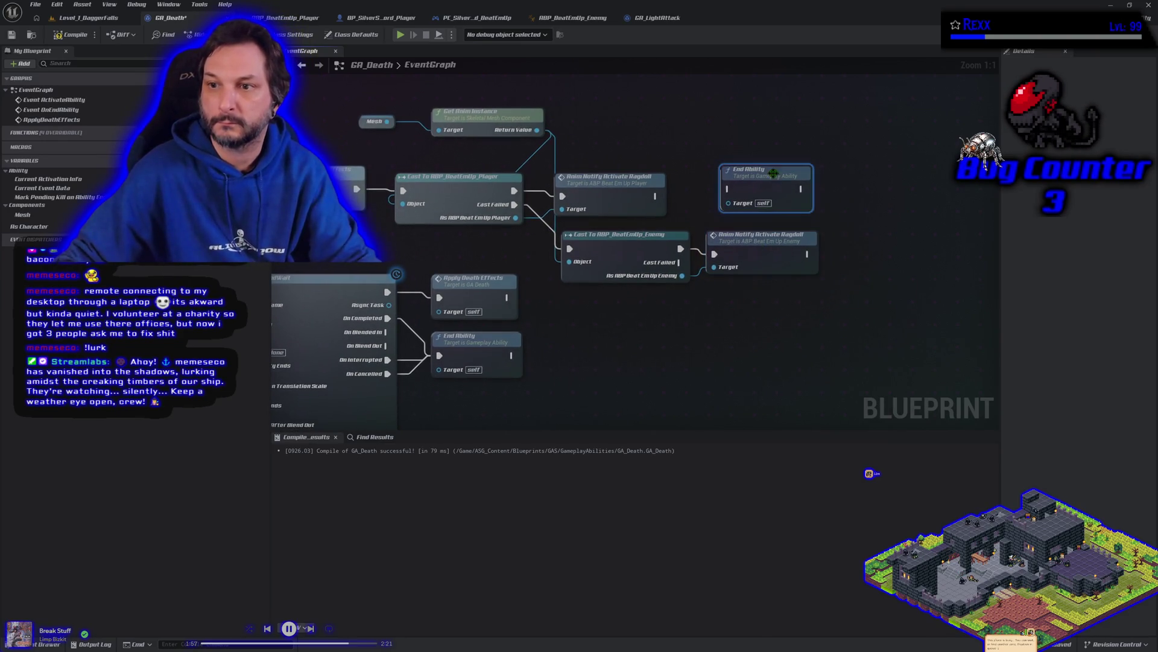
pyautogui.hotkey('ctrl', 'd')
pyautogui.moveTo(807, 254); pyautogui.dragTo(881, 254)
pyautogui.moveTo(655, 196)
pyautogui.mouseDown()
pyautogui.moveTo(762, 203)
pyautogui.moveTo(727, 189)
pyautogui.moveTo(763, 179)
pyautogui.mouseUp()
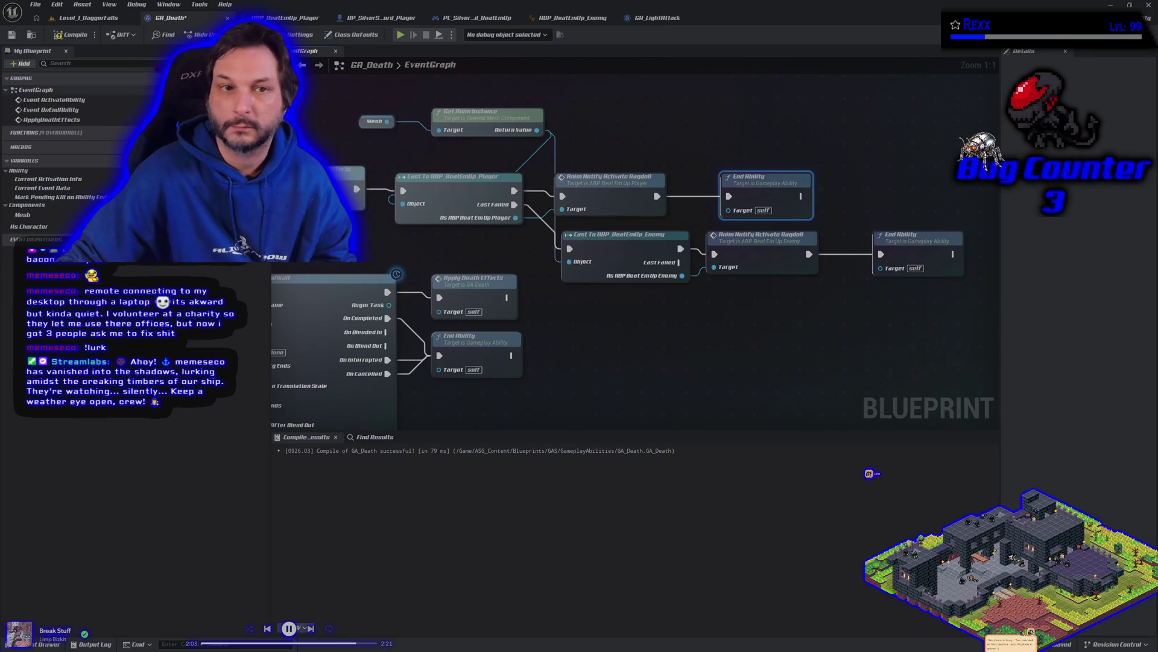
# Compile and save GA_Death, then switch to the Level_1_DaggerFalls level tab.
pyautogui.click(71, 34)
pyautogui.click(35, 4)
pyautogui.click(66, 70)
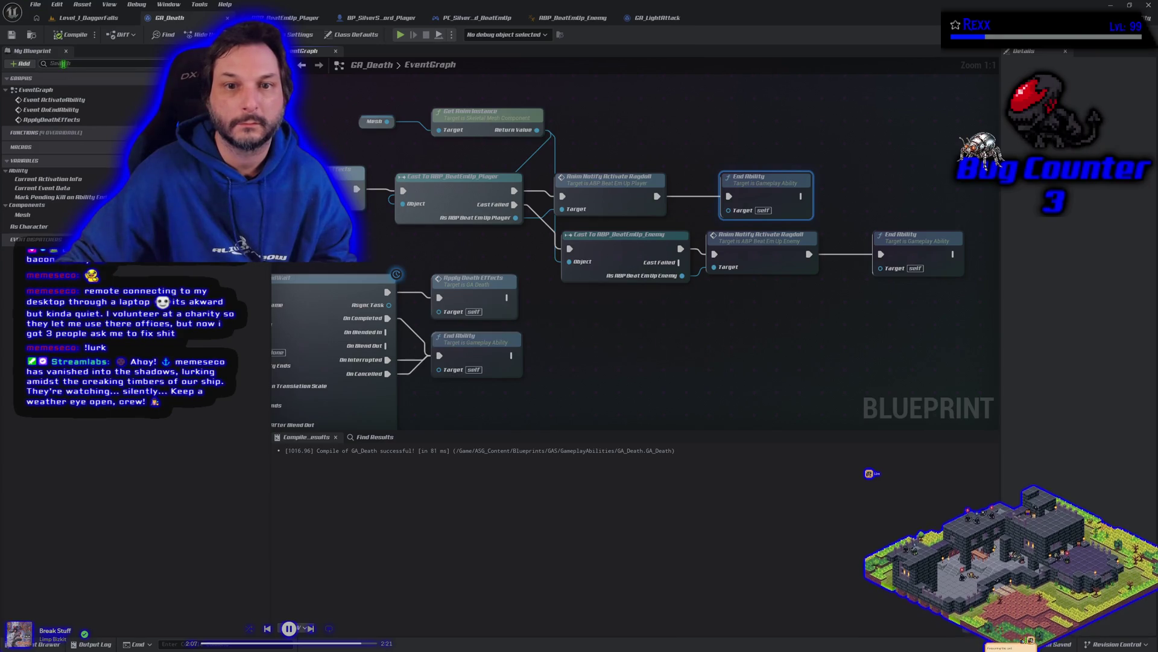
pyautogui.click(85, 17)
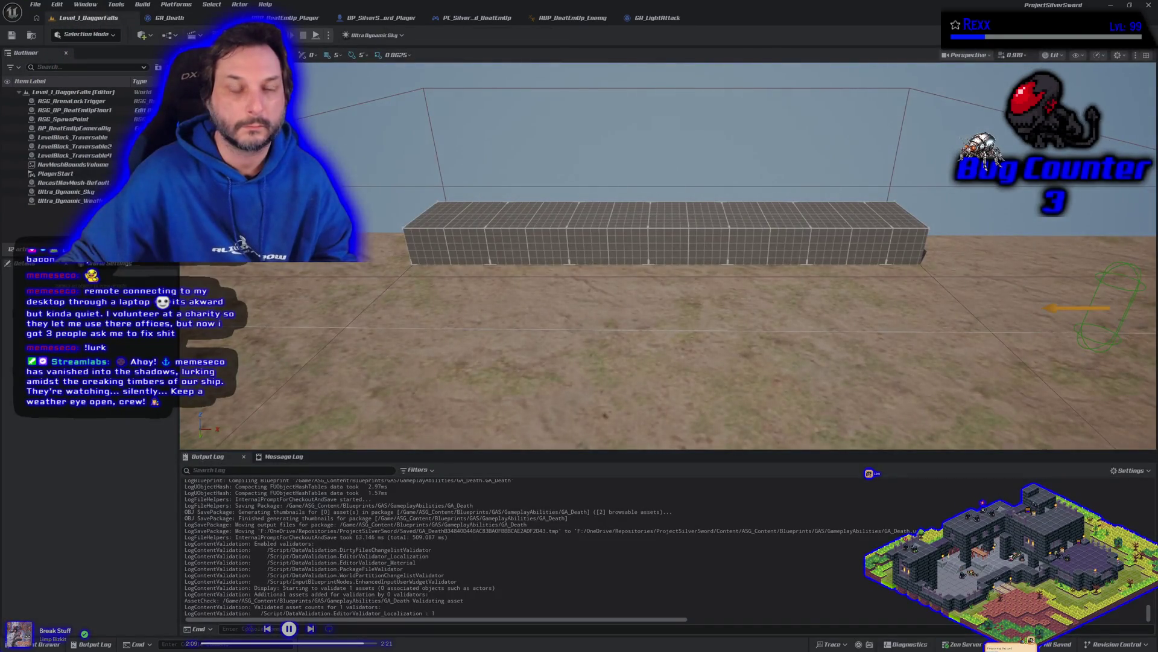
pyautogui.hotkey('alt', 'p')
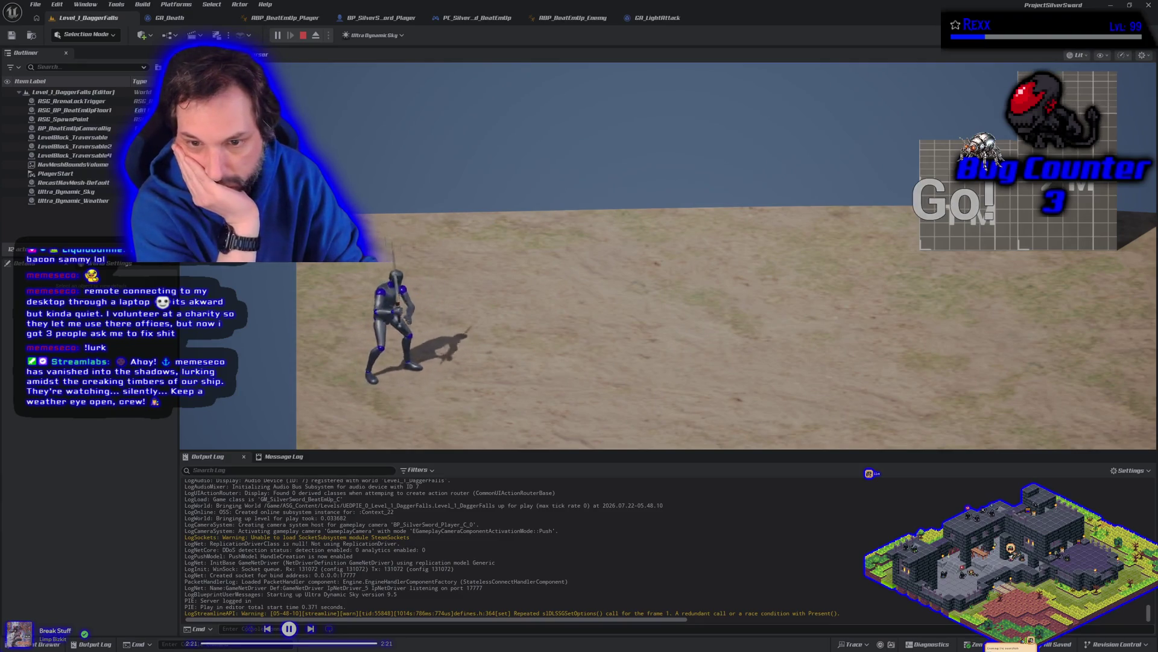
pyautogui.press('d')
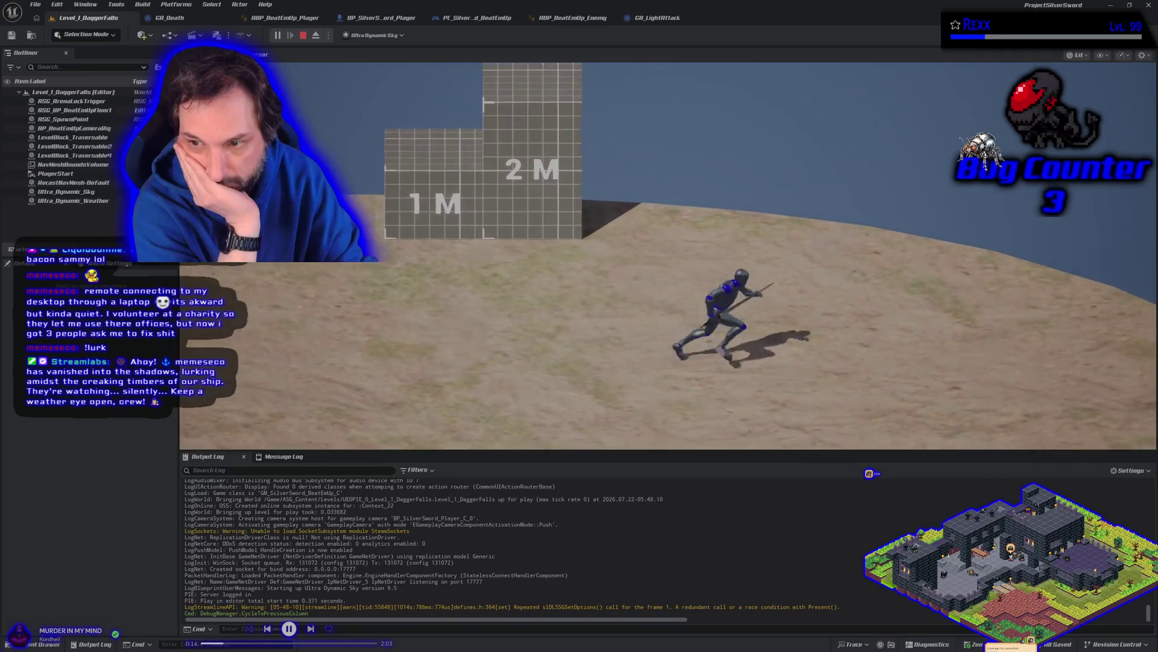
pyautogui.press('s')
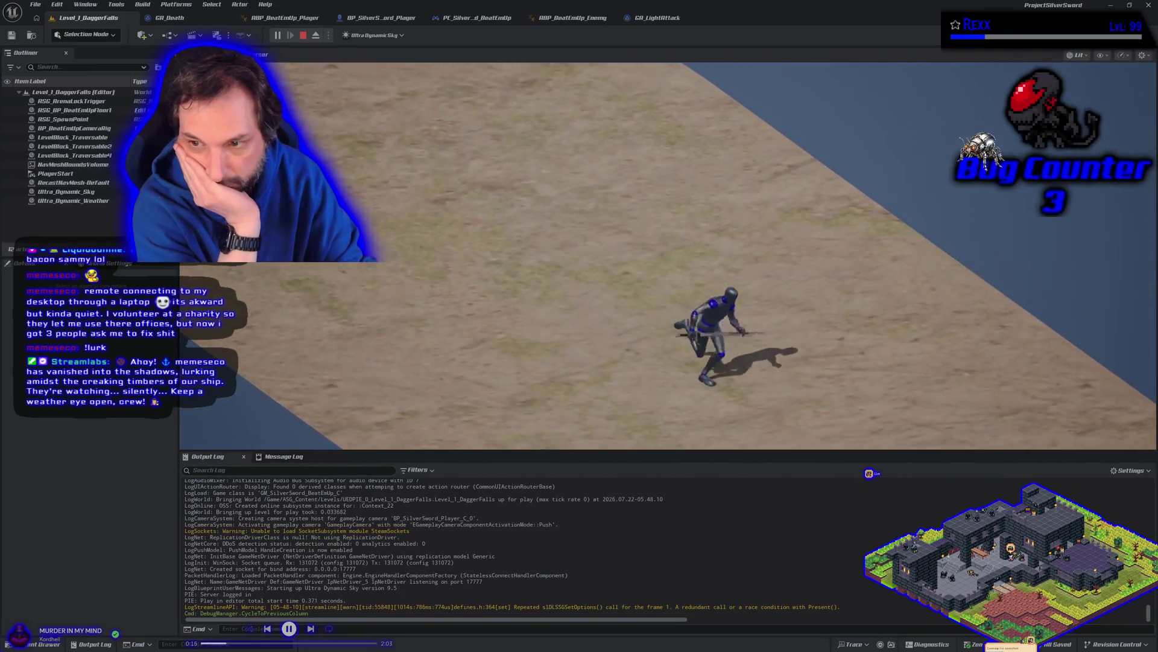
pyautogui.press('d')
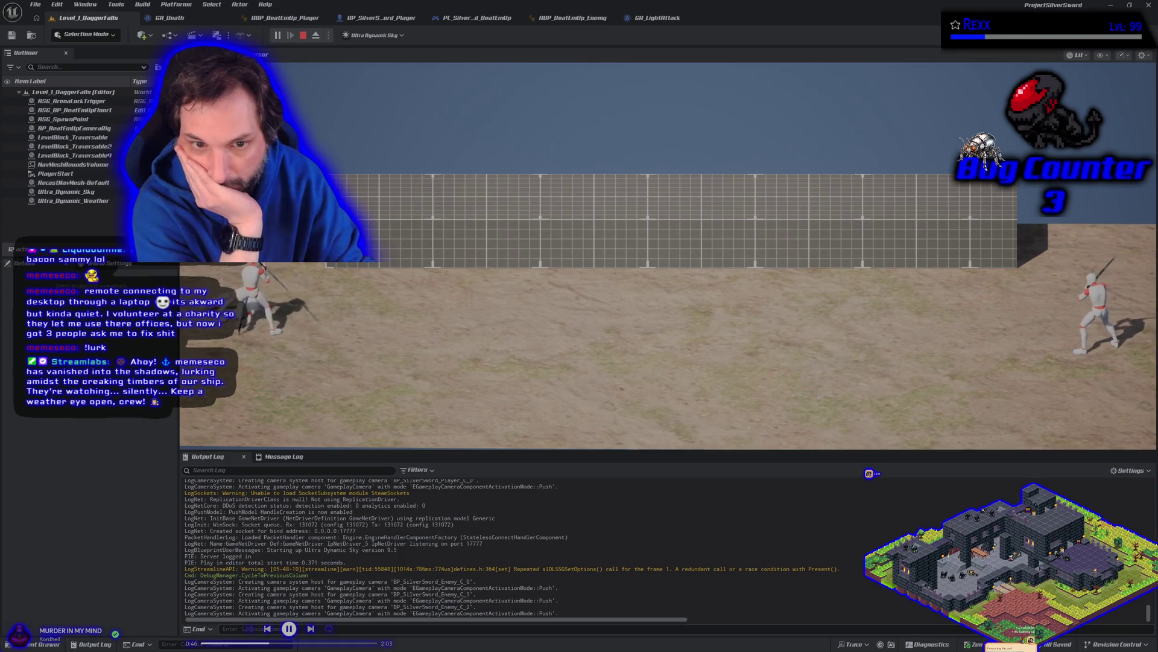
pyautogui.press('Escape')
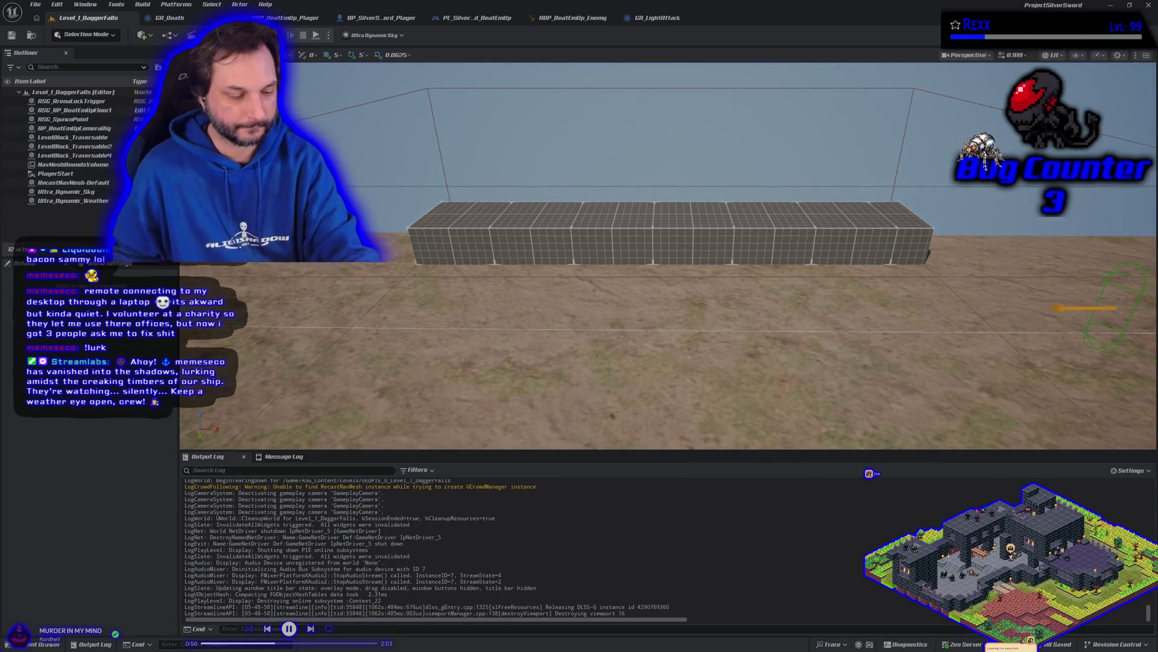
pyautogui.hotkey('alt', 'p')
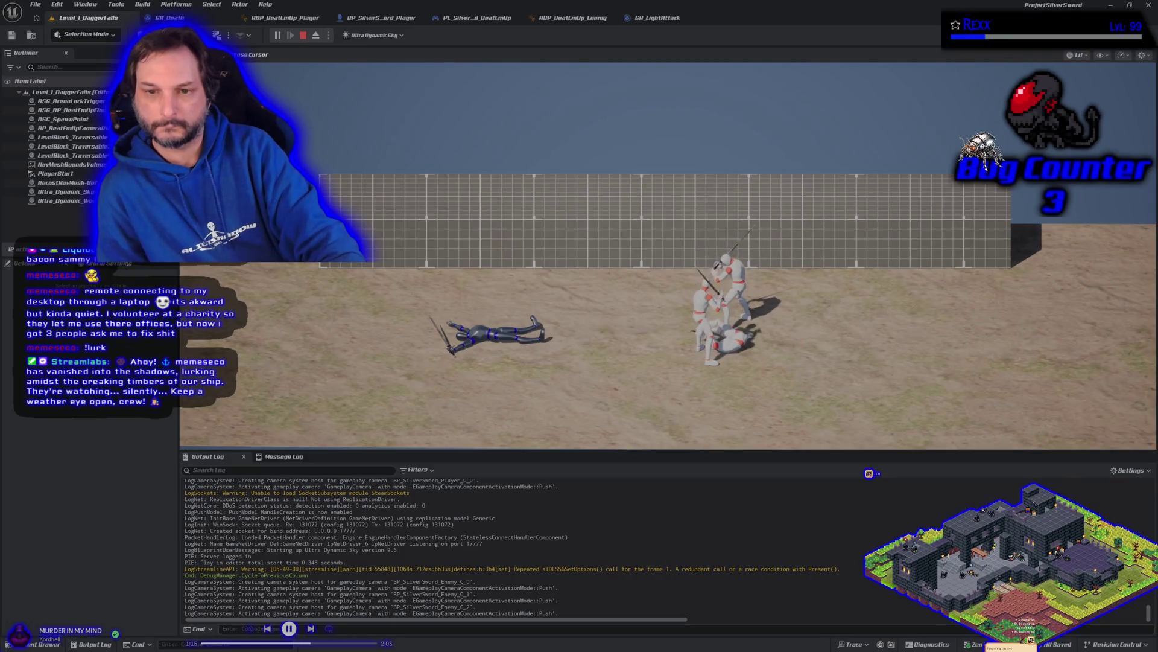
pyautogui.press('Escape')
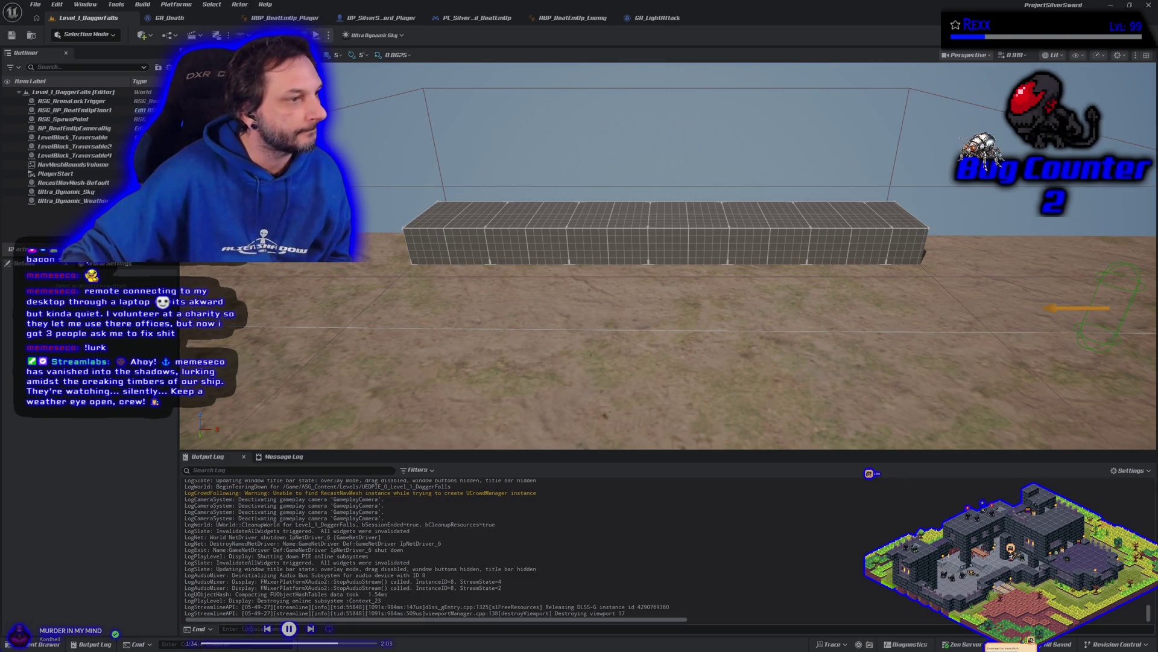
pyautogui.hotkey('alt', 'Tab')
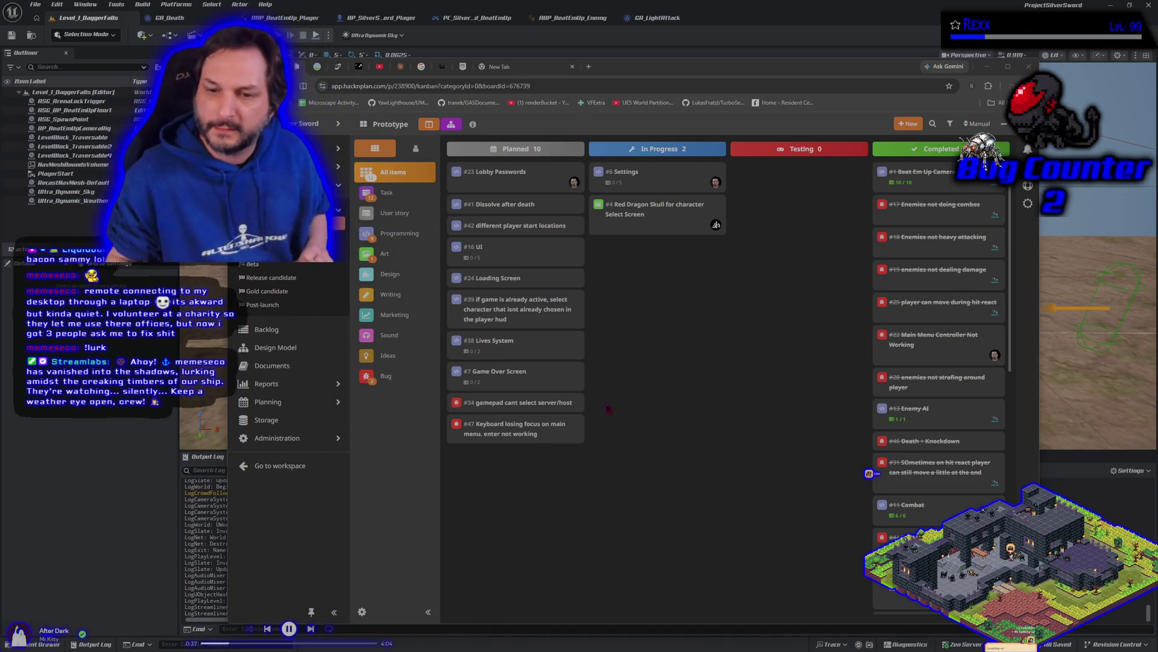
# Move HacknPlan card #47 to In Progress and return to the GA_Death graph in Unreal.
pyautogui.moveTo(509, 422); pyautogui.dragTo(600, 353)
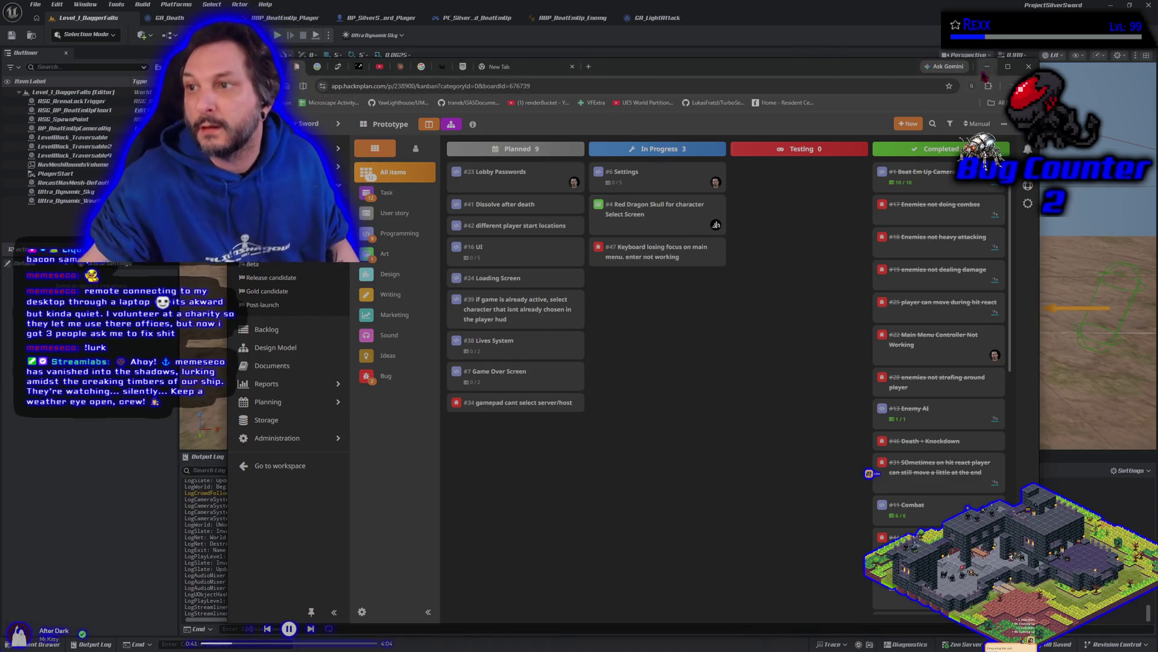
pyautogui.hotkey('alt', 'Tab')
pyautogui.click(174, 19)
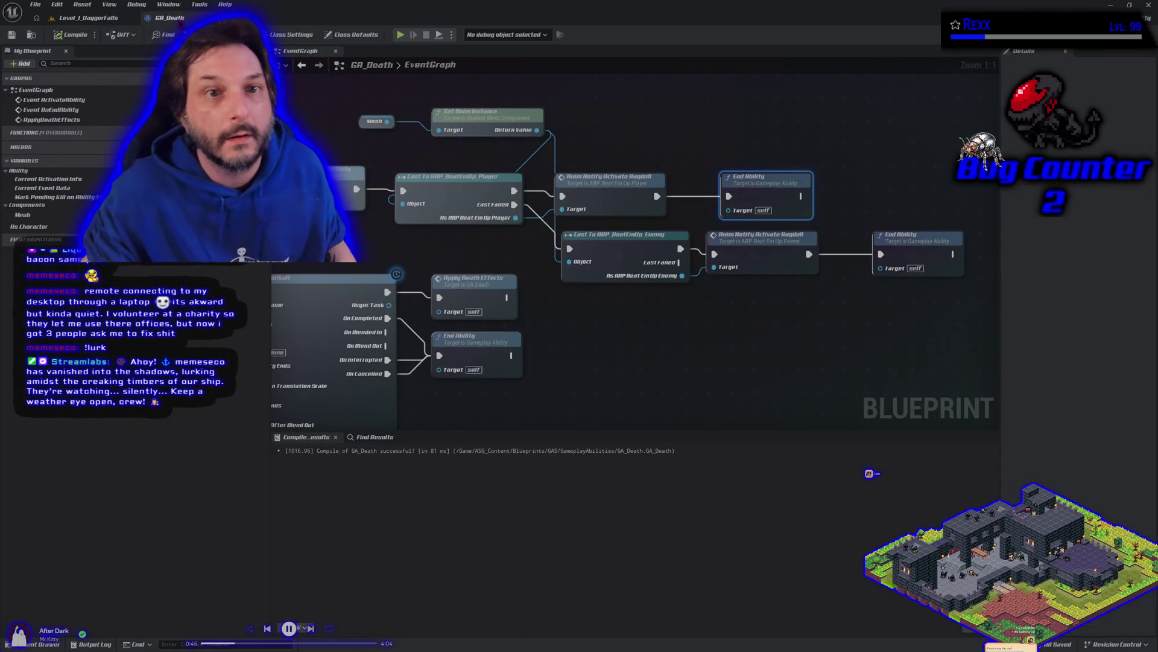
# Return to the Level_1_DaggerFalls level, send the commit-info request, then enter 'to do list'.
pyautogui.hotkey('alt', 'Tab')
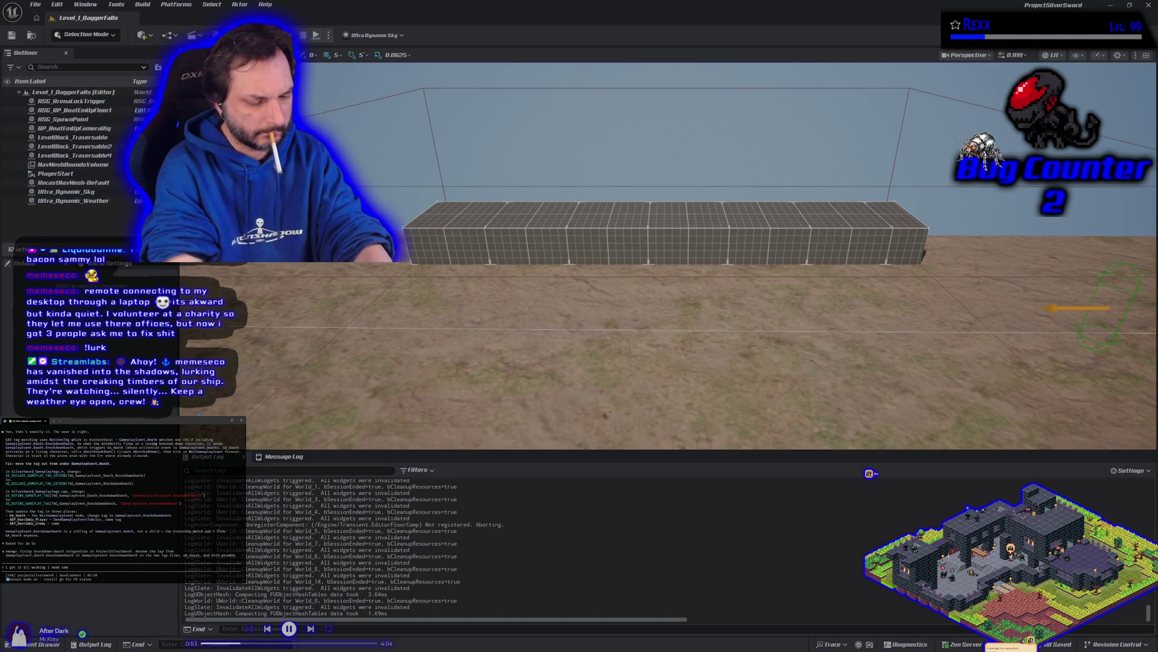
pyautogui.press('Return')
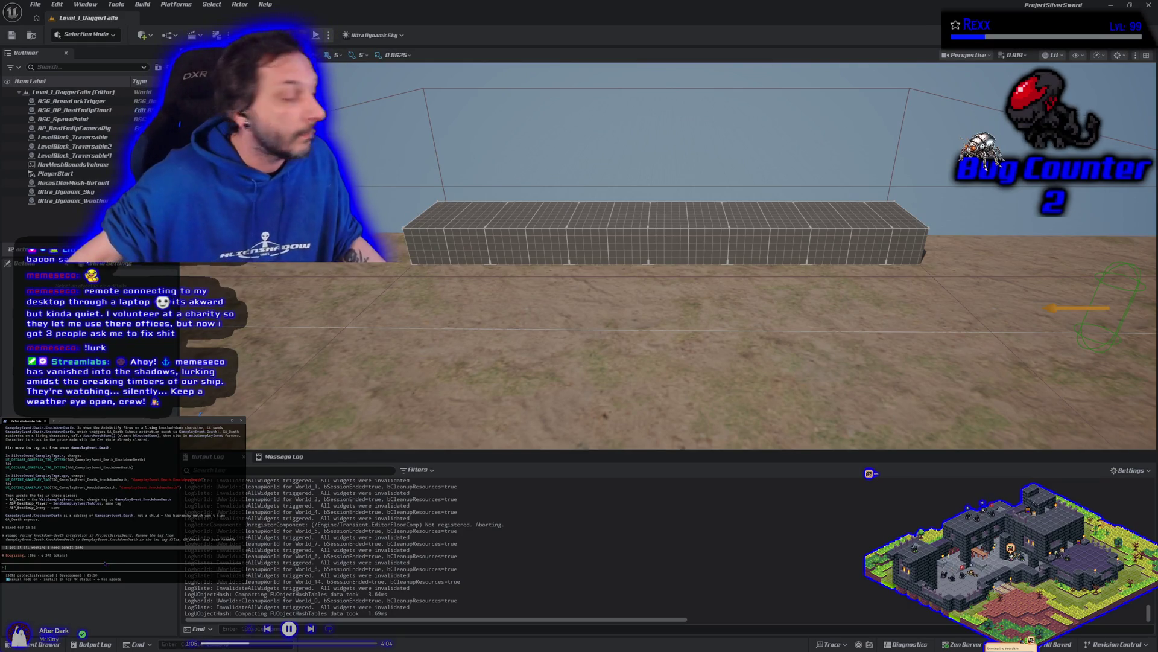
pyautogui.write('to do list')
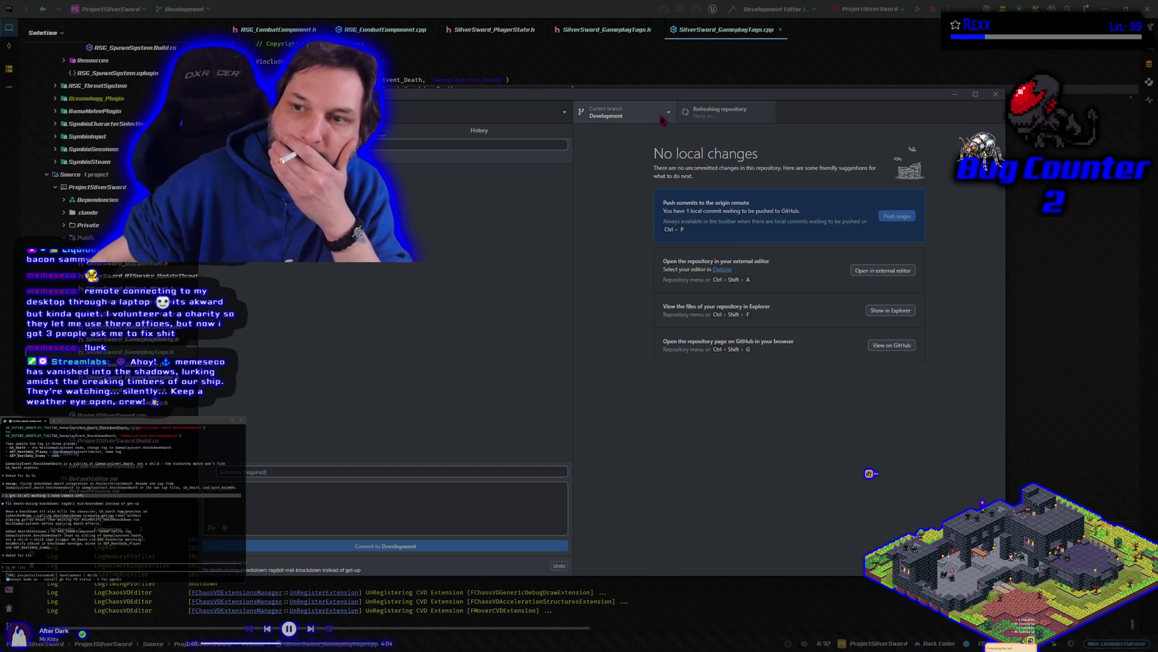
# On the main branch, create a merge commit bringing in Development.
pyautogui.click(633, 178)
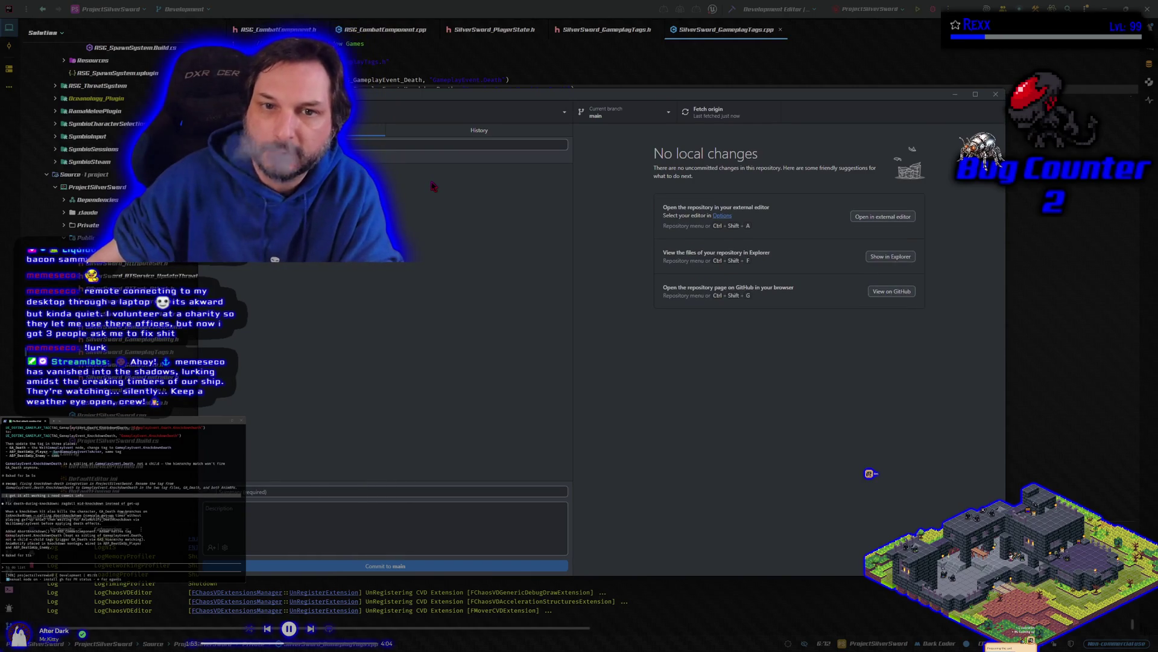
pyautogui.click(416, 96)
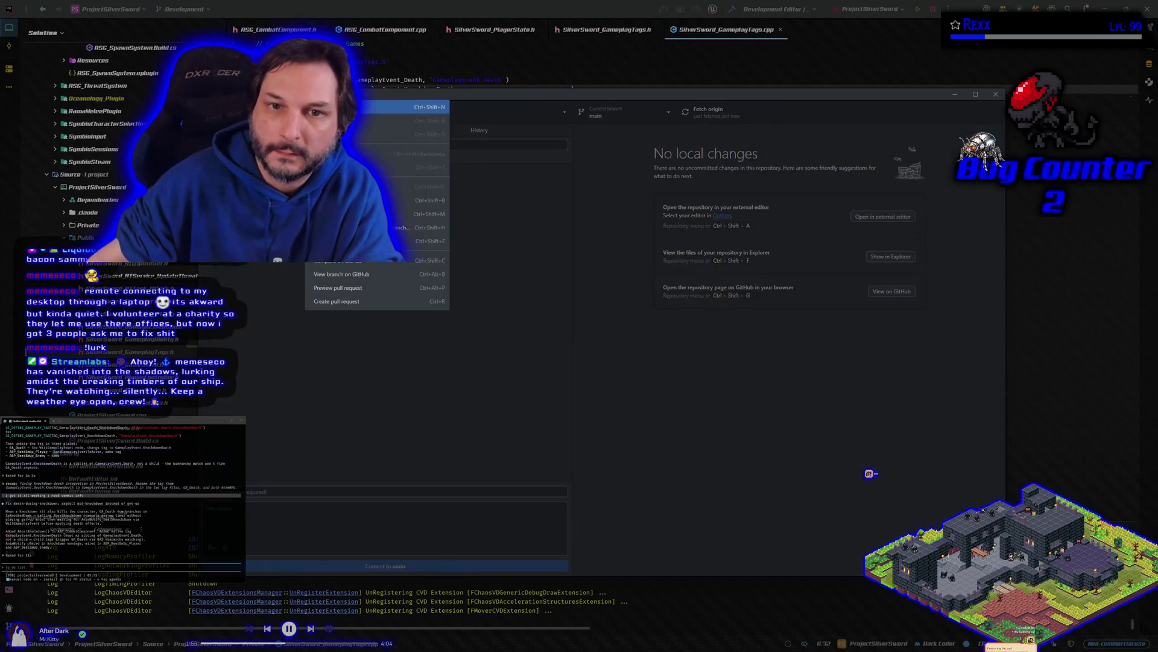
pyautogui.click(440, 211)
pyautogui.click(584, 326)
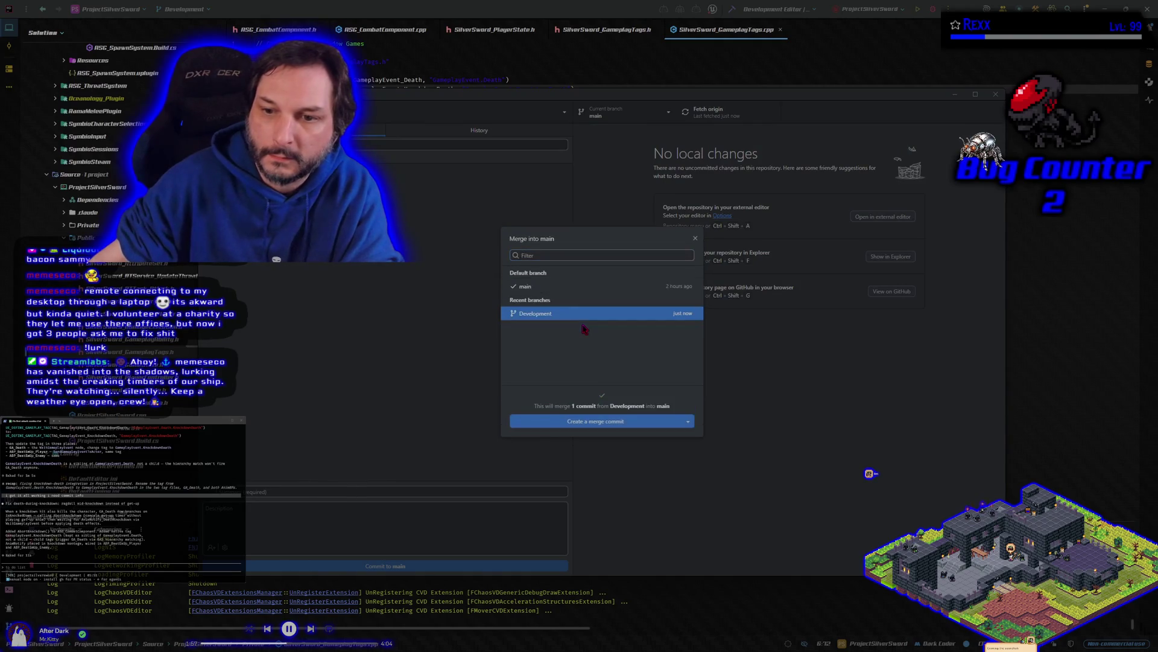
pyautogui.click(622, 422)
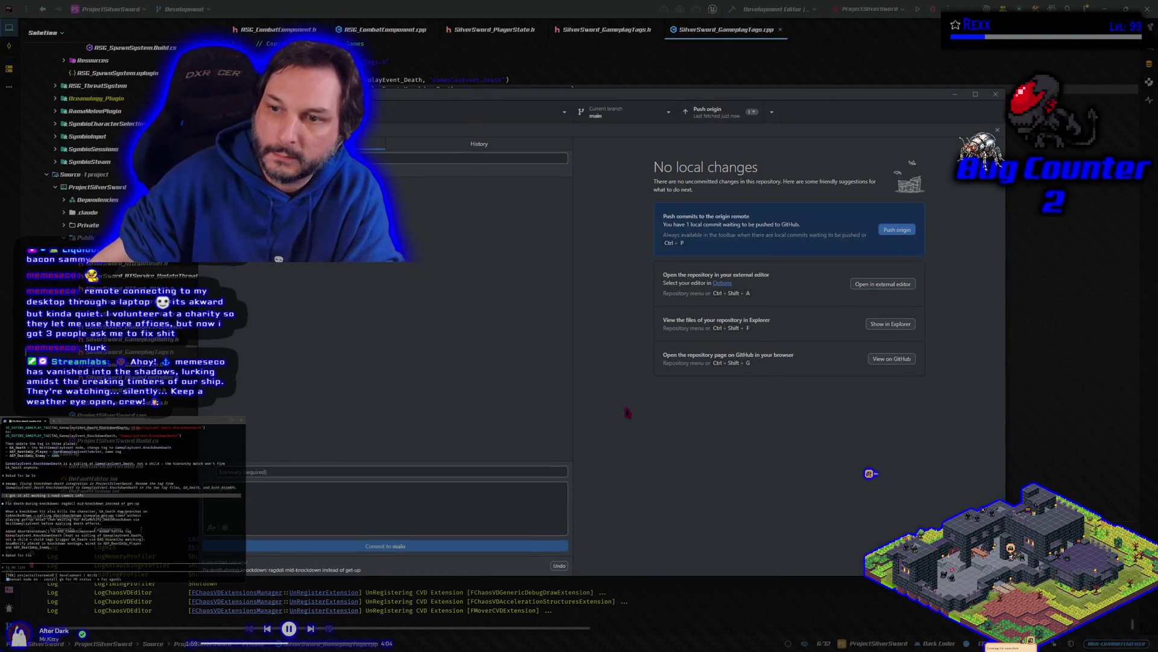
# Push main to origin, switch back to Development, and minimize GitHub Desktop.
pyautogui.click(627, 113)
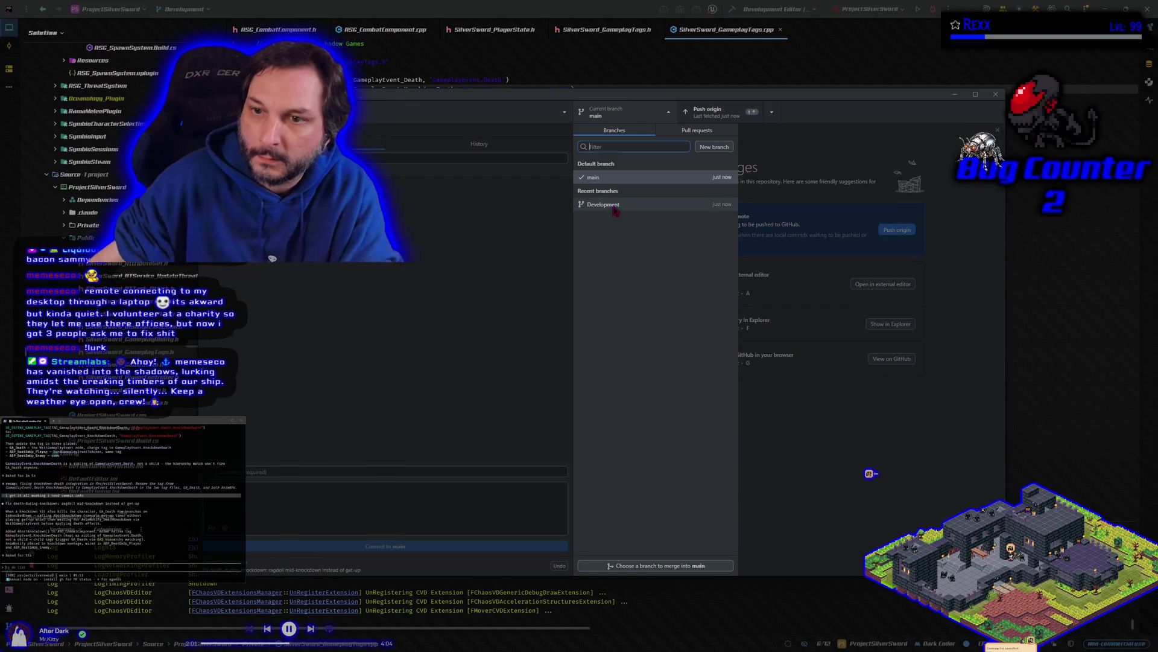
pyautogui.press('Escape')
pyautogui.hotkey('ctrl', 'p')
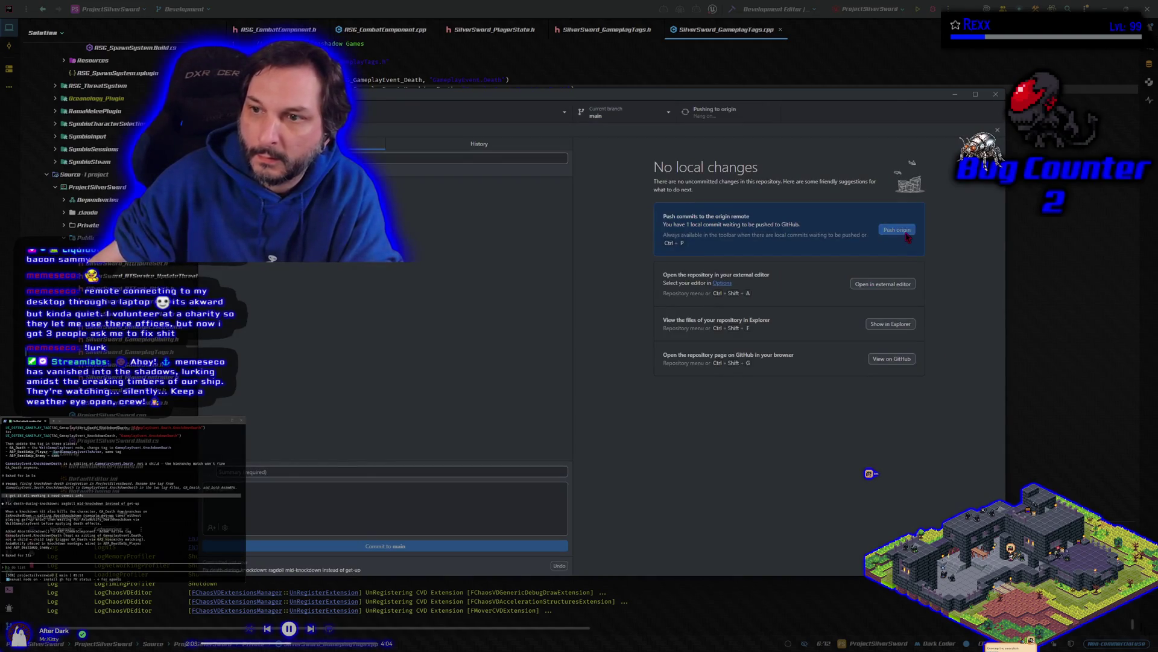
pyautogui.click(630, 122)
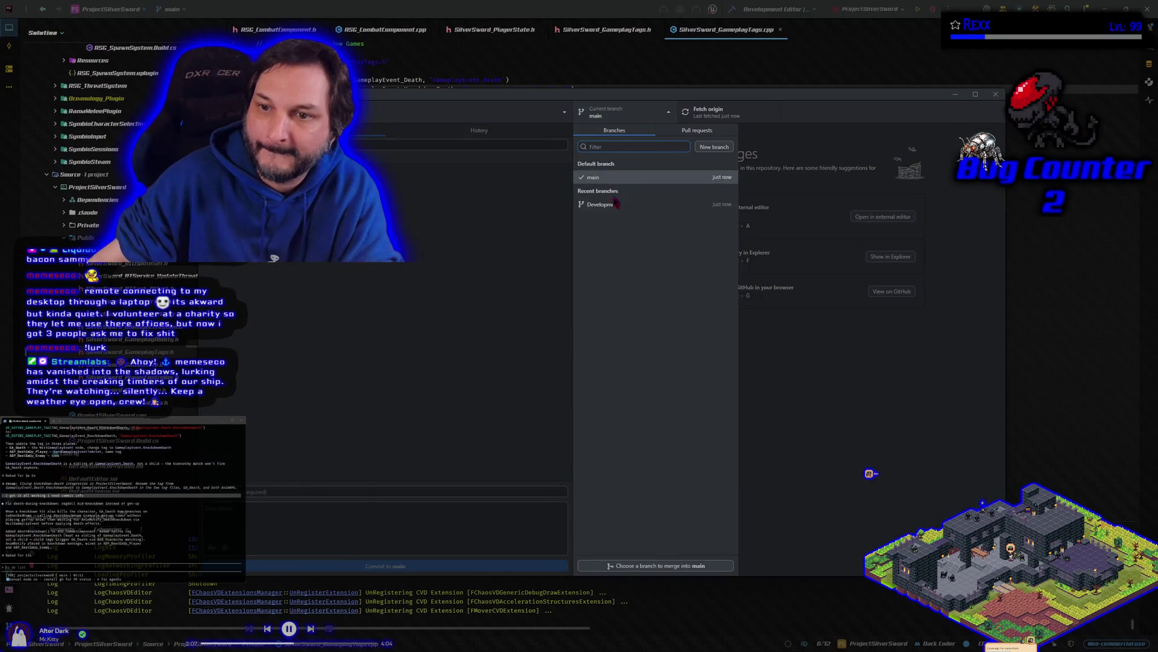
pyautogui.click(616, 207)
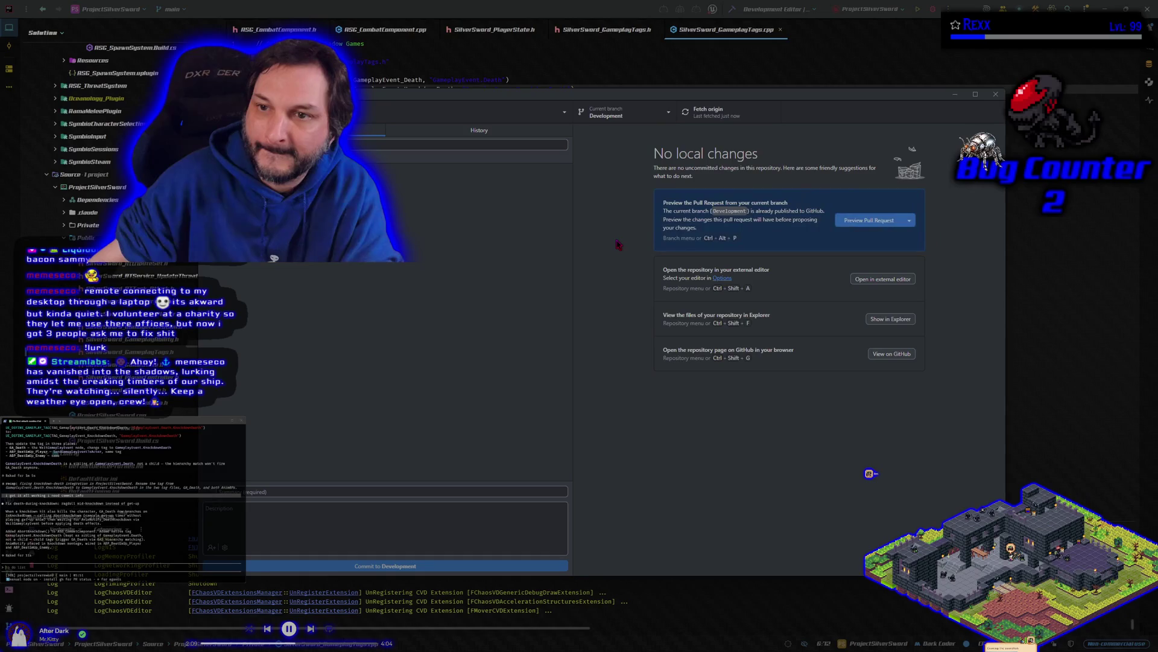
pyautogui.click(955, 94)
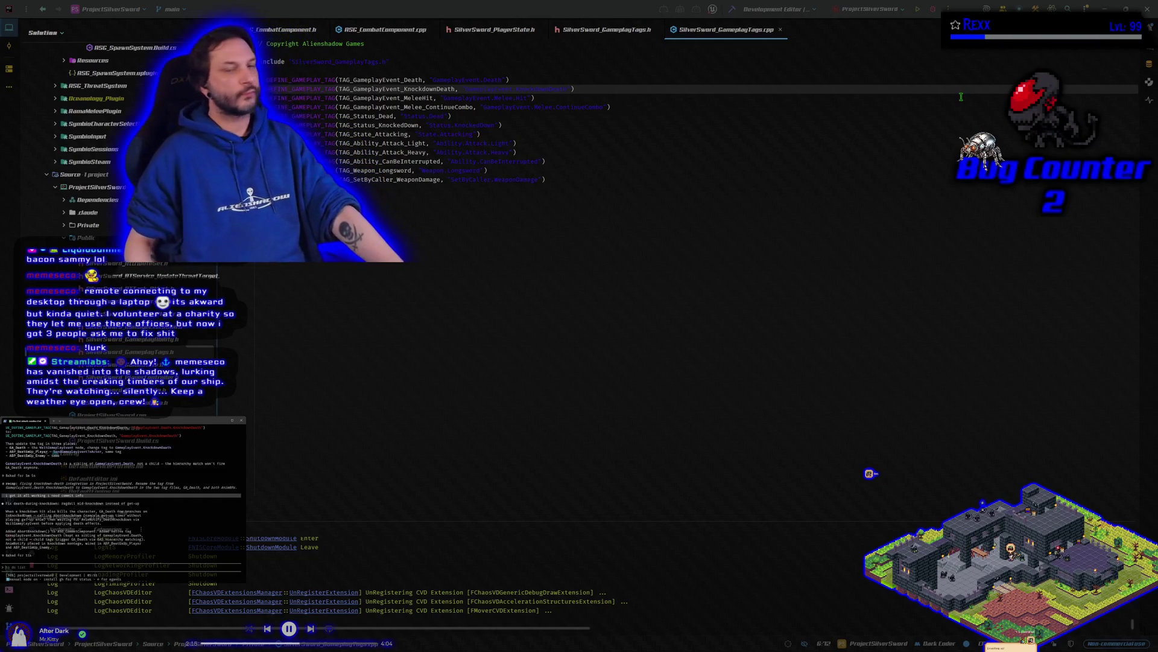
# Restore Rider to a floating window, widen and heighten it, and reposition it.
pyautogui.moveTo(628, 8); pyautogui.dragTo(685, 59)
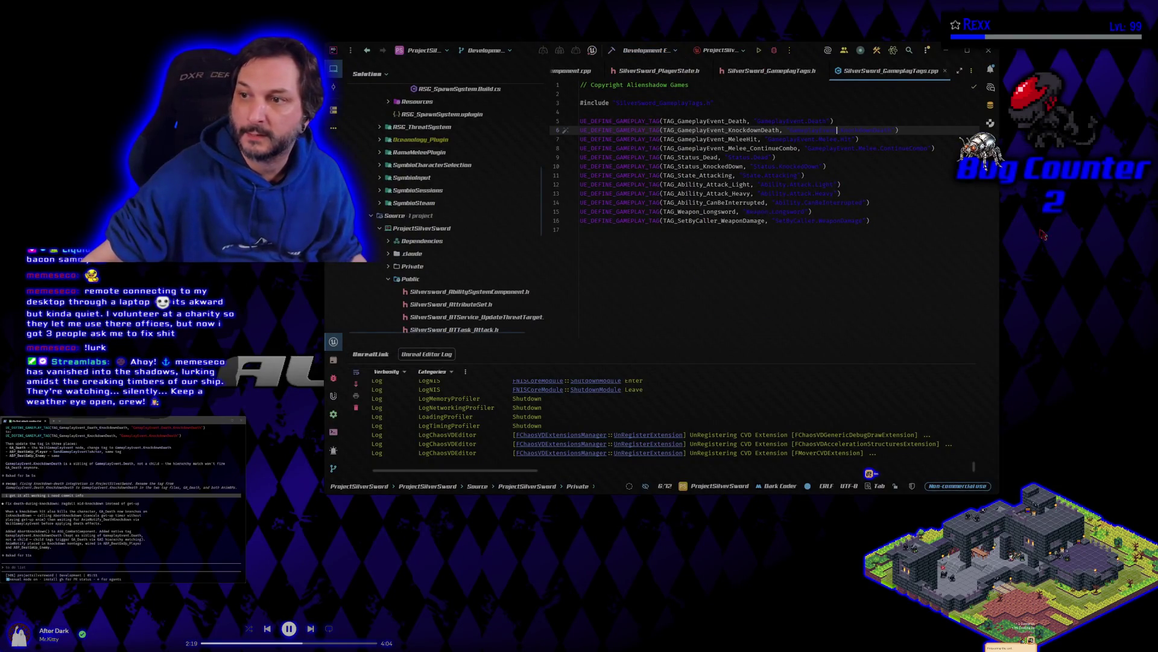
pyautogui.moveTo(1000, 210); pyautogui.dragTo(1072, 210)
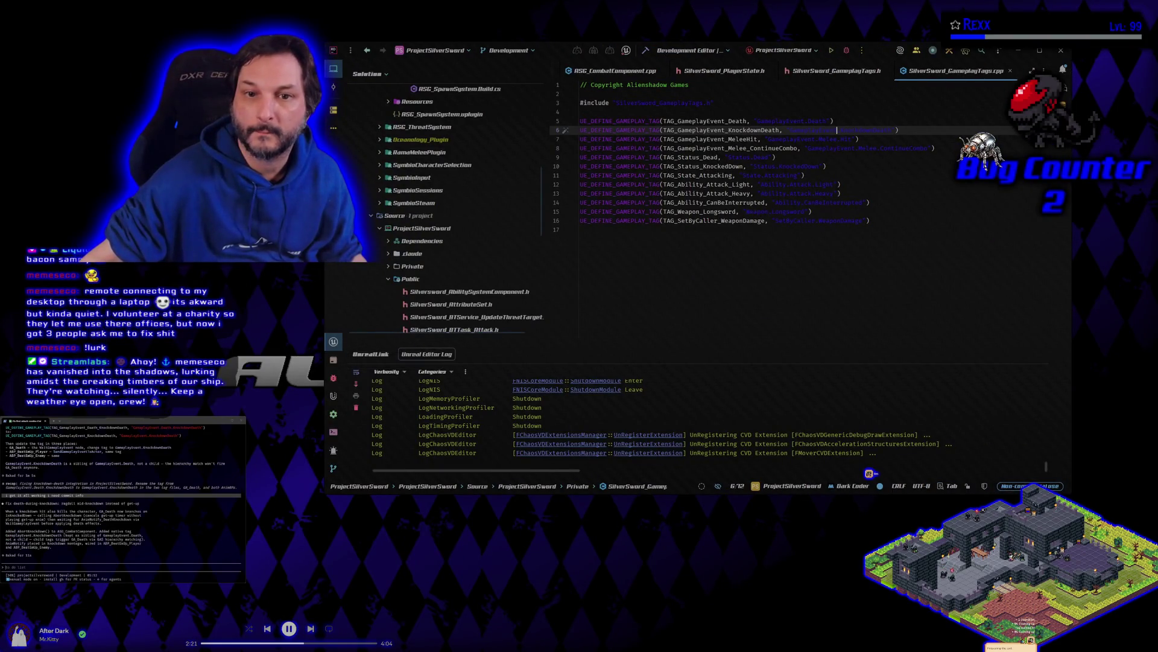
pyautogui.moveTo(325, 230); pyautogui.dragTo(215, 230)
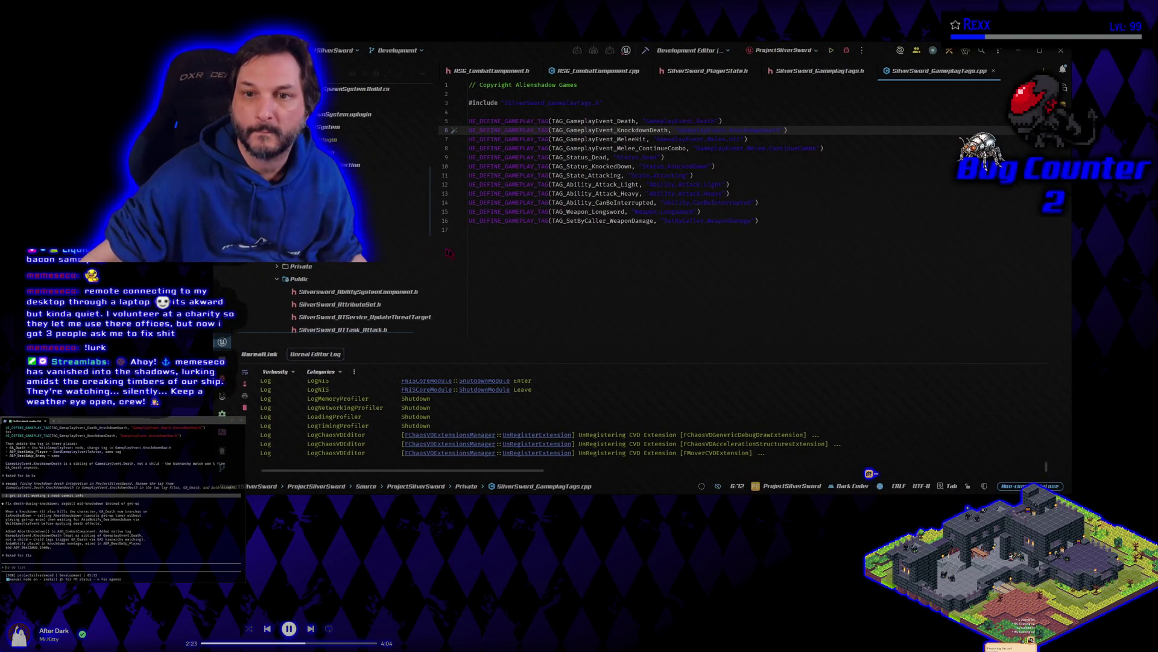
pyautogui.moveTo(513, 50); pyautogui.dragTo(513, 41)
pyautogui.moveTo(602, 485); pyautogui.dragTo(601, 522)
pyautogui.moveTo(563, 48)
pyautogui.mouseDown()
pyautogui.moveTo(559, 99)
pyautogui.moveTo(645, 108)
pyautogui.mouseUp()
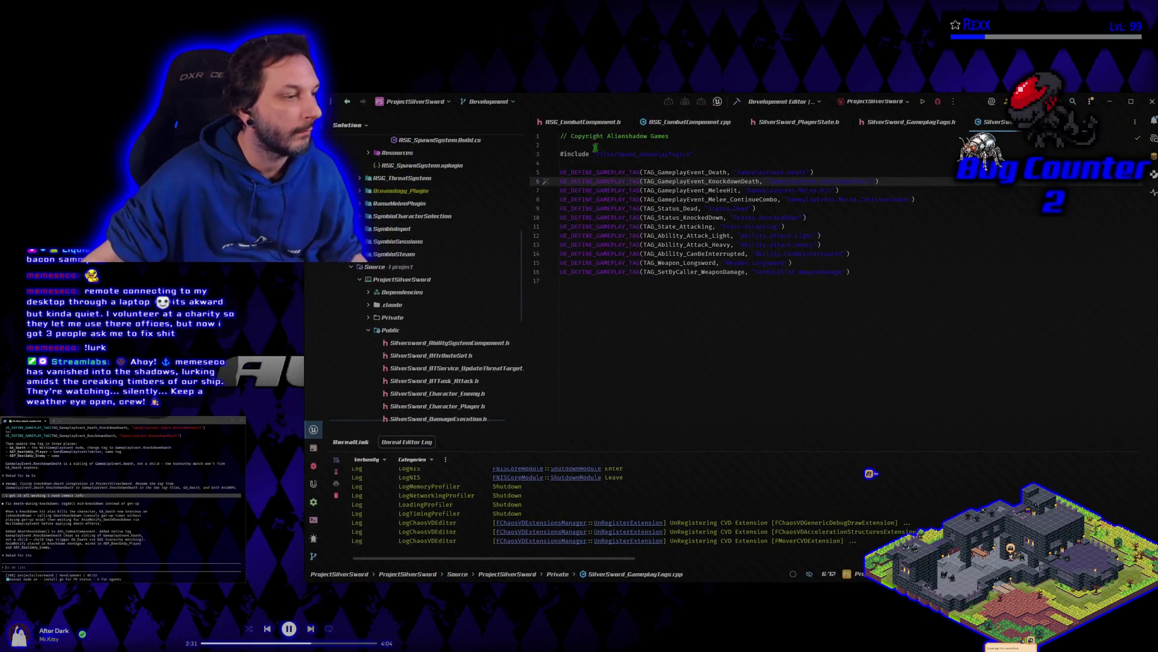
# Submit the to do list request in Rider's terminal and bring HacknPlan forward.
pyautogui.click(114, 422)
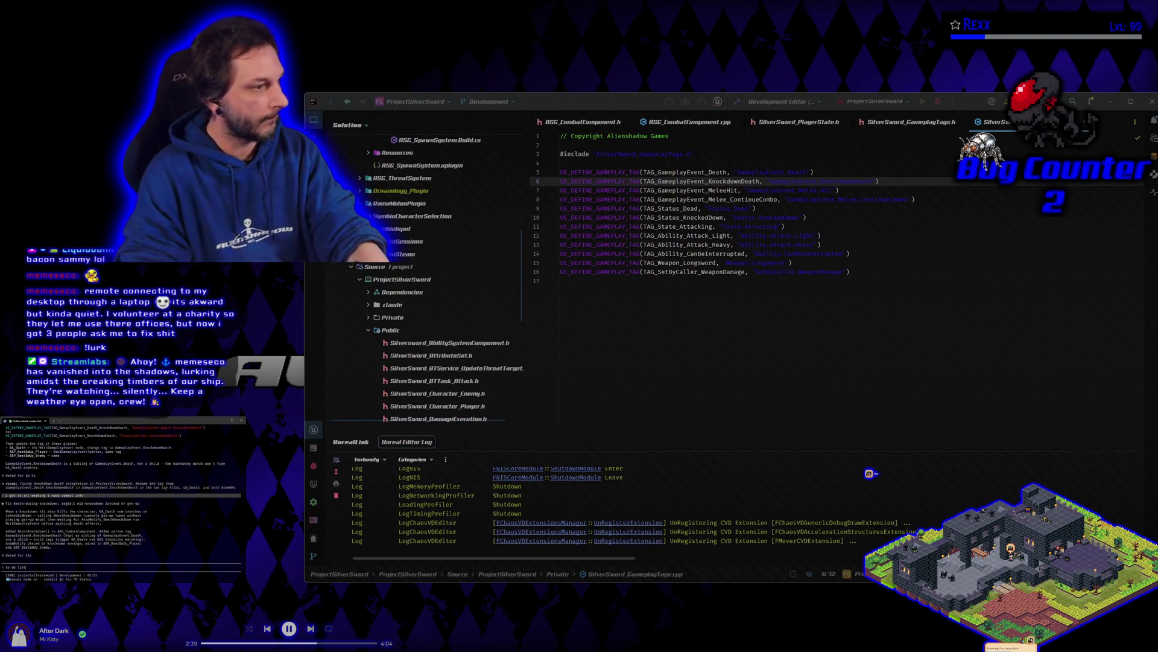
pyautogui.press('Return')
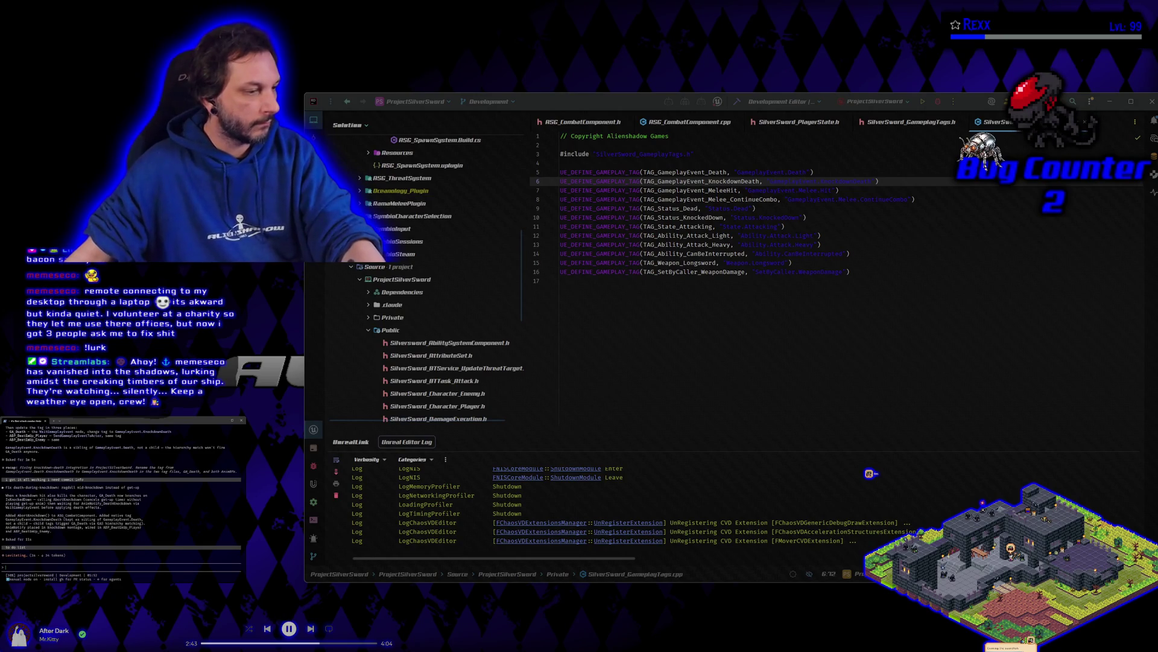
pyautogui.hotkey('alt', 'Tab')
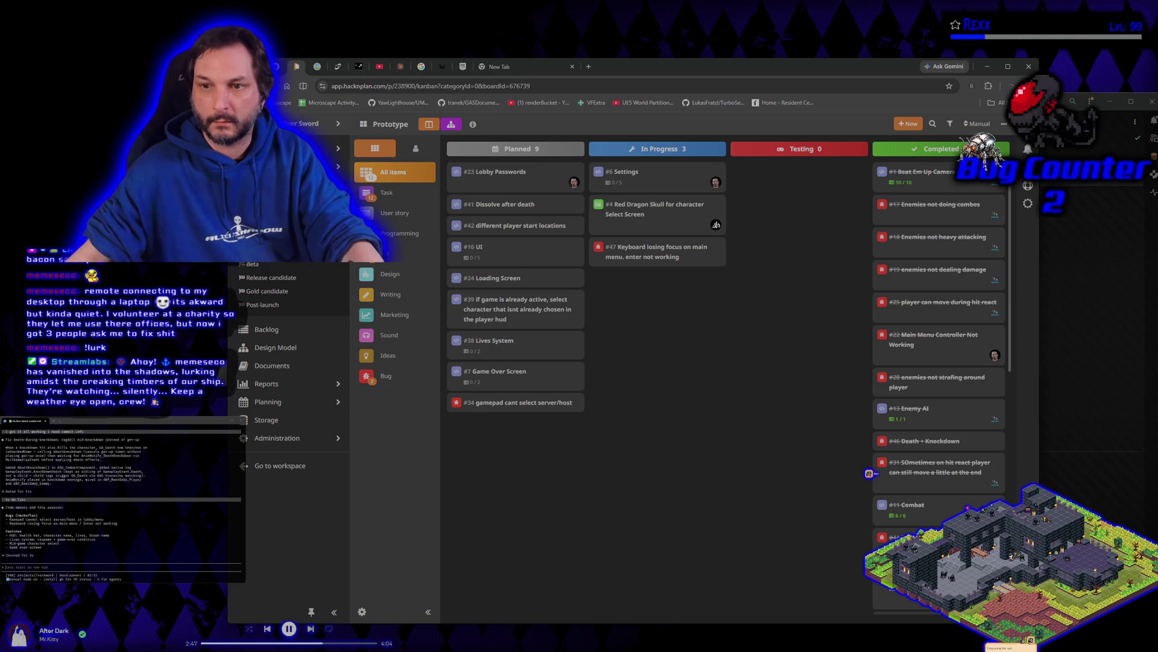
# Leave the HacknPlan board and return to Rider showing SilverSword_GameplayTags.cpp.
pyautogui.hotkey('alt', 'Tab')
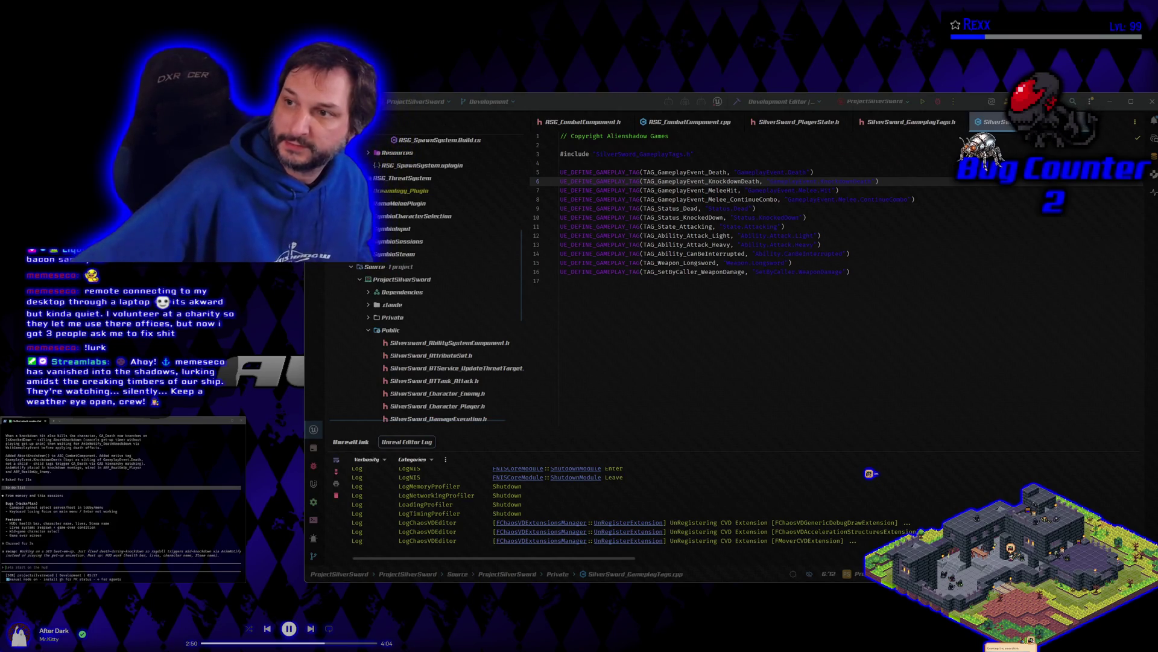
# Reposition the Rider window displaying the SilverSword_GameplayTags.cpp tag definitions.
pyautogui.moveTo(609, 102); pyautogui.dragTo(528, 81)
# Build the project in Rider, then fly the Unreal camera over Level_1_DaggerFalls.
pyautogui.click(858, 81)
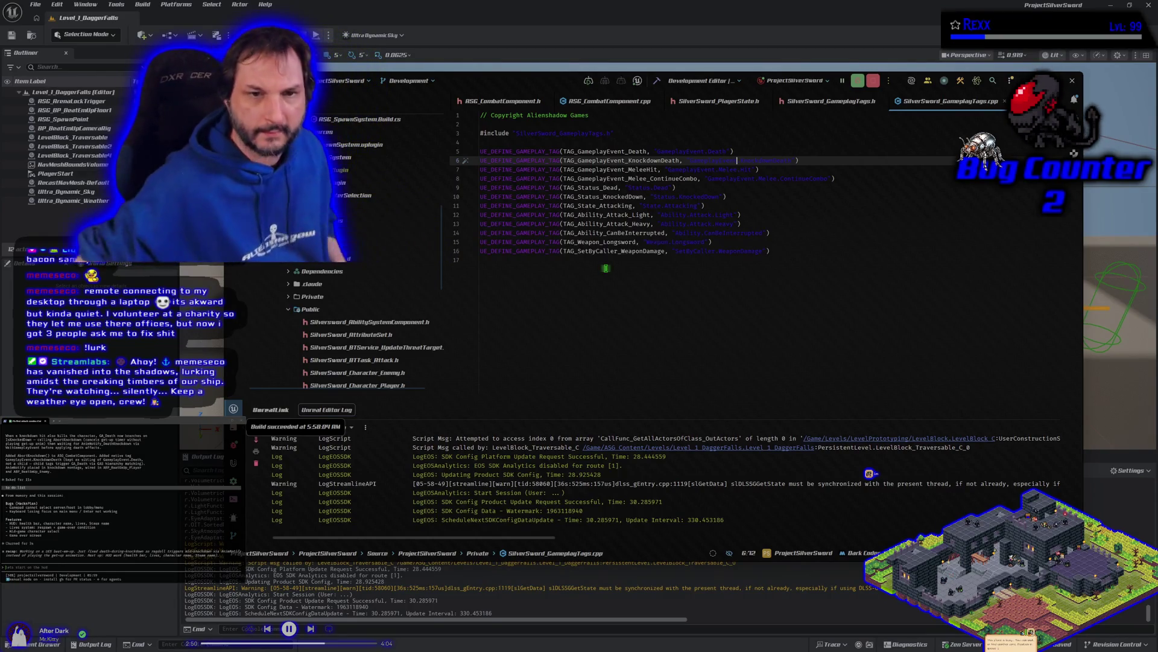
pyautogui.click(326, 591)
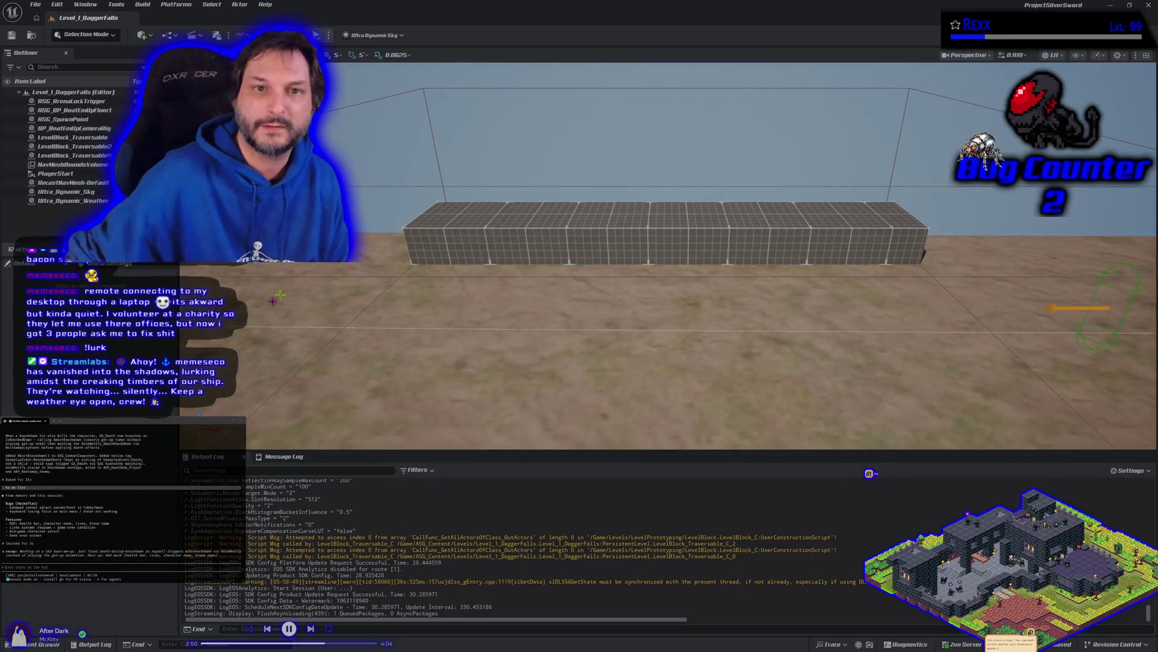
pyautogui.press('w')
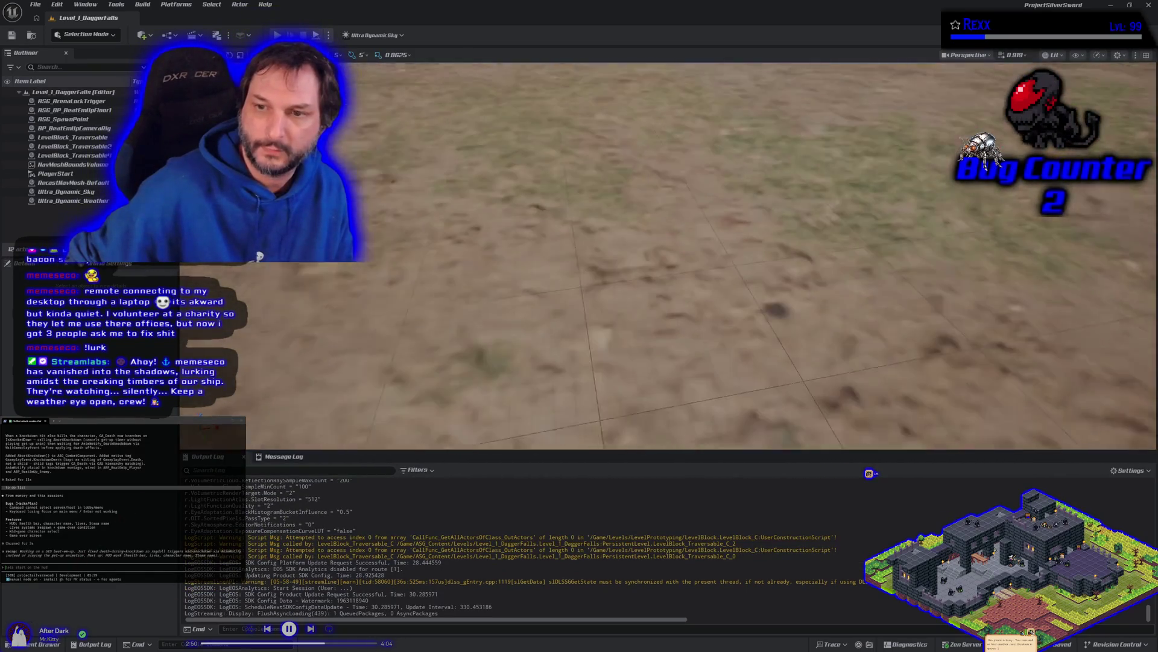
pyautogui.press('s')
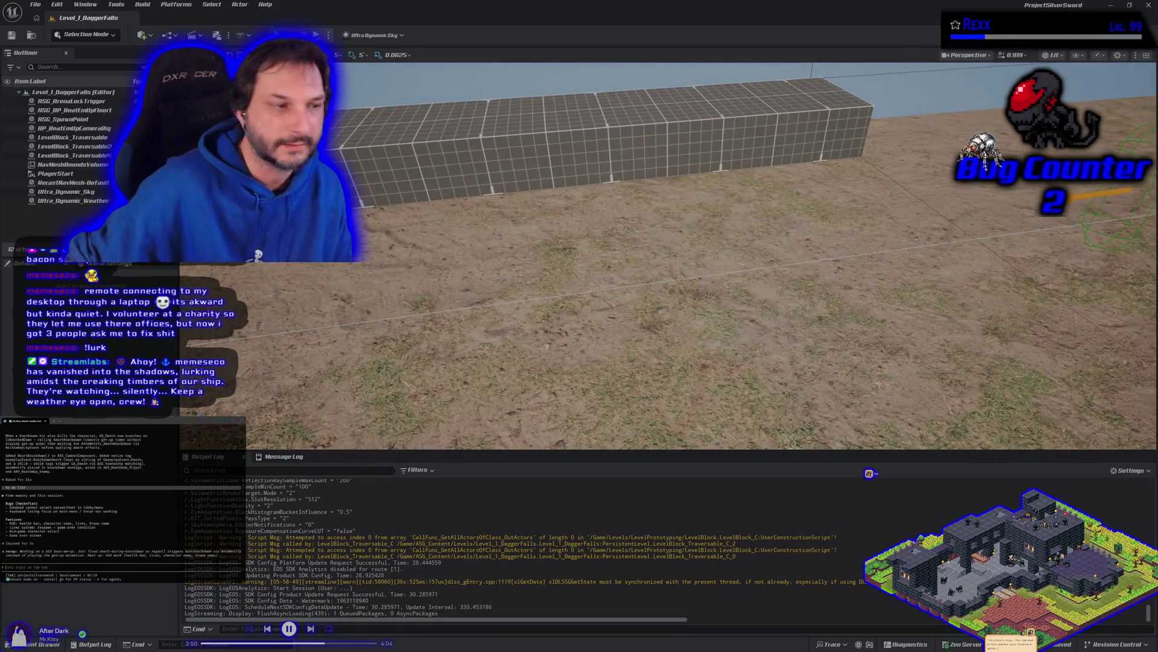
# Open the L_MainMenu level from ASG_Content Levels and start Play-in-Editor with Alt+P.
pyautogui.click(54, 644)
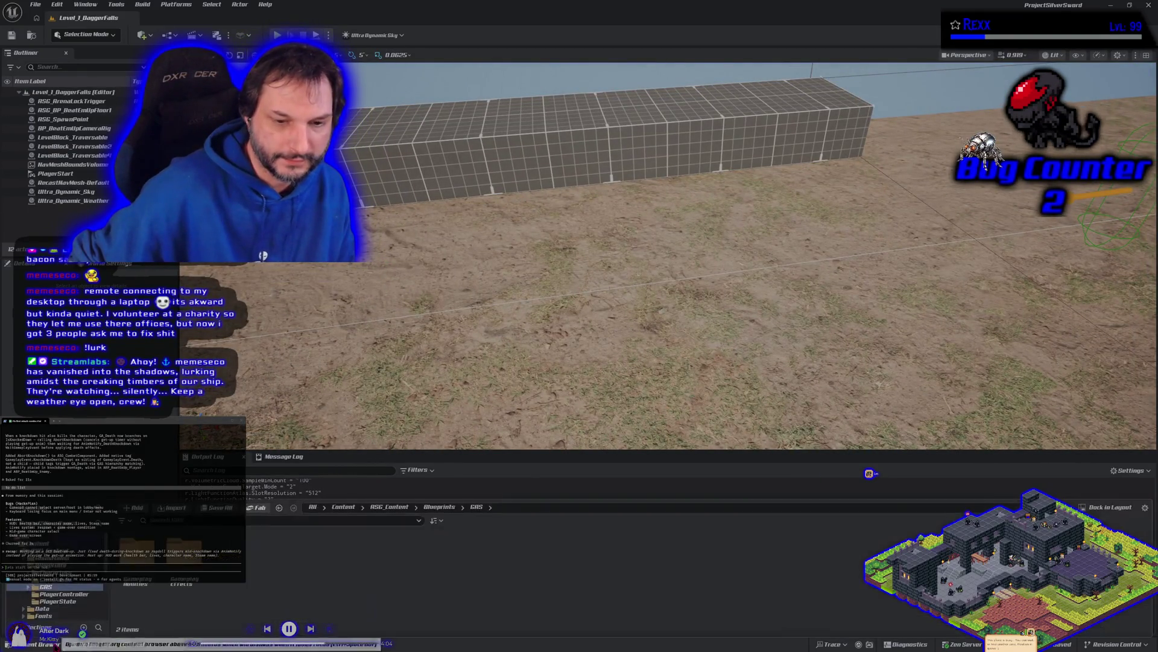
pyautogui.click(44, 601)
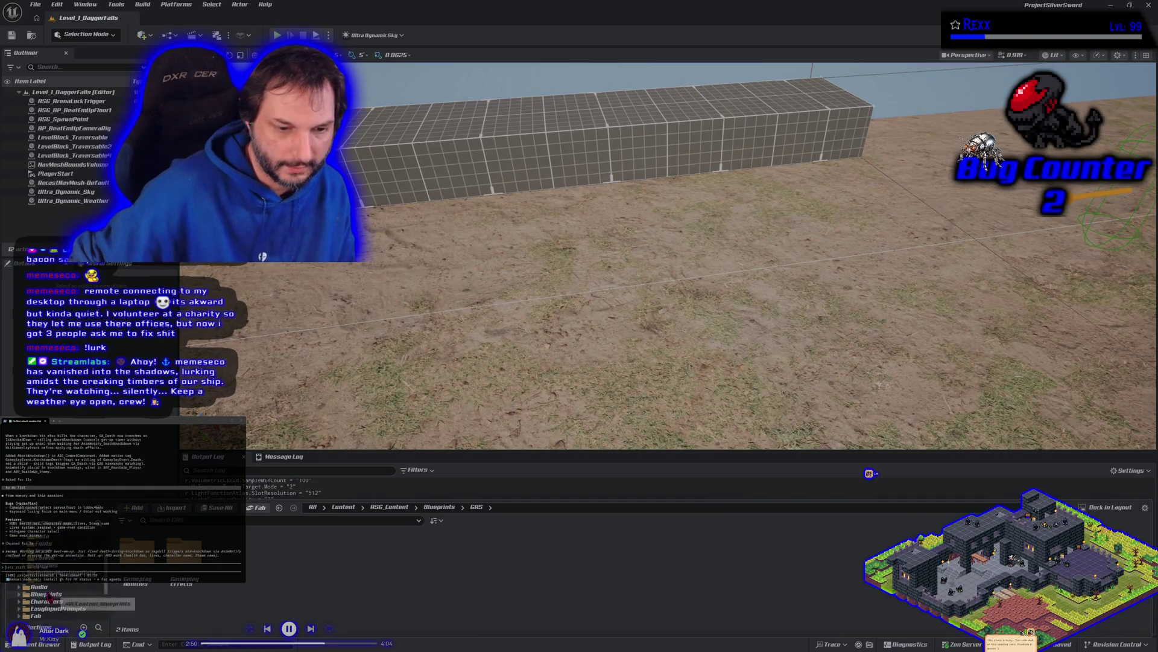
pyautogui.doubleClick(184, 573)
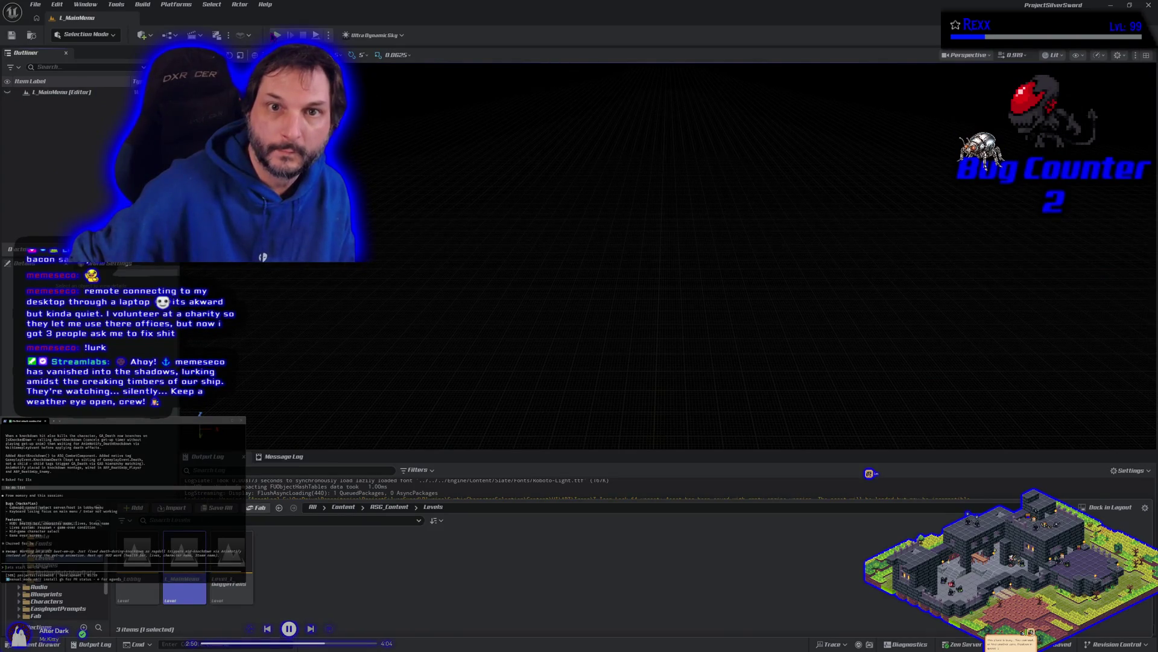
pyautogui.hotkey('alt', 'p')
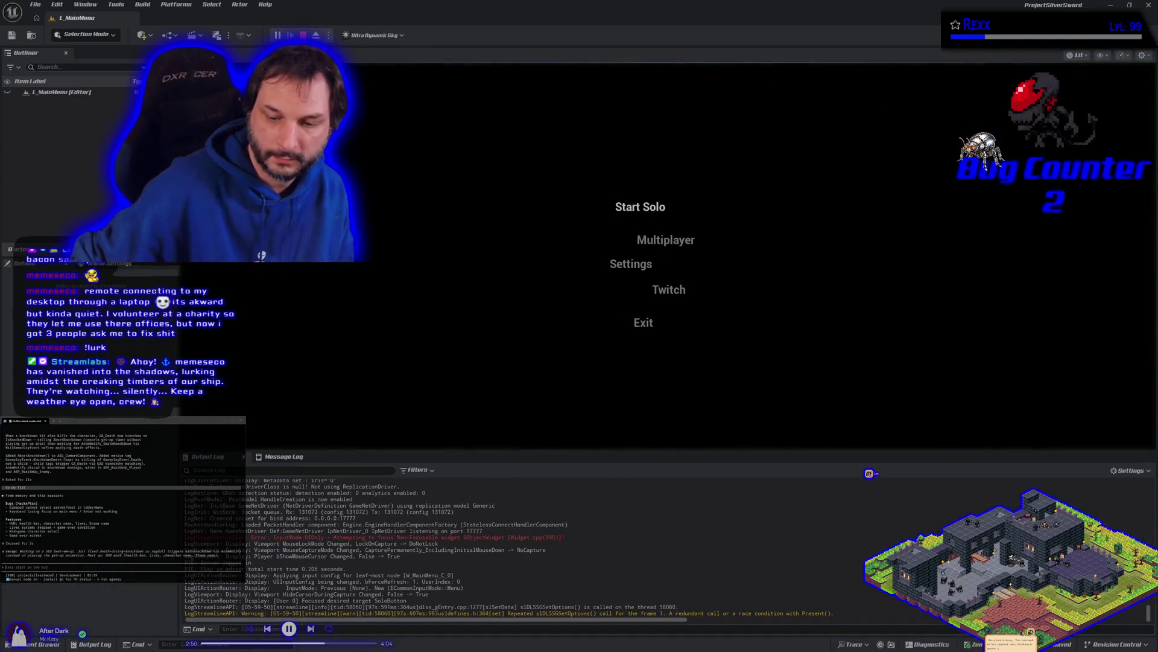
# Move menu focus among Start Solo, Multiplayer and Settings with arrows, then stop the session.
pyautogui.press('Down')
pyautogui.press('Down')
pyautogui.press('Down')
pyautogui.press('Up')
pyautogui.press('Up')
pyautogui.press('Down')
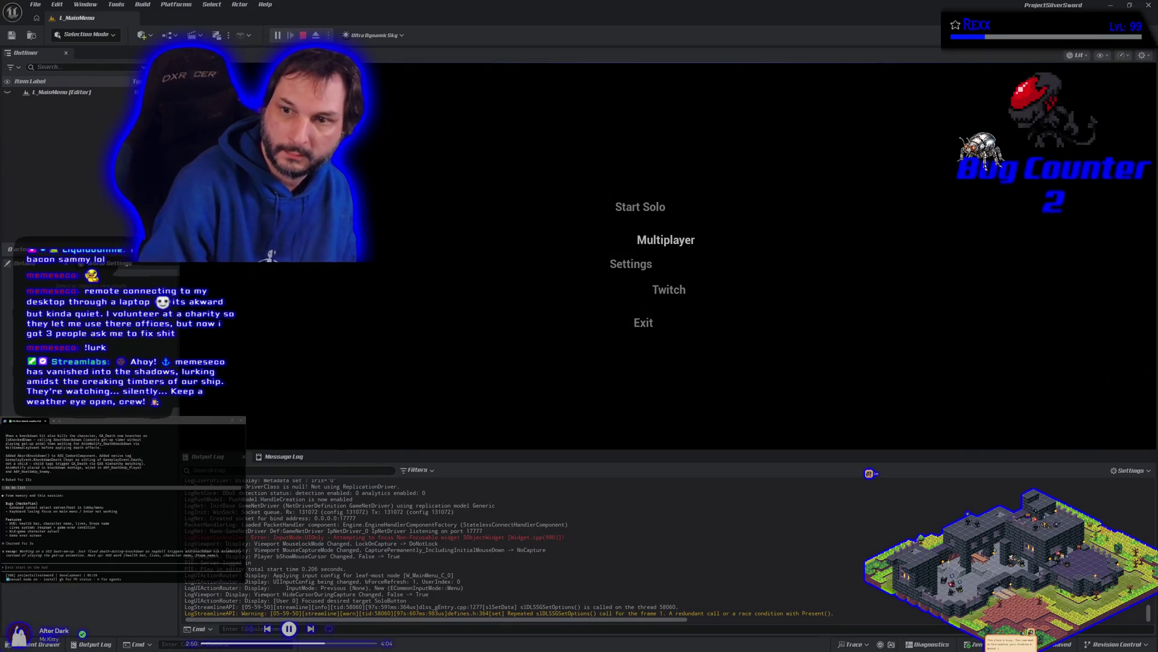
pyautogui.press('Up')
pyautogui.press('Down')
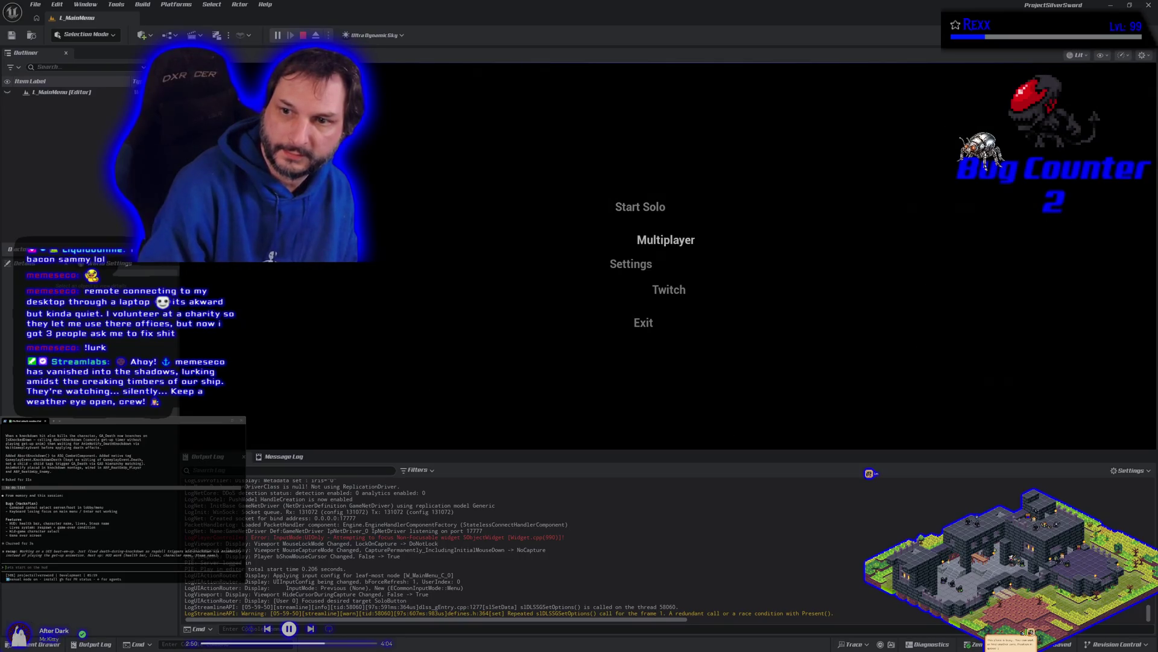
pyautogui.press('Down')
pyautogui.press('Down')
pyautogui.press('Up')
pyautogui.press('Up')
pyautogui.press('Up')
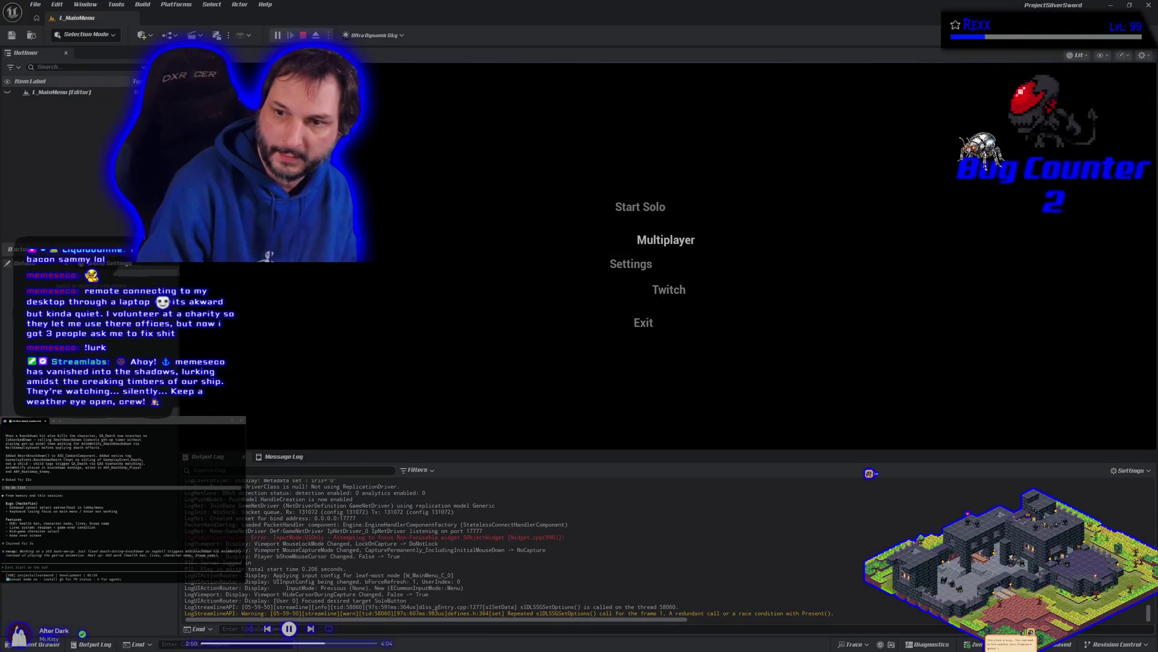
pyautogui.press('Down')
pyautogui.press('Down')
pyautogui.press('Up')
pyautogui.press('Up')
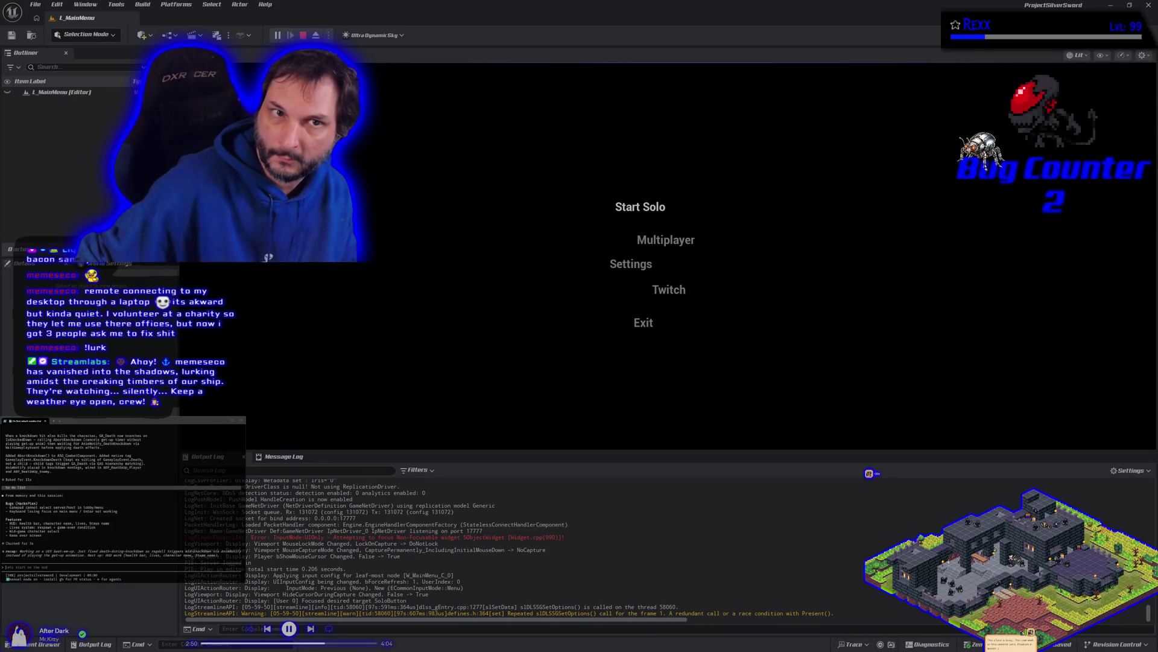
pyautogui.press('Escape')
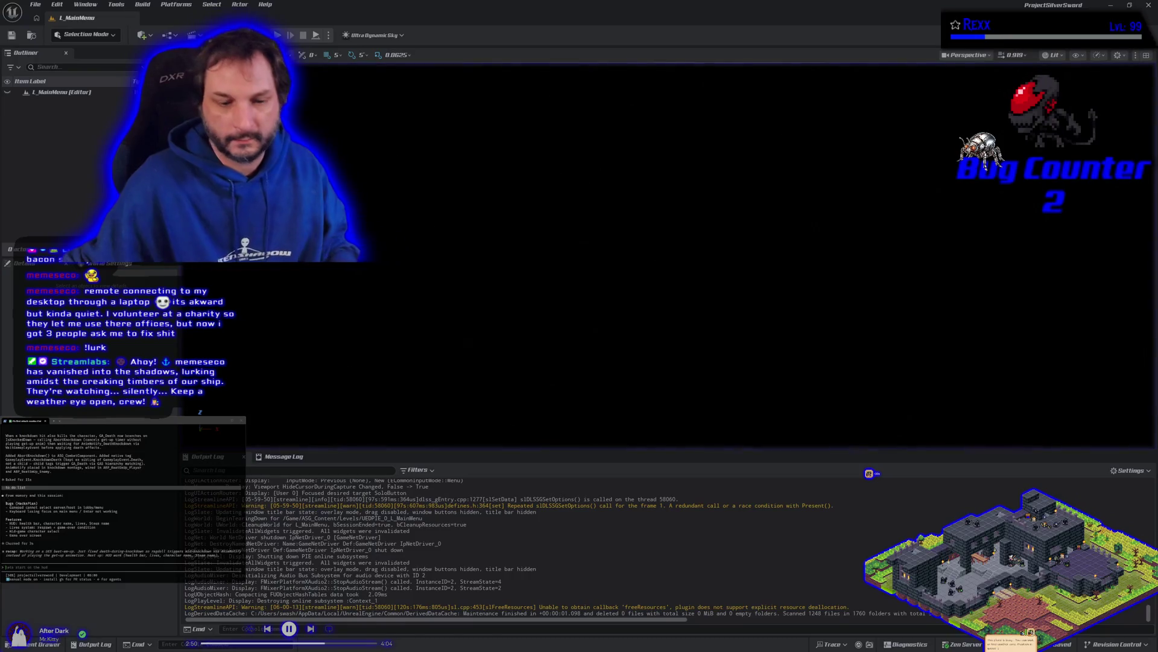
# Browse to Plugins > SymbioInput Content > Contexts and open SYM_IMC_Common.
pyautogui.click(36, 644)
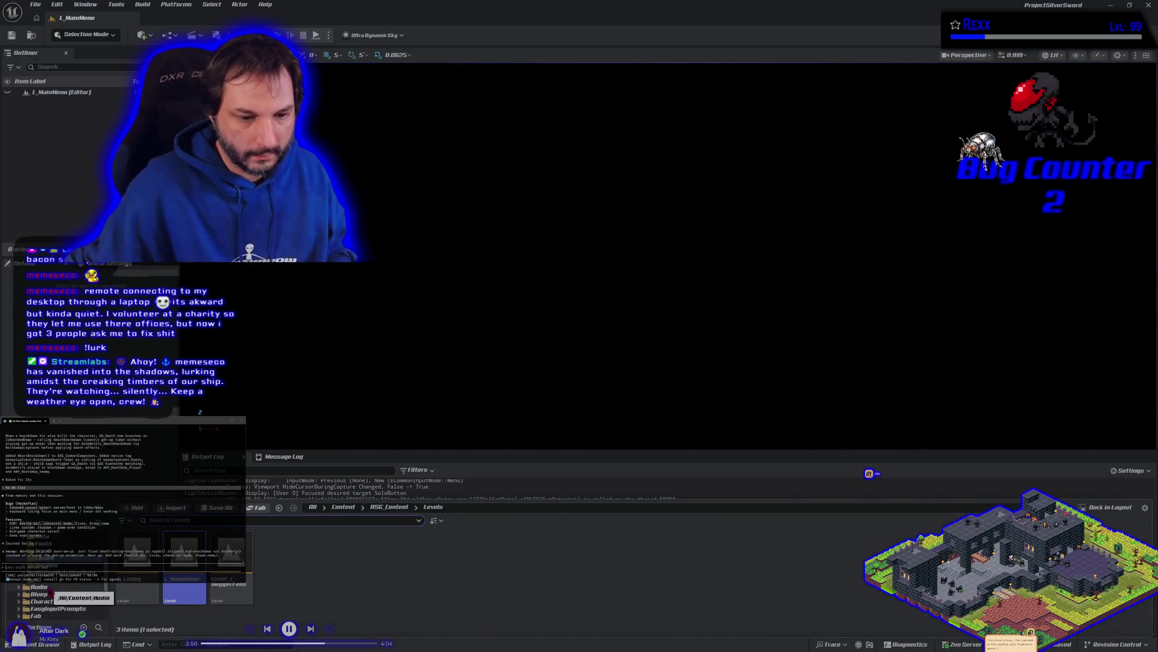
pyautogui.click(47, 551)
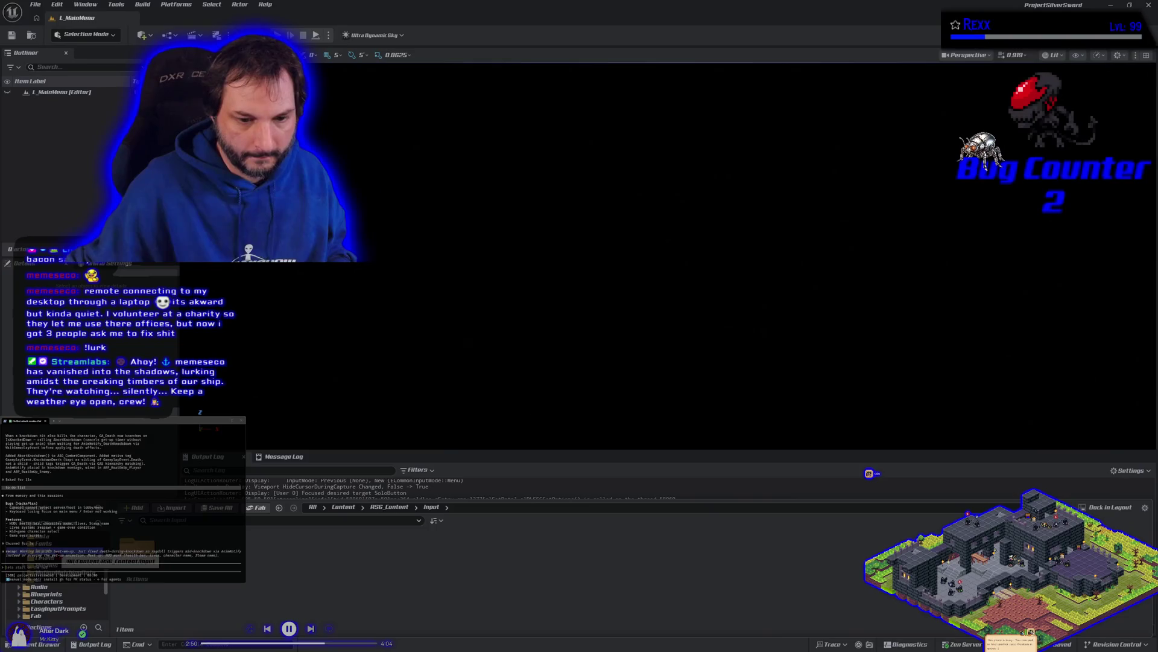
pyautogui.doubleClick(124, 596)
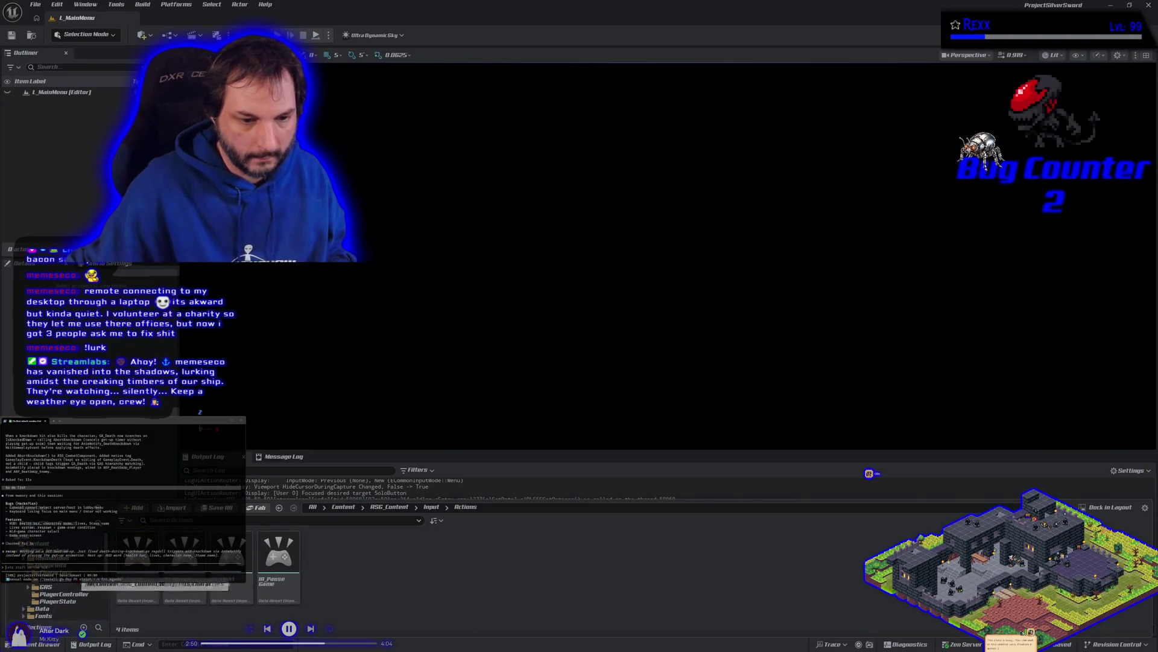
pyautogui.scroll(-5, 60, 598)
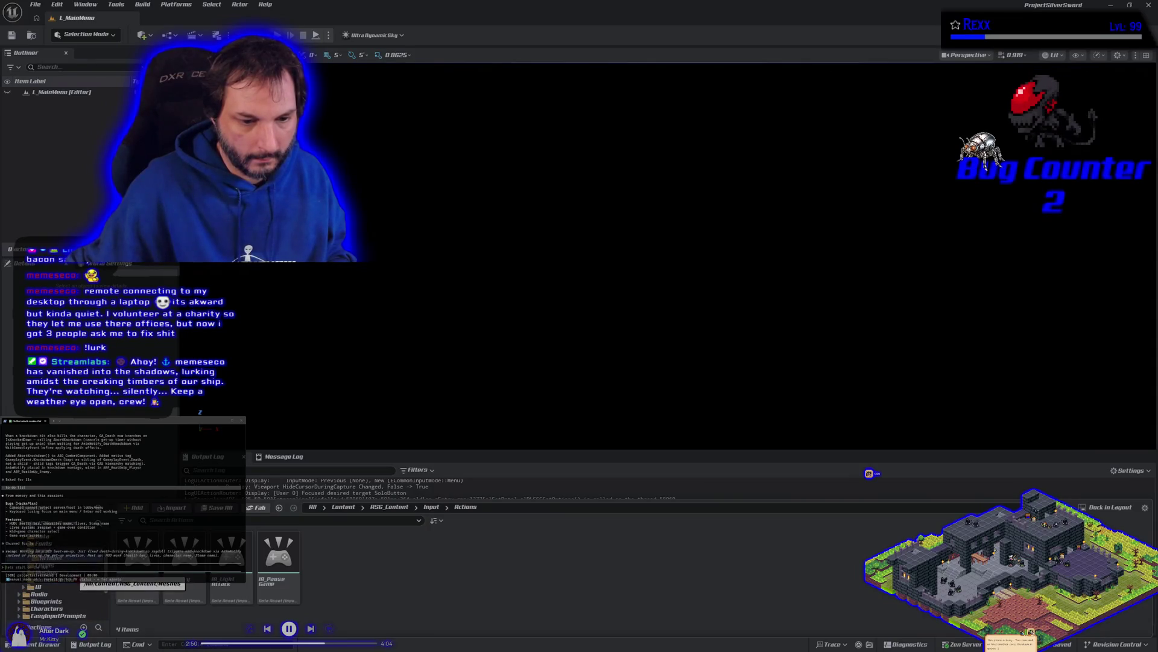
pyautogui.click(59, 608)
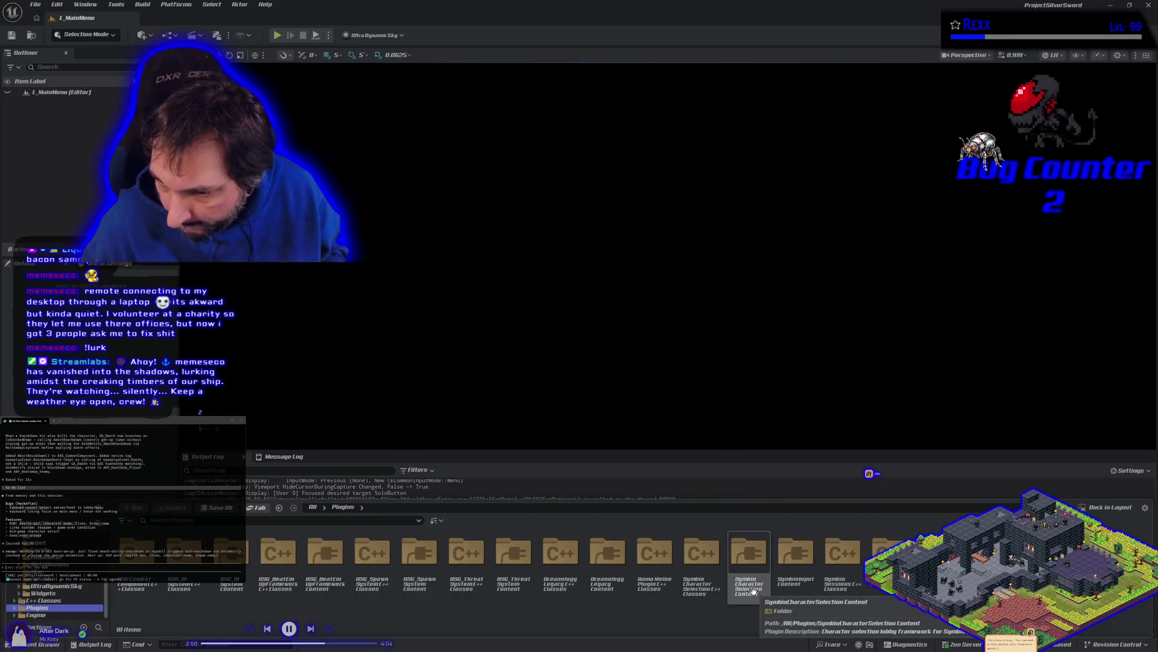
pyautogui.doubleClick(797, 582)
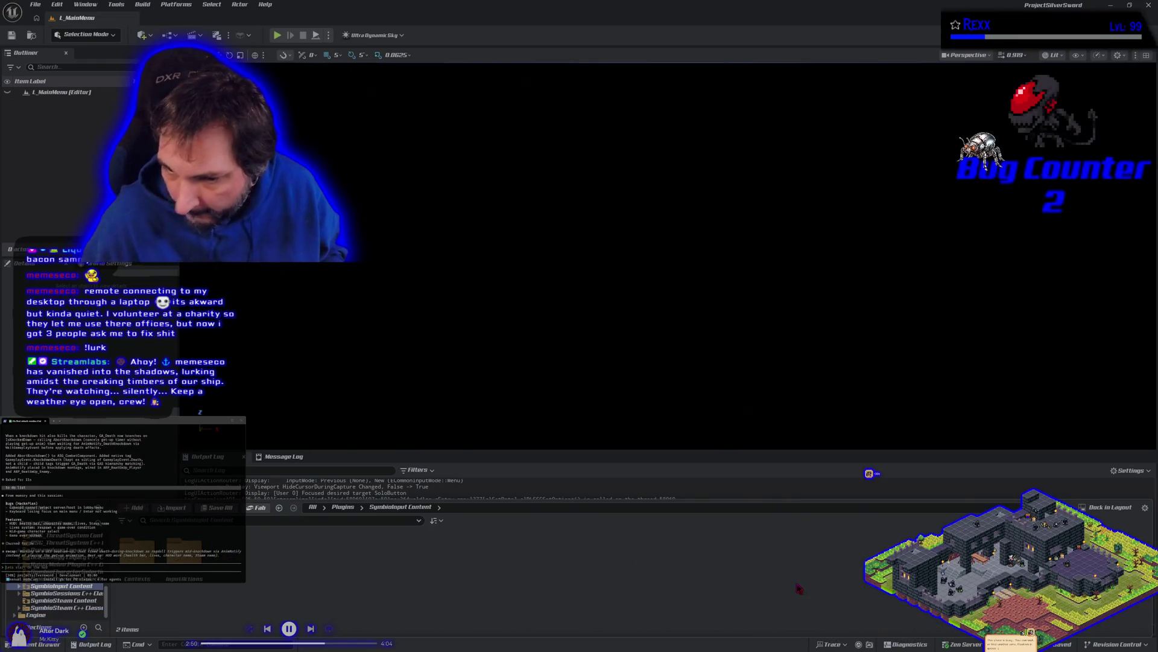
pyautogui.doubleClick(184, 561)
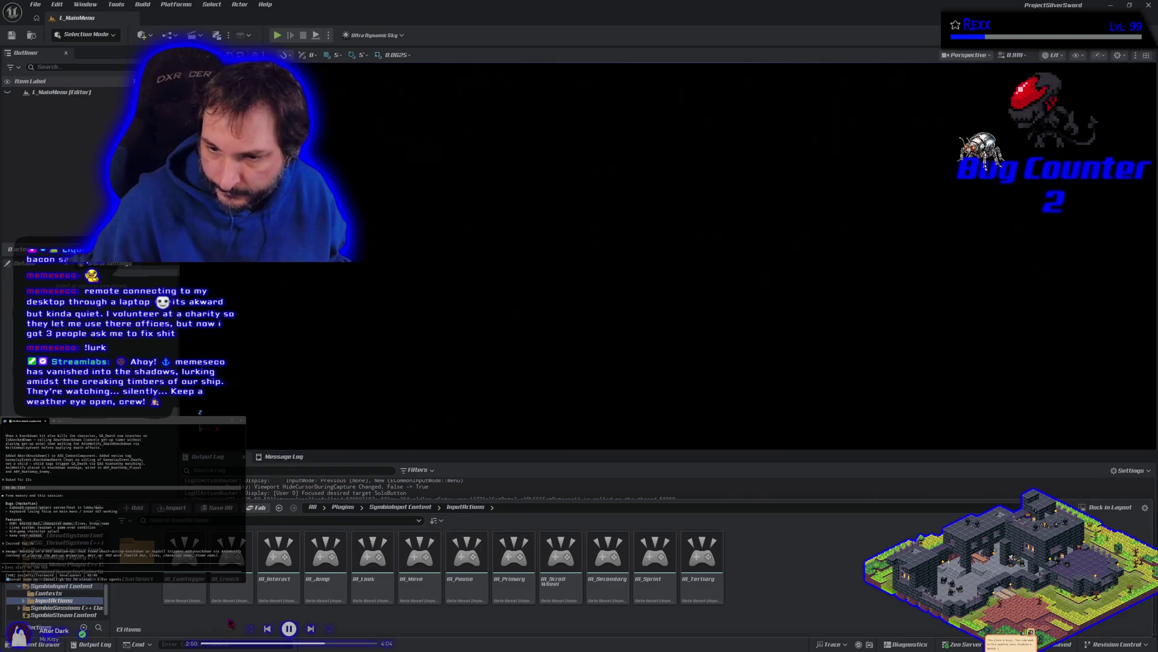
pyautogui.hotkey('alt', 'Left')
pyautogui.doubleClick(137, 567)
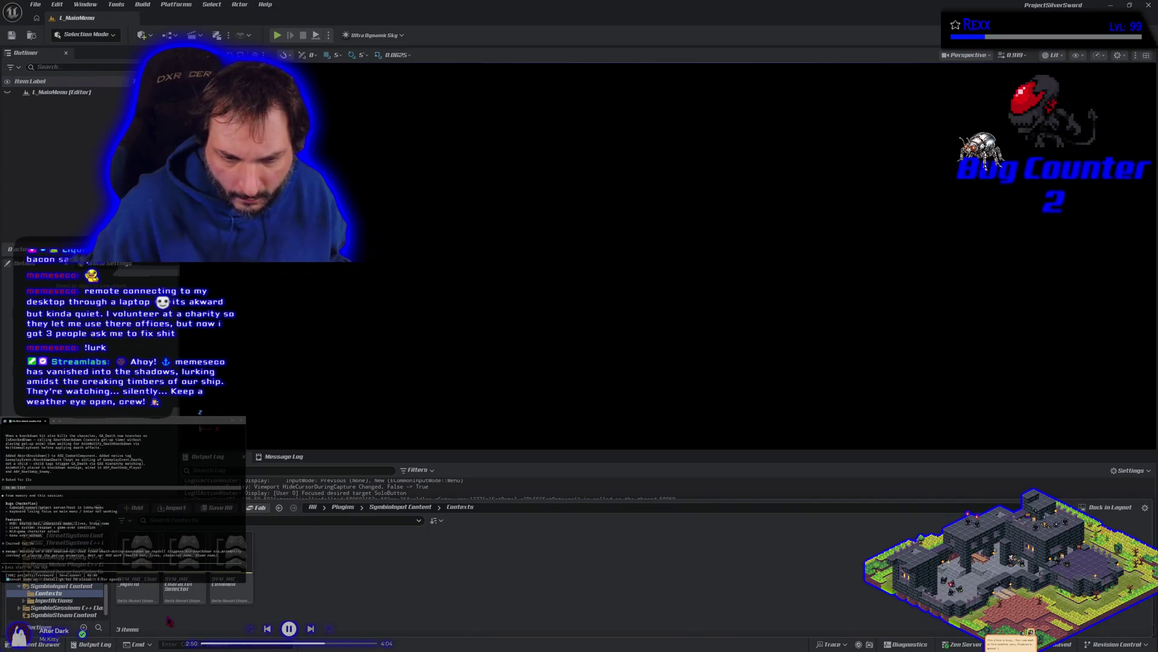
pyautogui.doubleClick(228, 586)
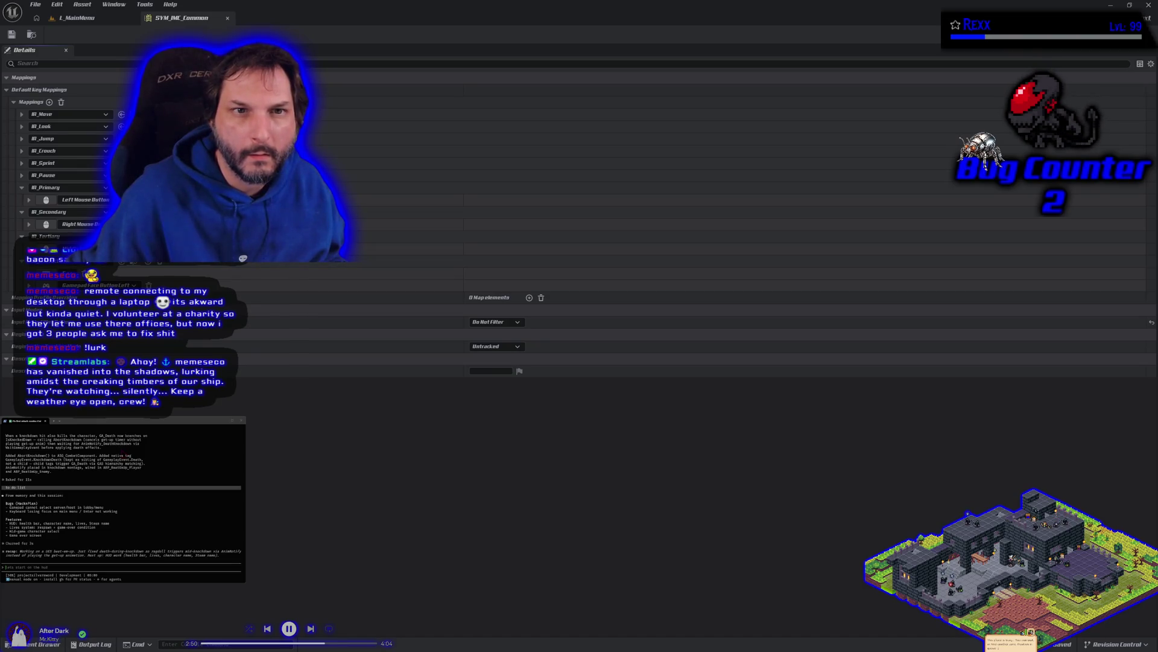
# Close SYM_IMC_Common, open and close SYM_IMC_Char_Hybrid, then bring up the CharacterSelector context.
pyautogui.click(229, 21)
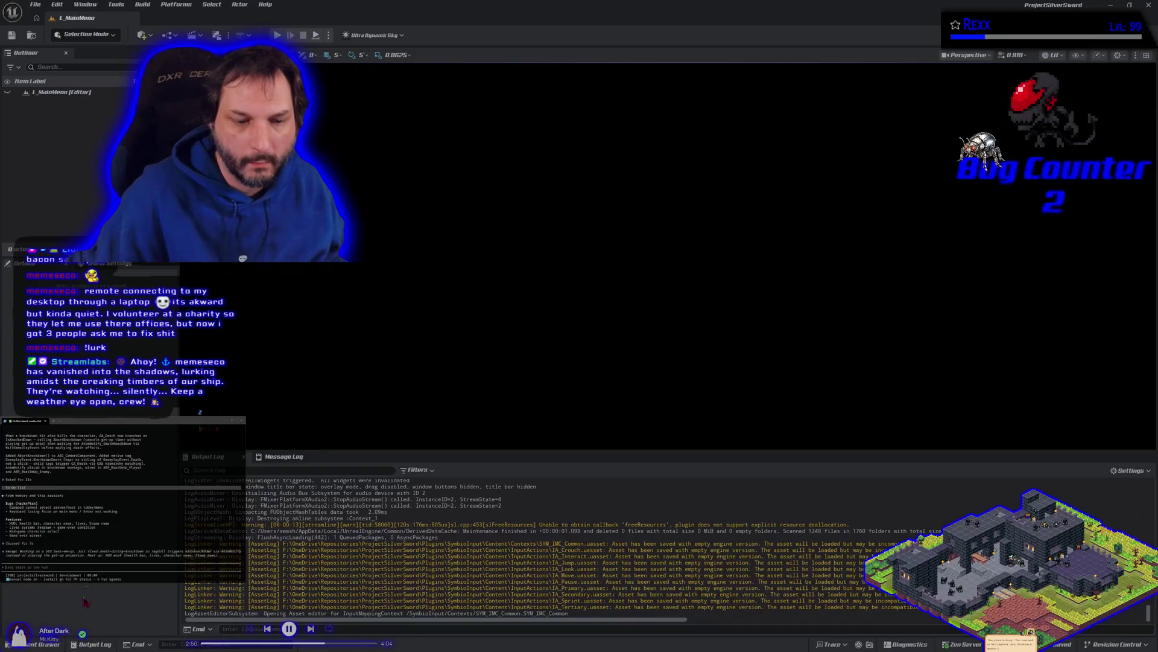
pyautogui.hotkey('ctrl', 'space')
pyautogui.doubleClick(137, 594)
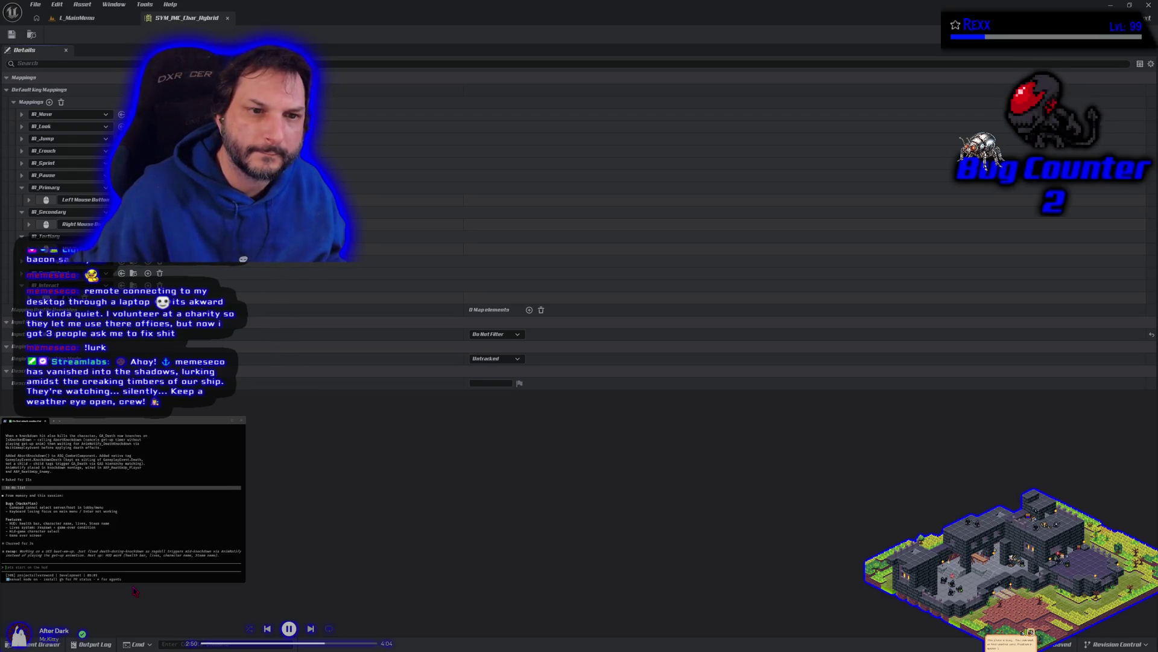
pyautogui.click(228, 18)
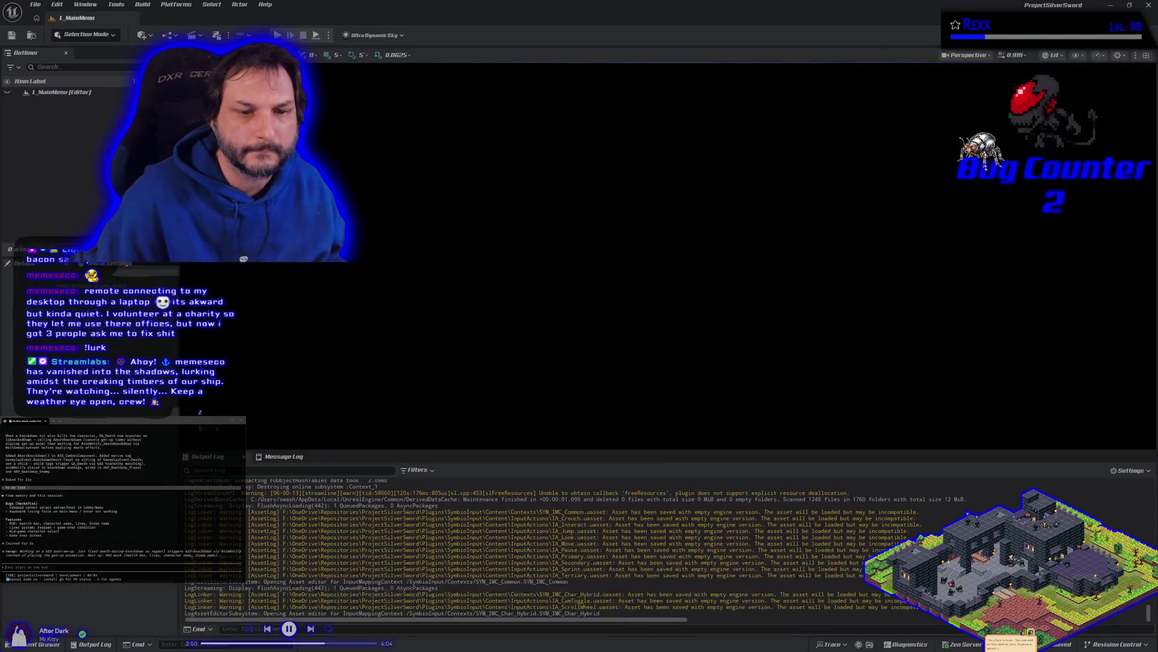
pyautogui.moveTo(116, 630)
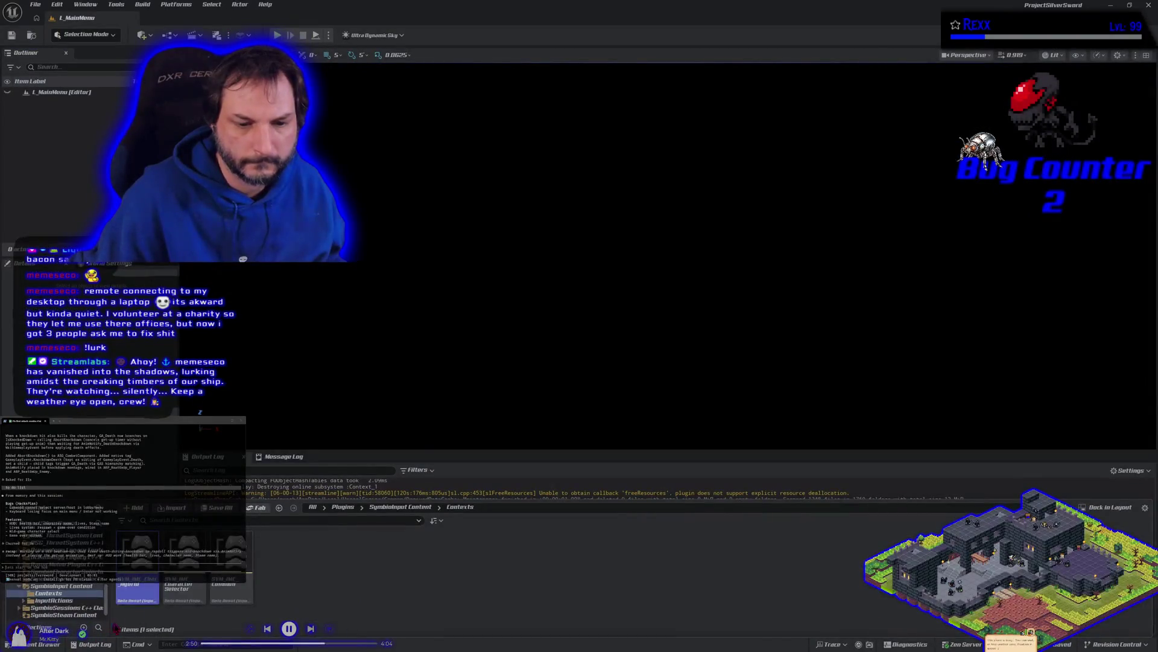
pyautogui.click(186, 597)
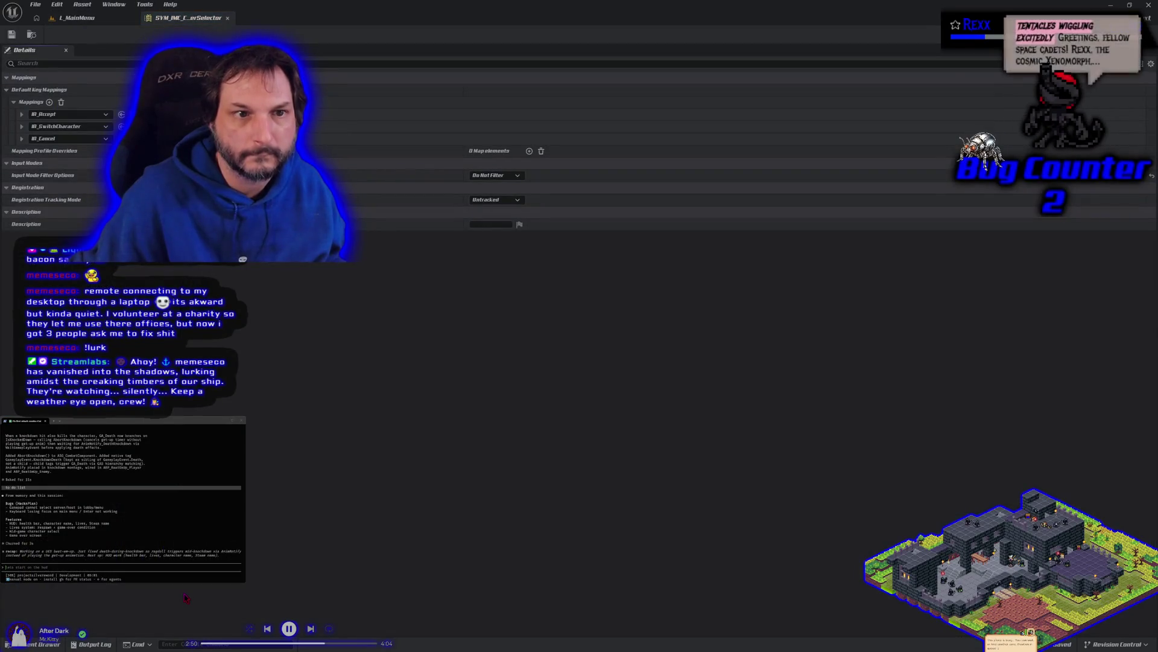
# Expand IA_Accept's Enter and gamepad bindings, open the IA_Accept asset, then return to L_MainMenu.
pyautogui.click(21, 114)
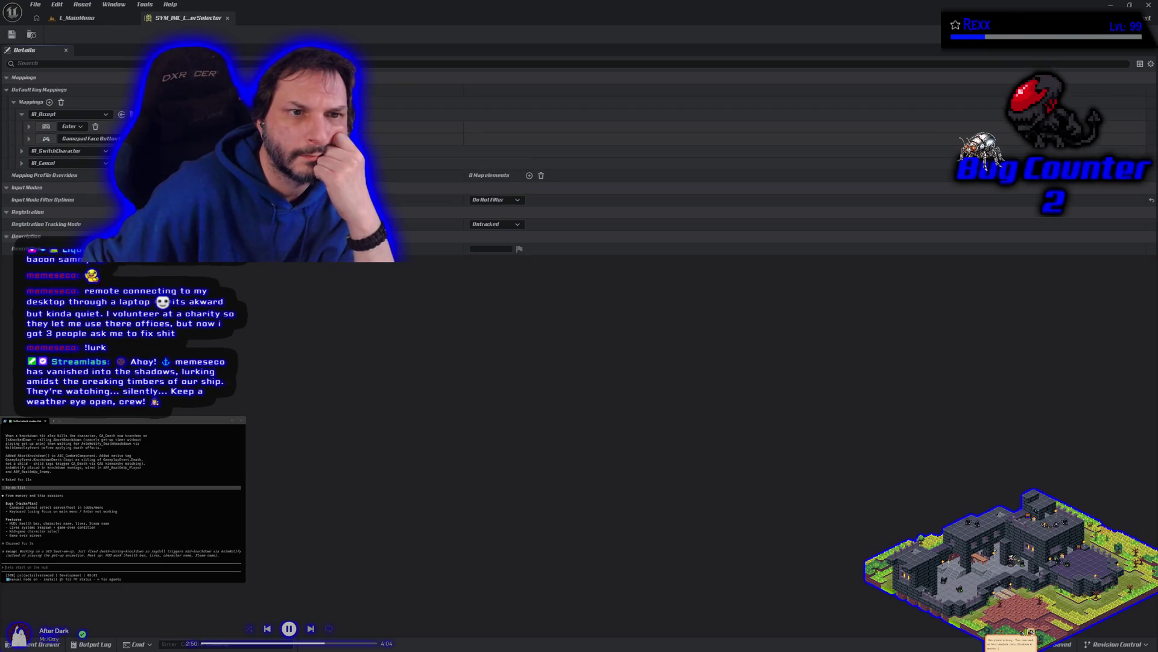
pyautogui.click(121, 114)
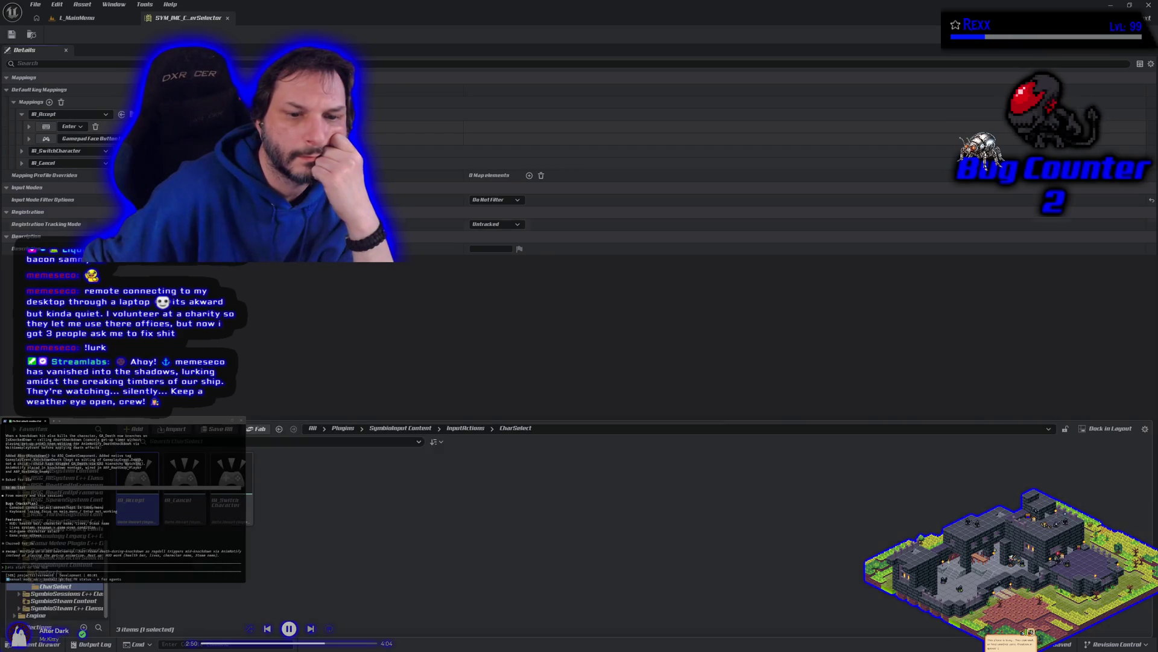
pyautogui.doubleClick(138, 510)
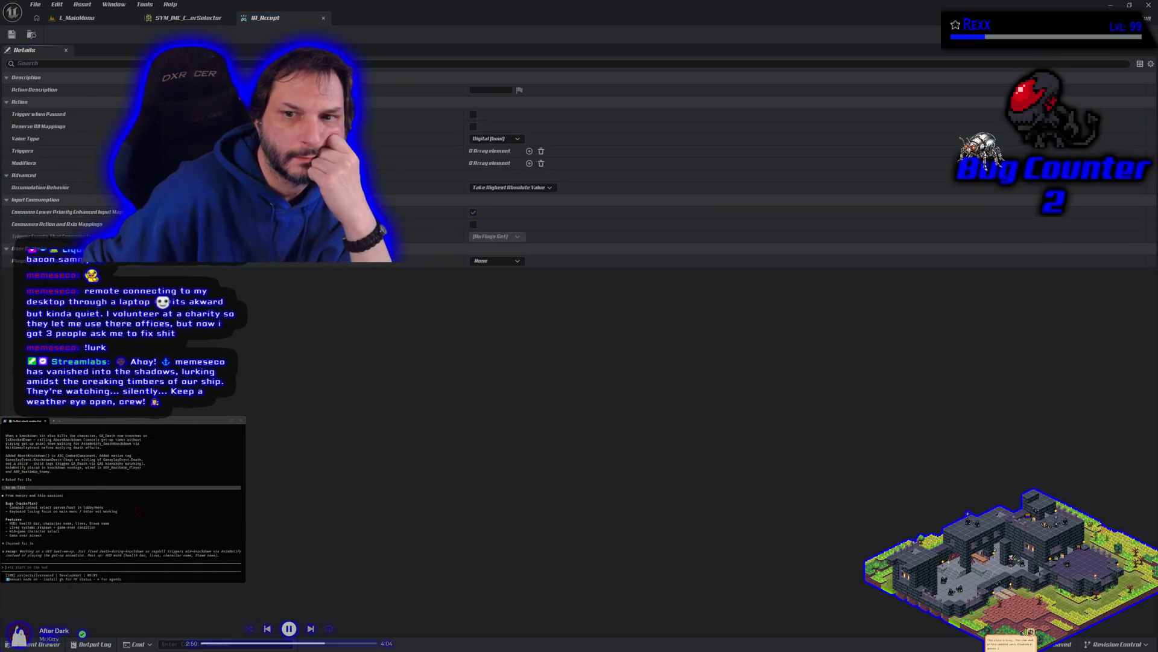
pyautogui.click(187, 18)
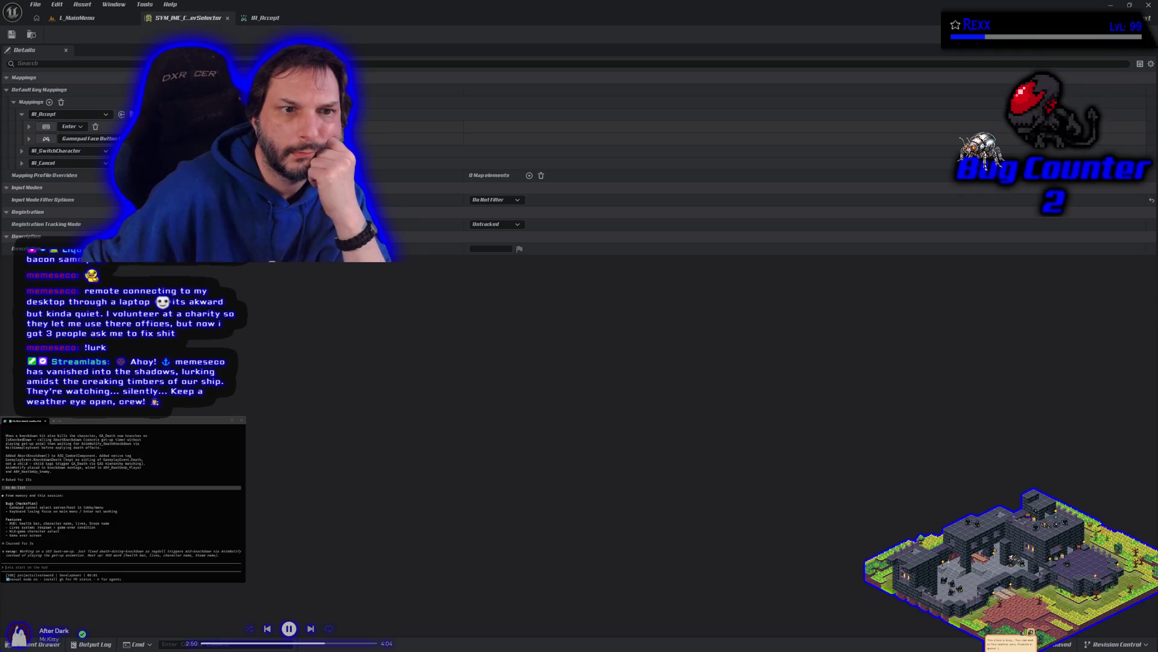
pyautogui.click(85, 19)
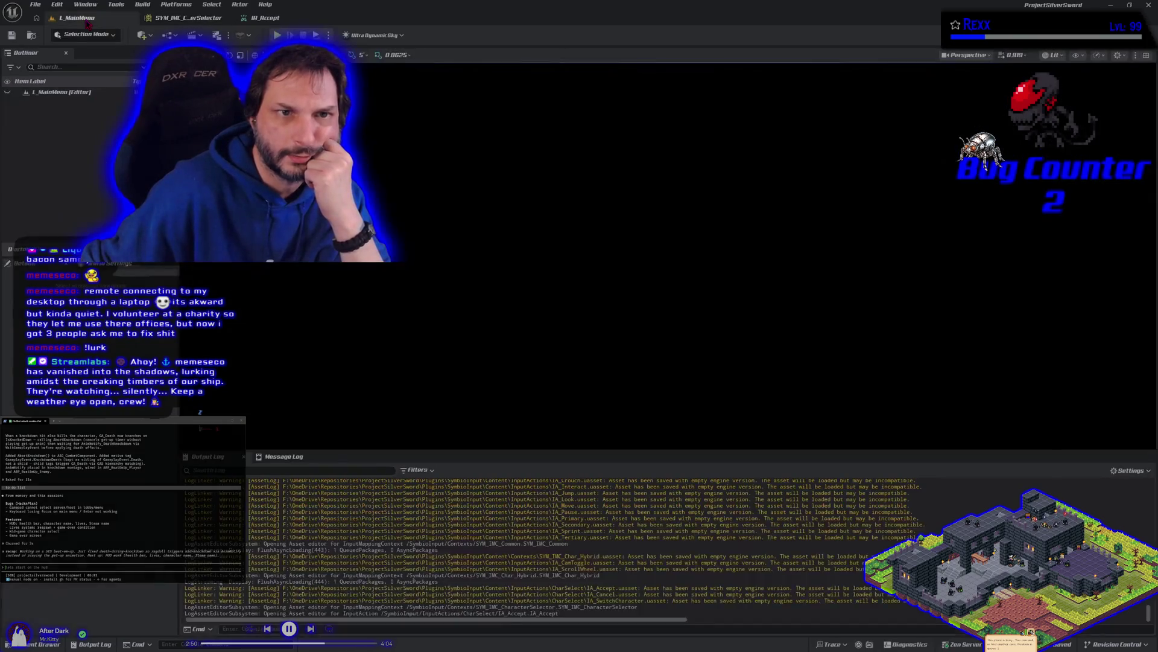
pyautogui.click(42, 644)
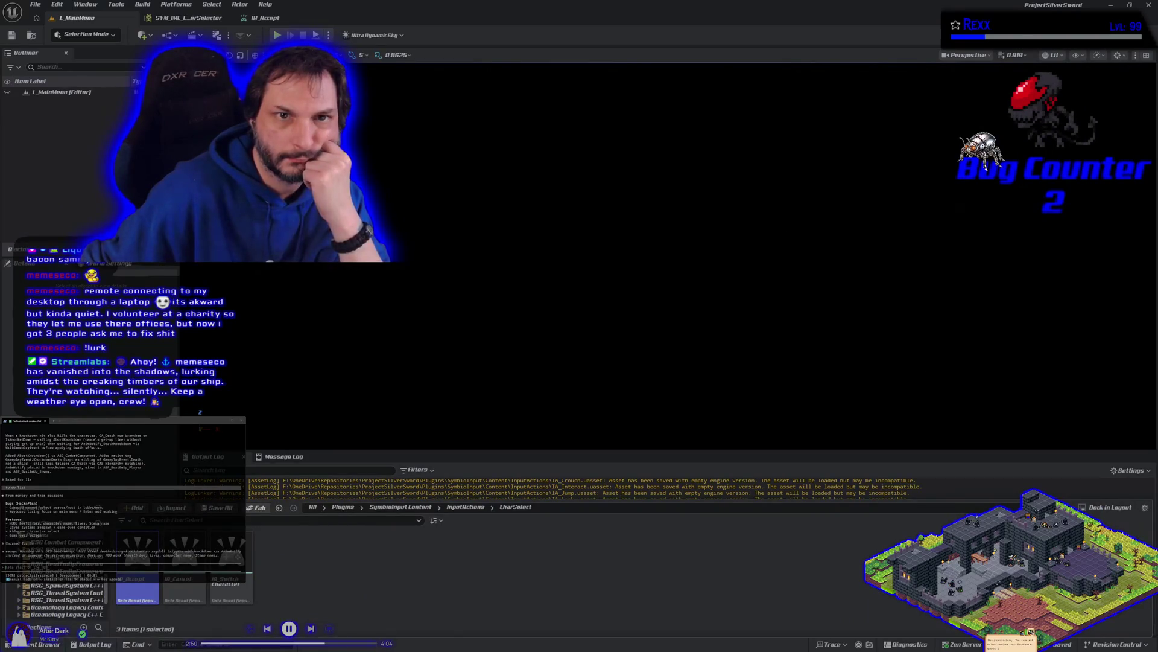
pyautogui.click(187, 17)
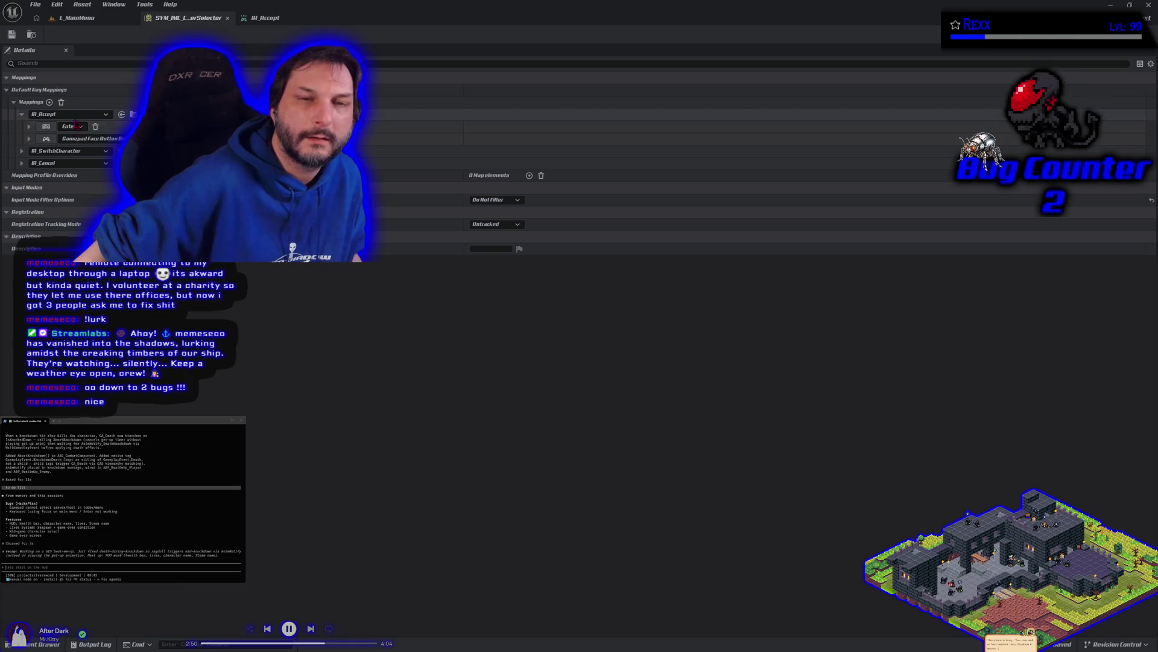
pyautogui.click(87, 20)
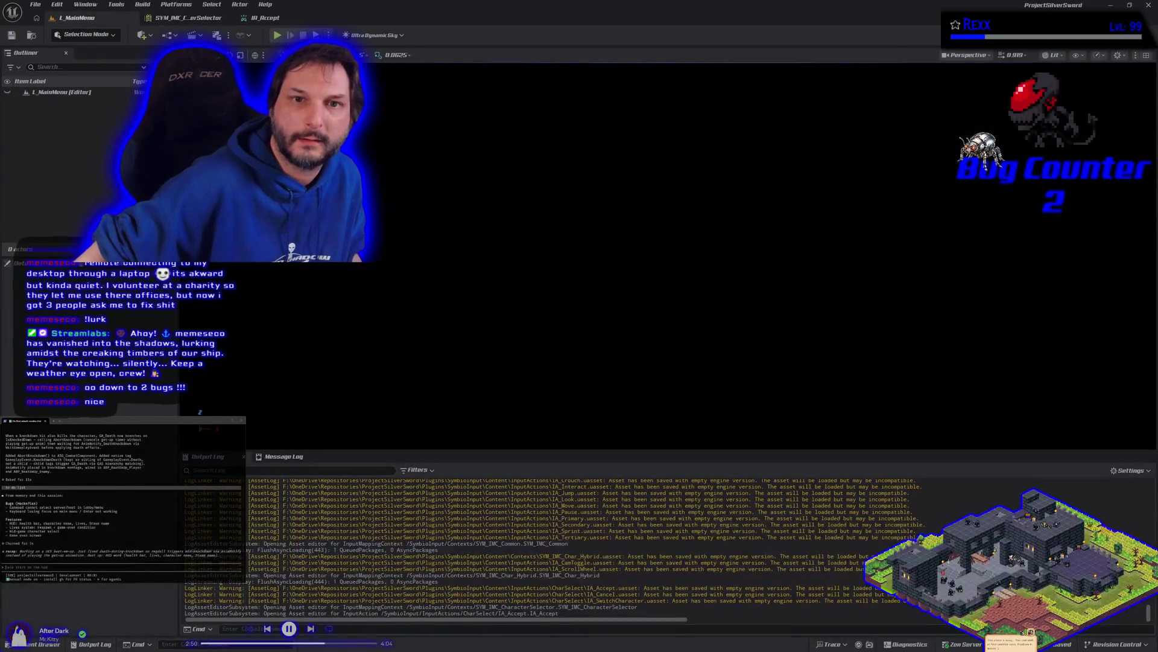
# Play-test the main menu with Up/Down across Start Solo, Multiplayer and Twitch, then stop and return to SYM_IMC_CharacterSelector.
pyautogui.hotkey('alt', 'p')
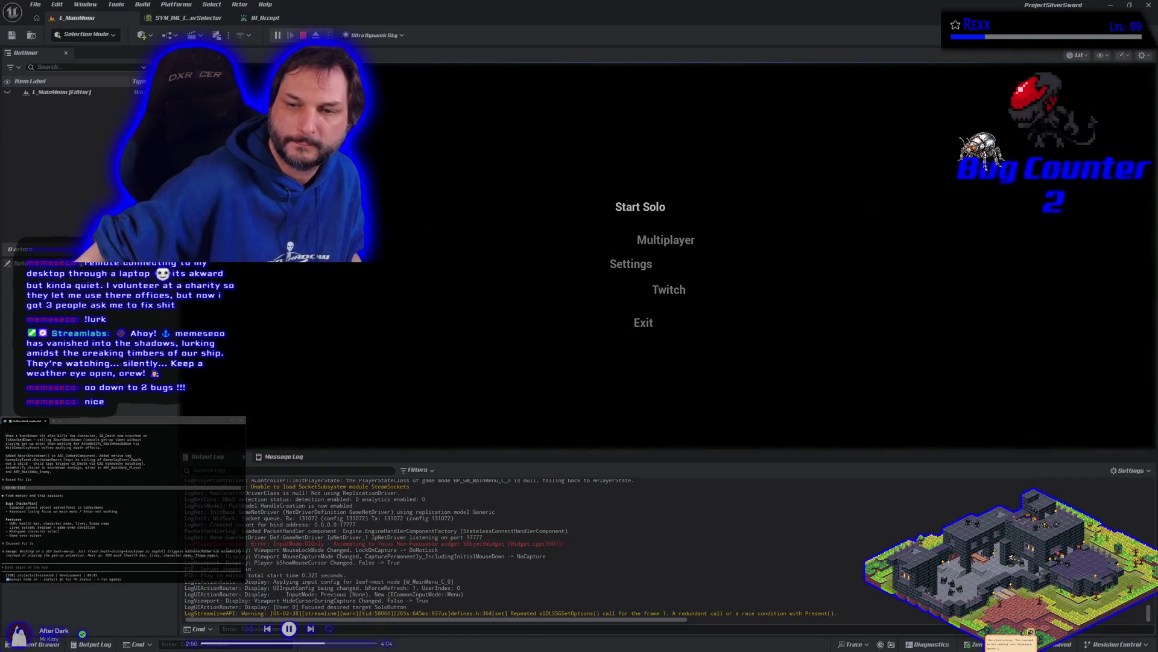
pyautogui.press('Down')
pyautogui.press('Down')
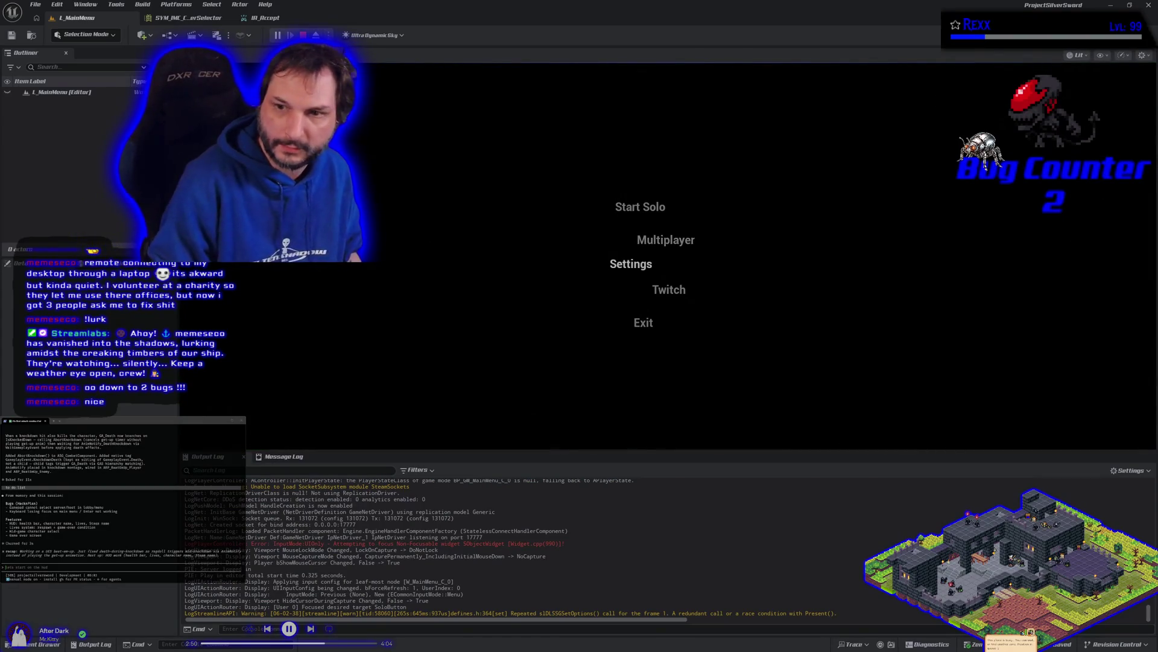
pyautogui.press('Up')
pyautogui.press('Up')
pyautogui.press('Down')
pyautogui.press('Down')
pyautogui.press('Down')
pyautogui.press('Up')
pyautogui.press('Up')
pyautogui.press('Up')
pyautogui.press('Down')
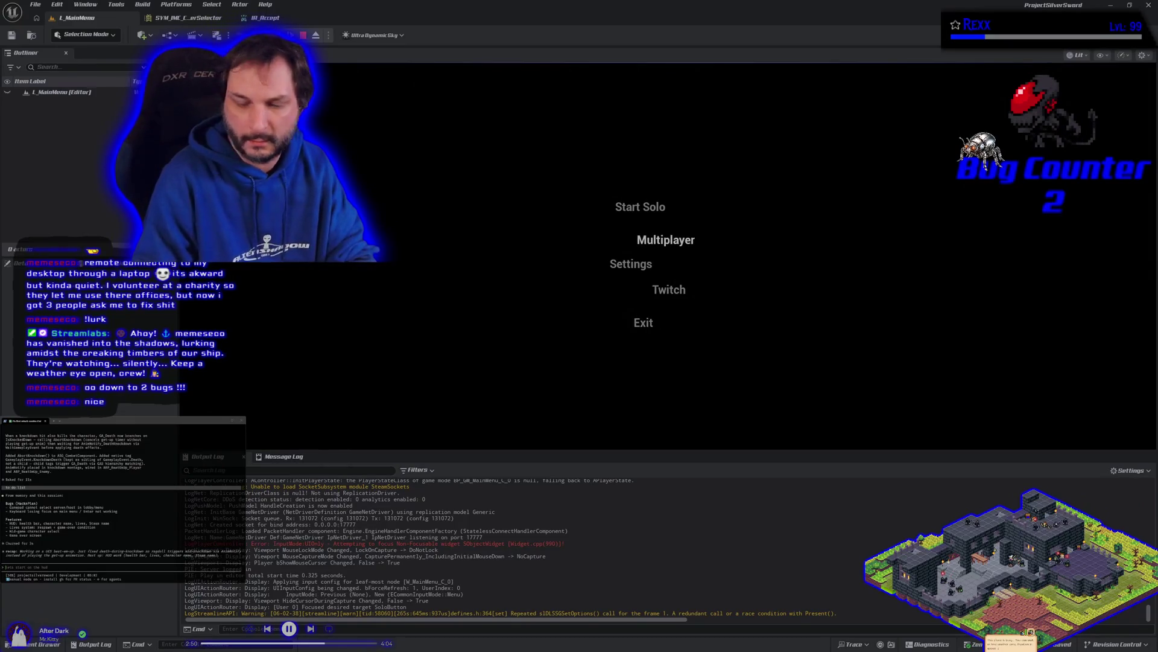
pyautogui.press('Up')
pyautogui.press('Down')
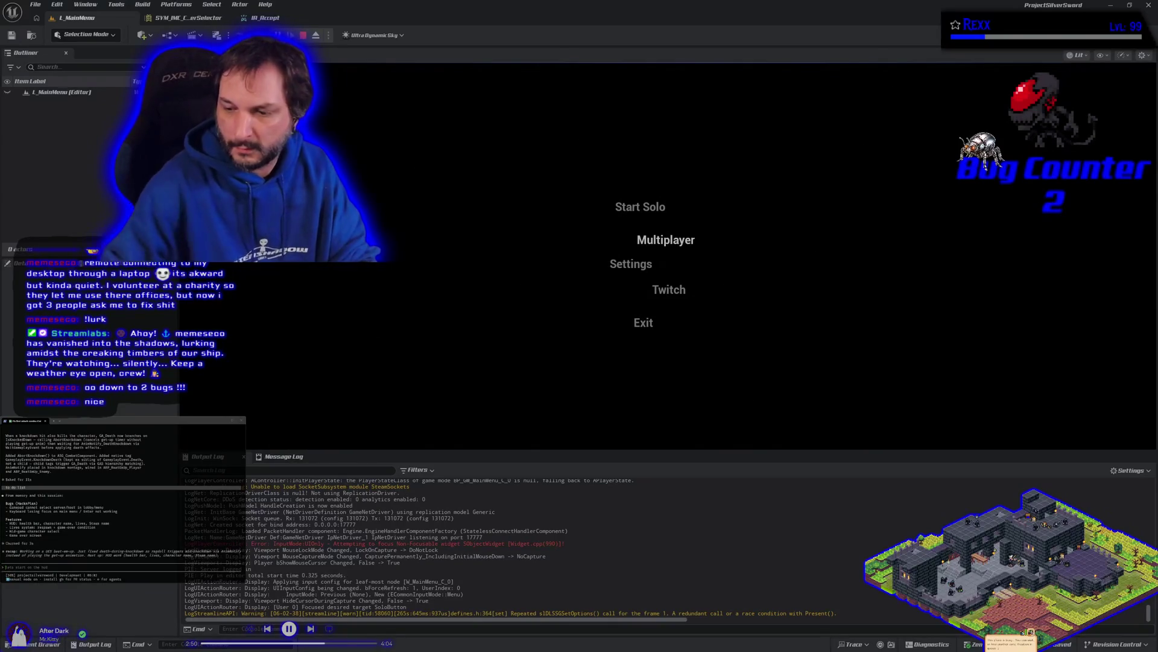
pyautogui.press('Escape')
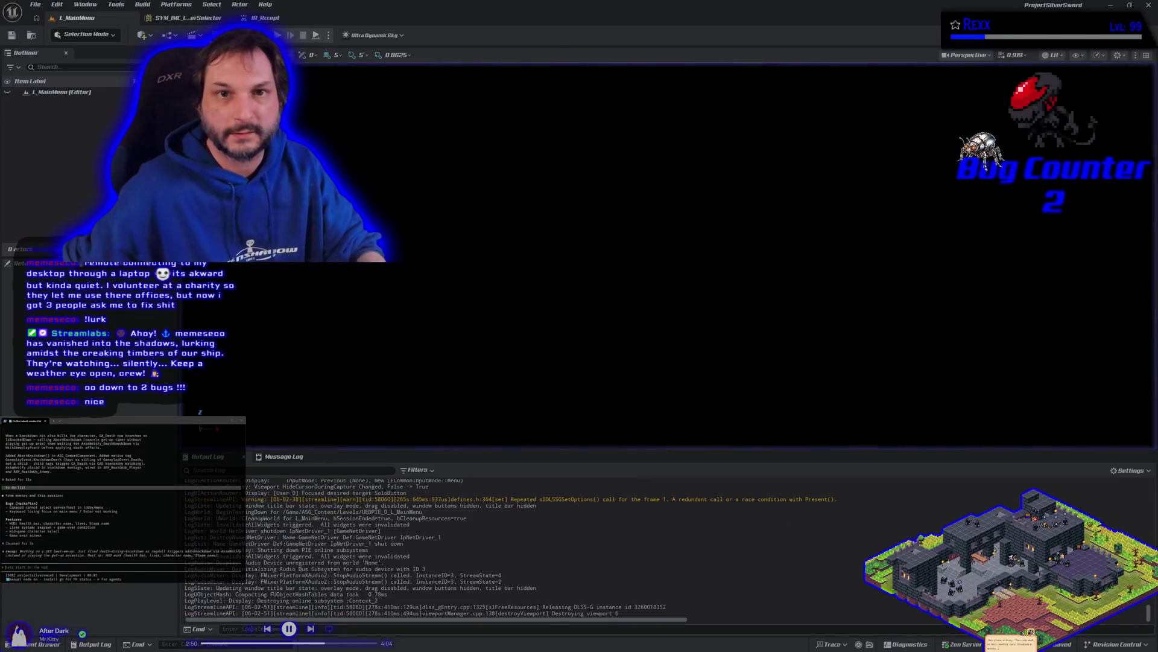
pyautogui.click(199, 19)
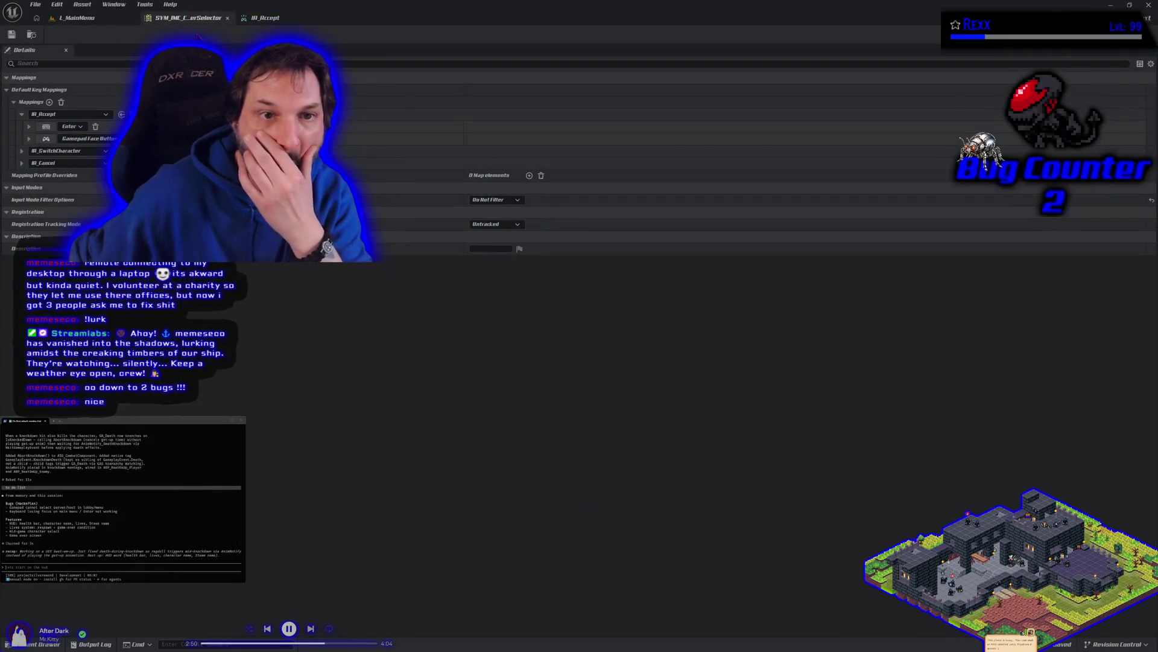
# Inspect the IA_SwitchCharacter and IA_Cancel bindings in the character selector context, then return to L_MainMenu.
pyautogui.click(22, 152)
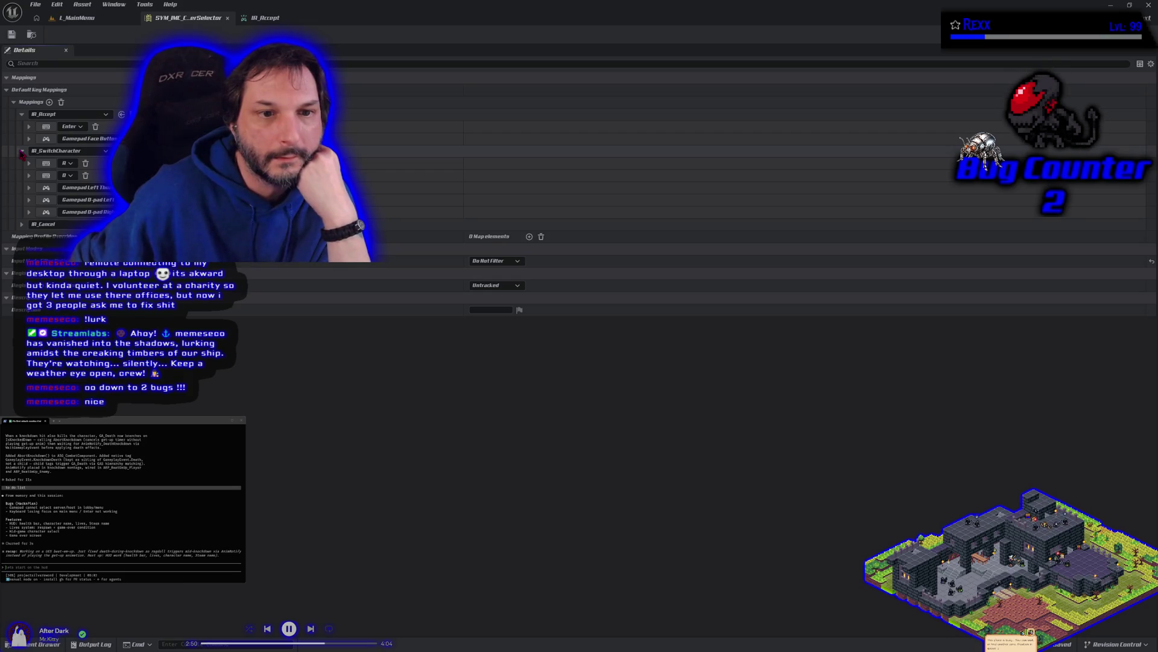
pyautogui.click(21, 225)
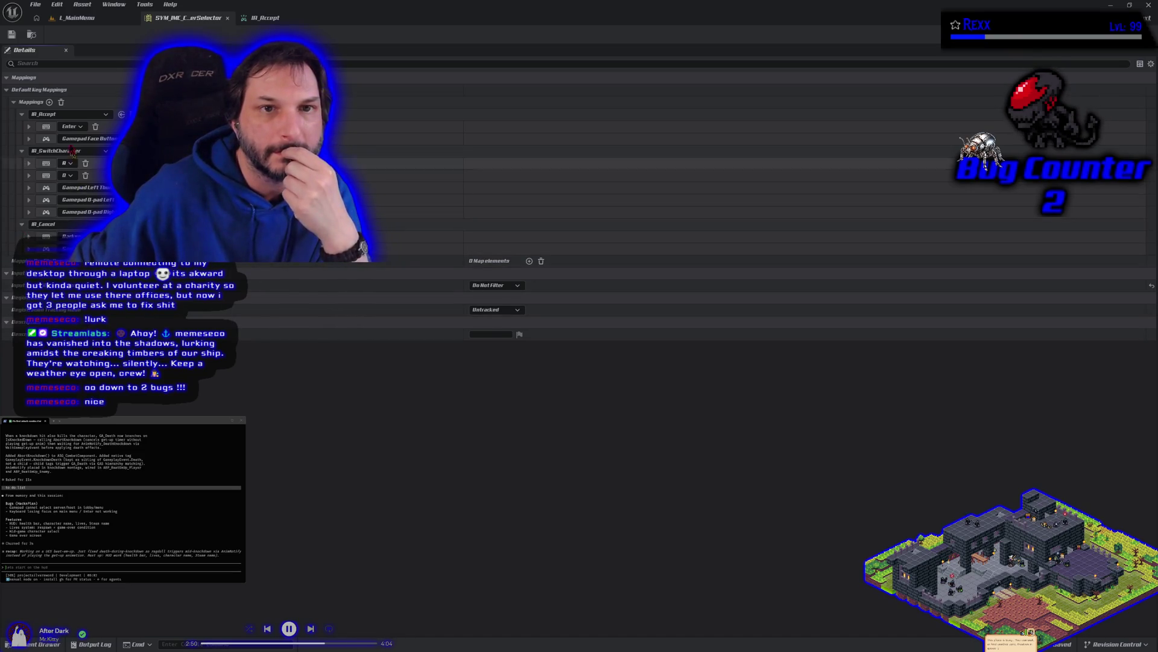
pyautogui.click(77, 19)
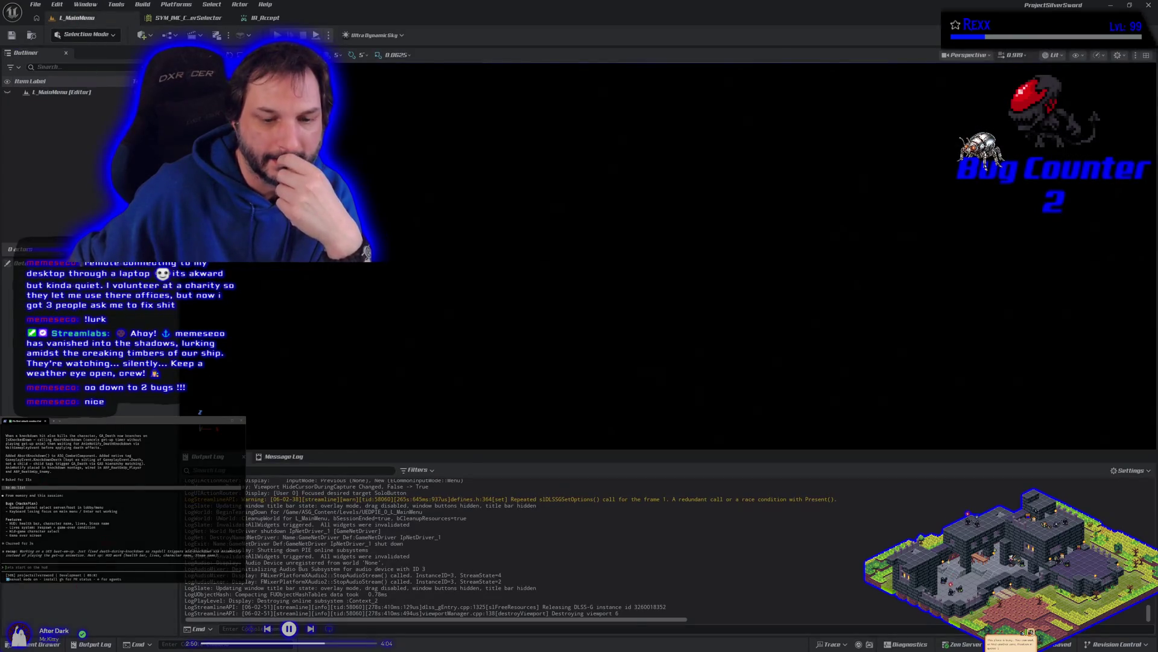
# Open SYM_IMC_Common from the Contexts folder, check the IA_Move bindings, and close it.
pyautogui.click(40, 644)
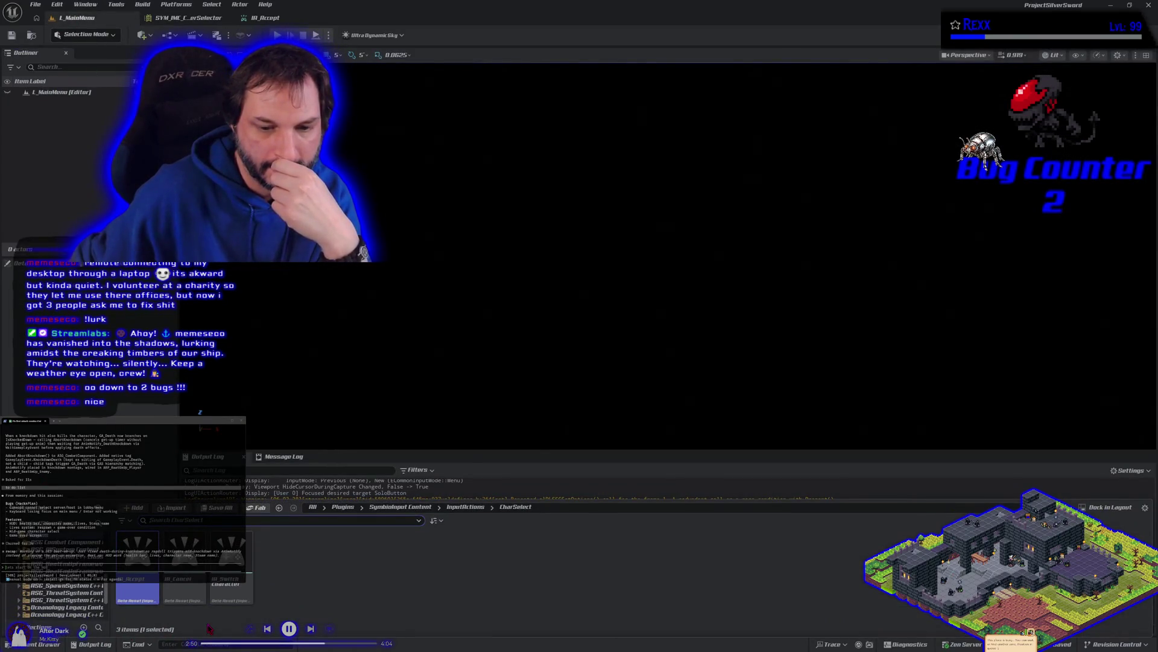
pyautogui.hotkey('alt', 'Left')
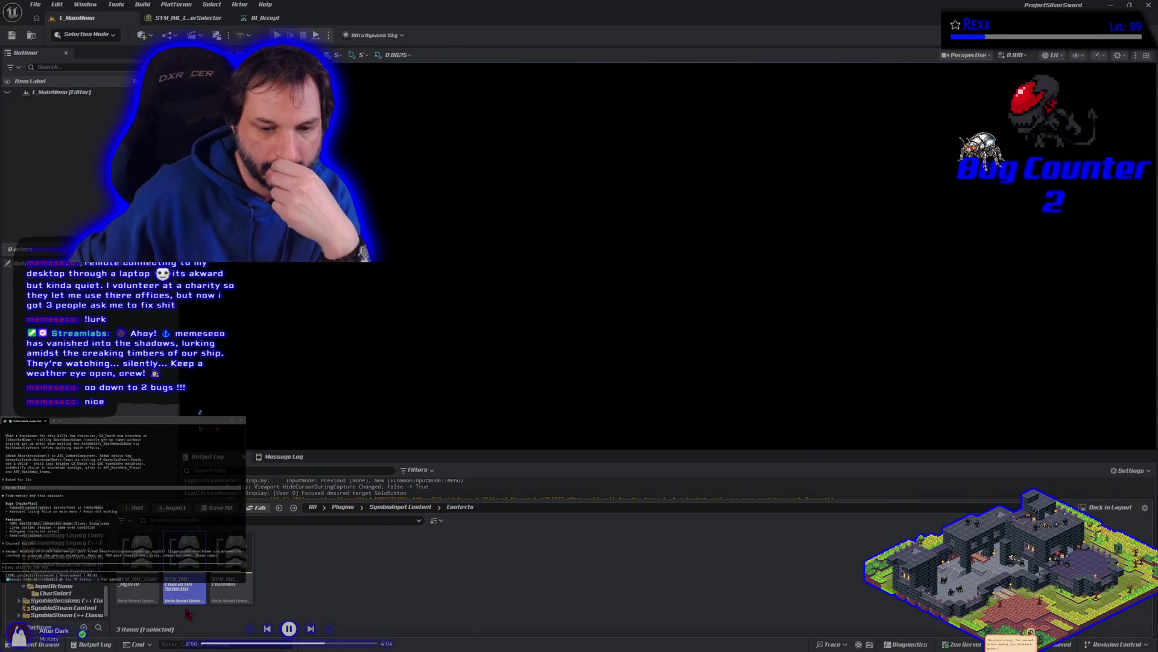
pyautogui.doubleClick(231, 561)
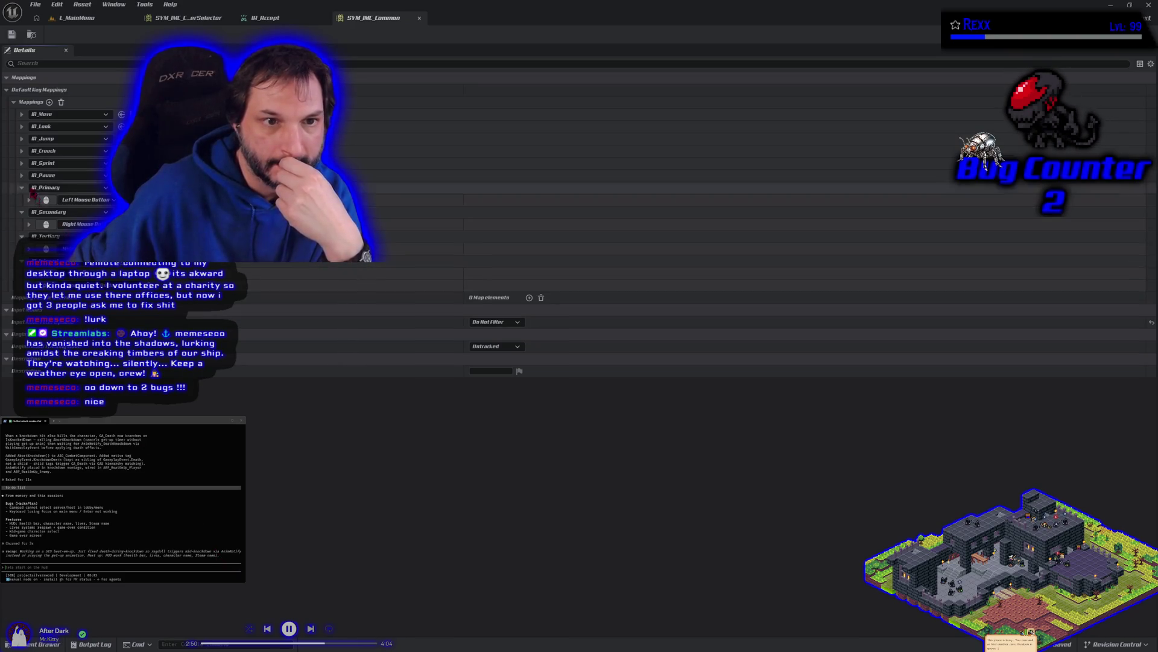
pyautogui.click(22, 114)
pyautogui.click(22, 114)
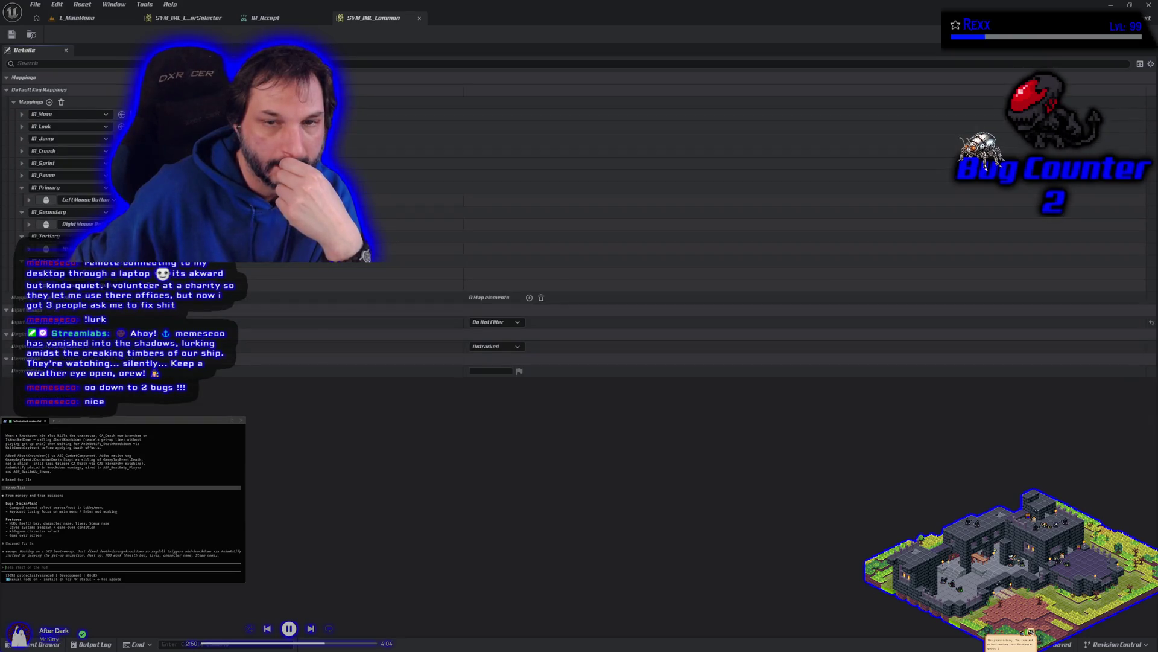
pyautogui.click(419, 18)
# Open and close SYM_IMC_Char_Hybrid, then go back to the L_MainMenu level editor.
pyautogui.click(42, 644)
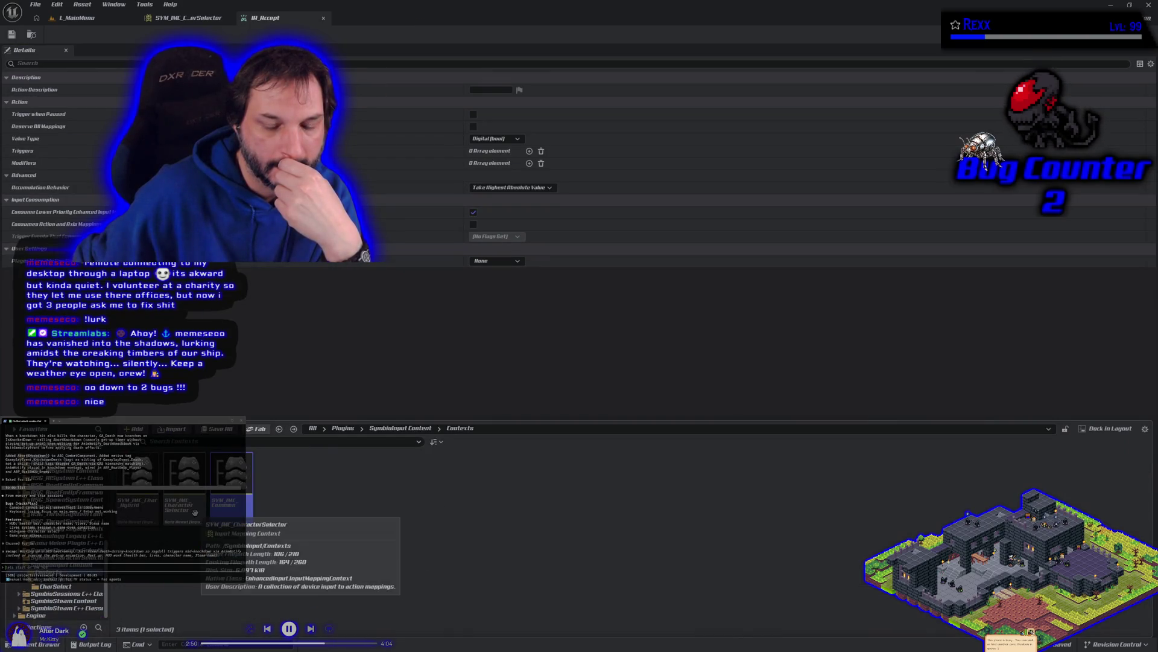
pyautogui.doubleClick(138, 488)
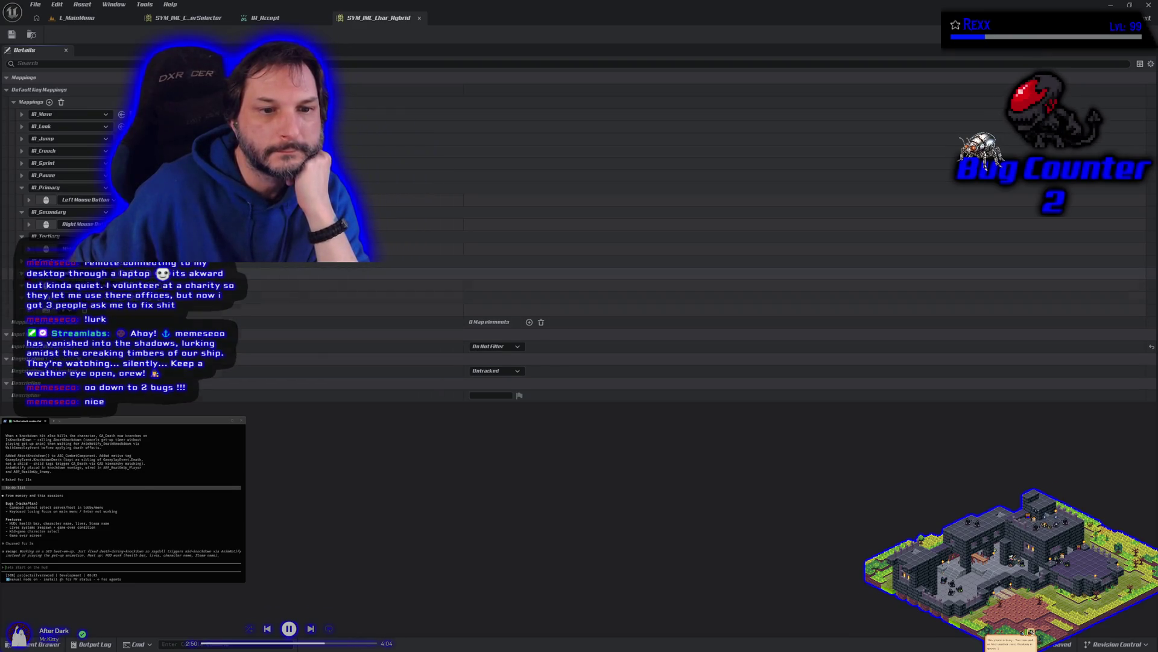
pyautogui.hotkey('ctrl', 'w')
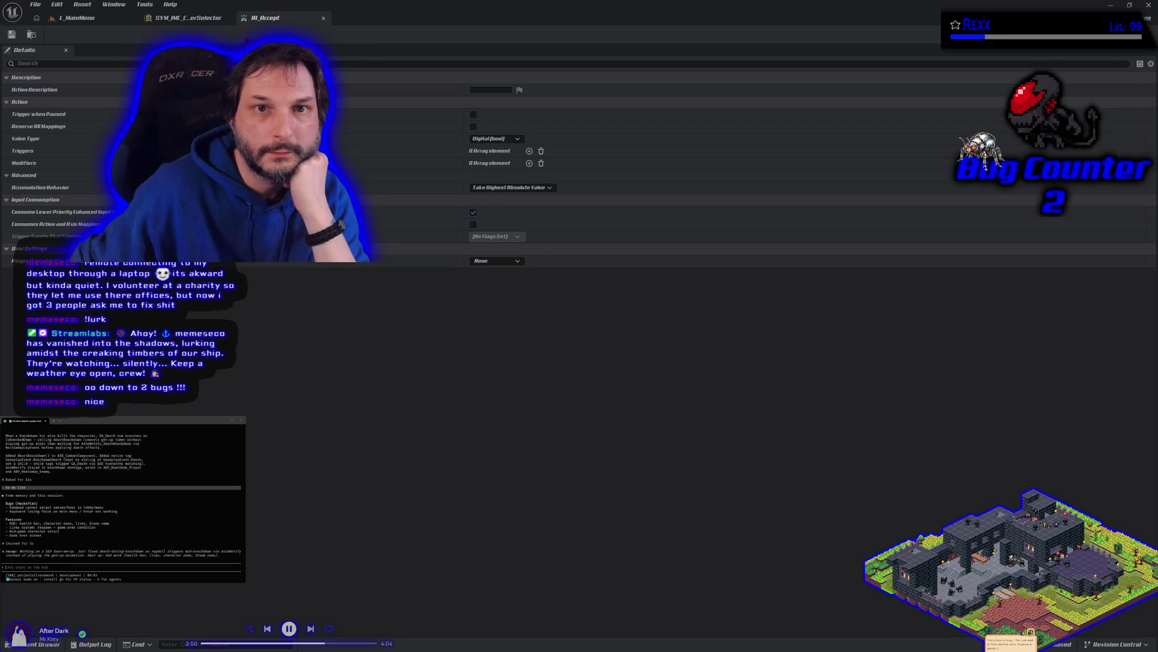
pyautogui.click(187, 17)
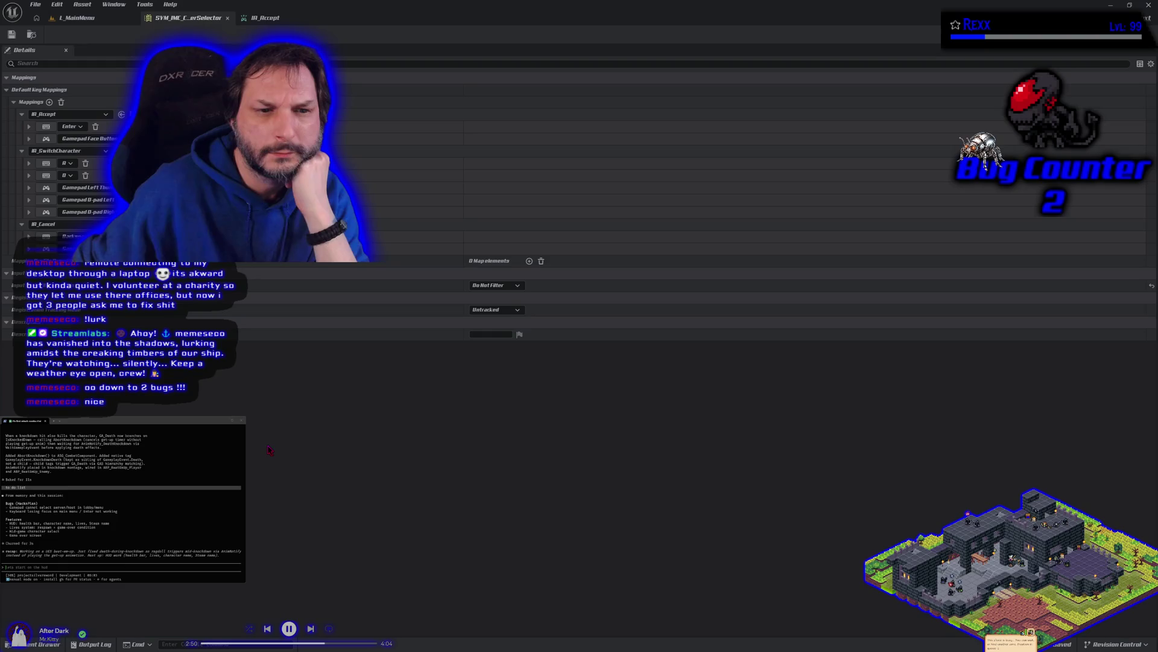
pyautogui.click(77, 17)
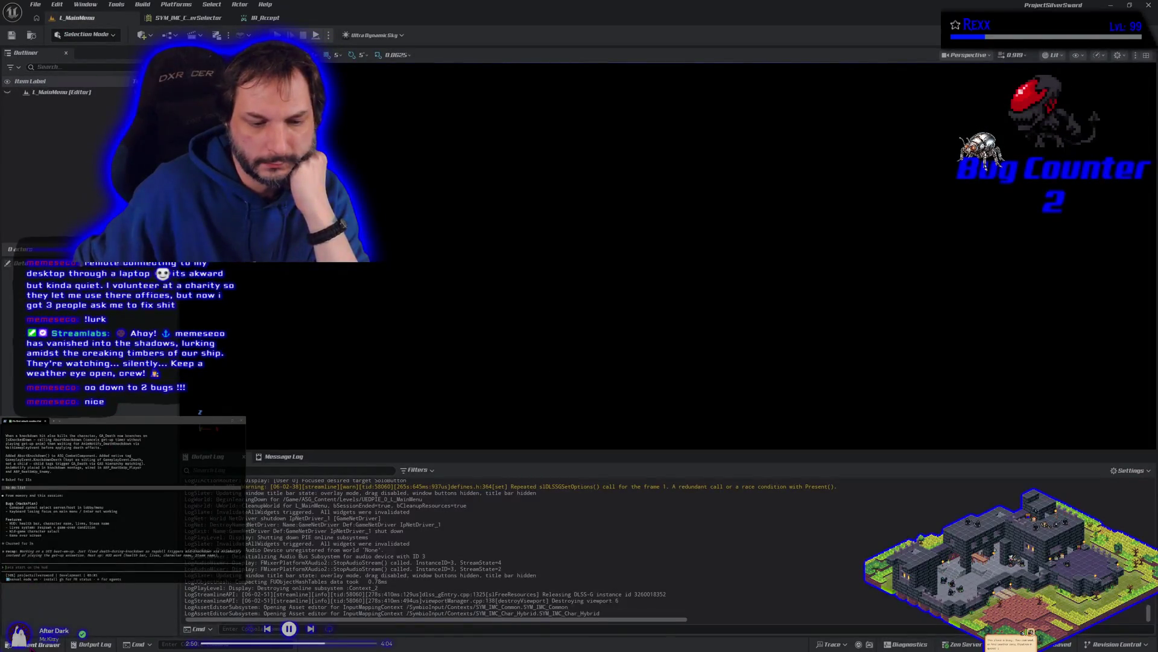
# Browse the SymbioInput and SymbioCharacterSelection plugin folders, settling on SymbioCharacterSelection C++ Classes.
pyautogui.hotkey('ctrl', 'space')
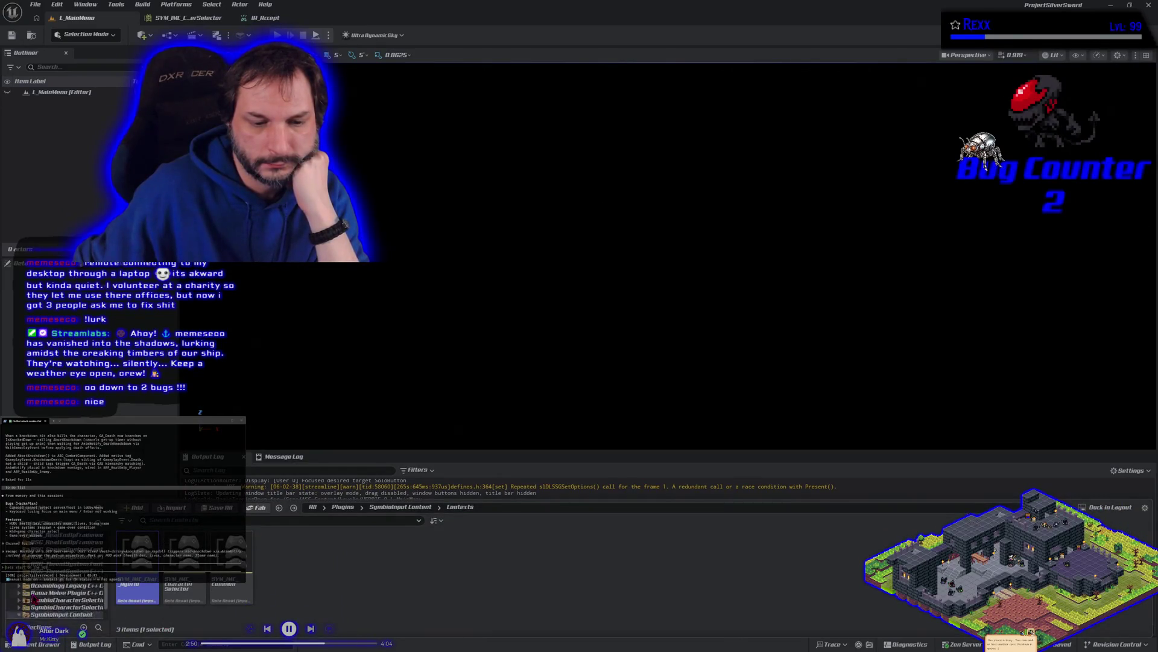
pyautogui.scroll(-3, 34, 600)
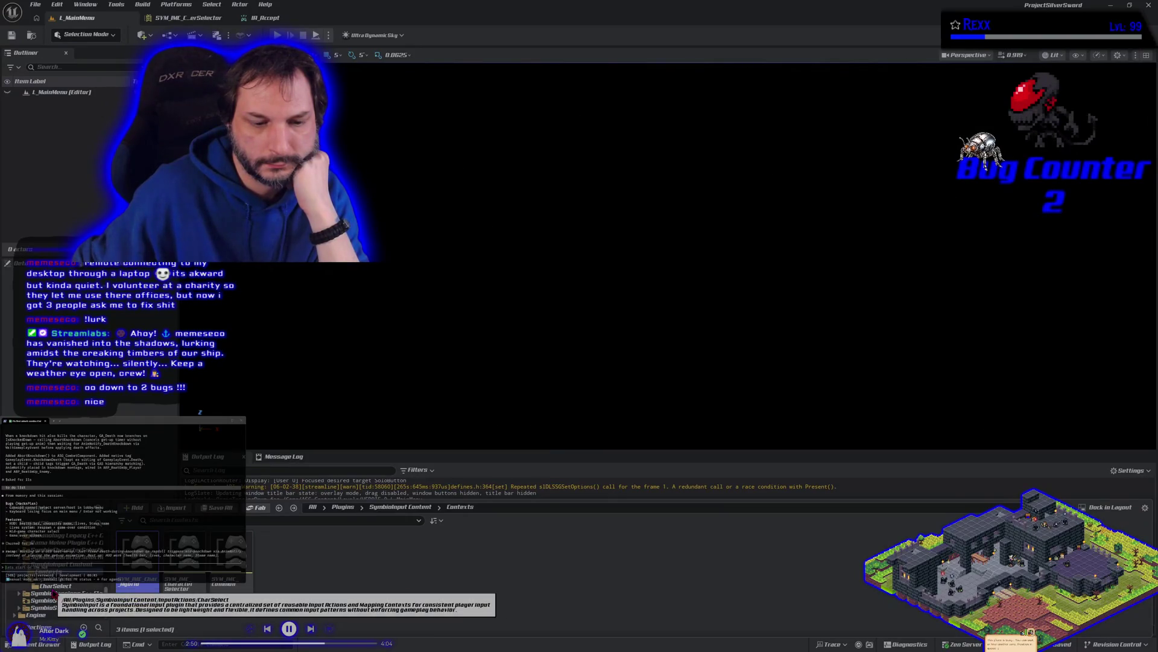
pyautogui.click(60, 564)
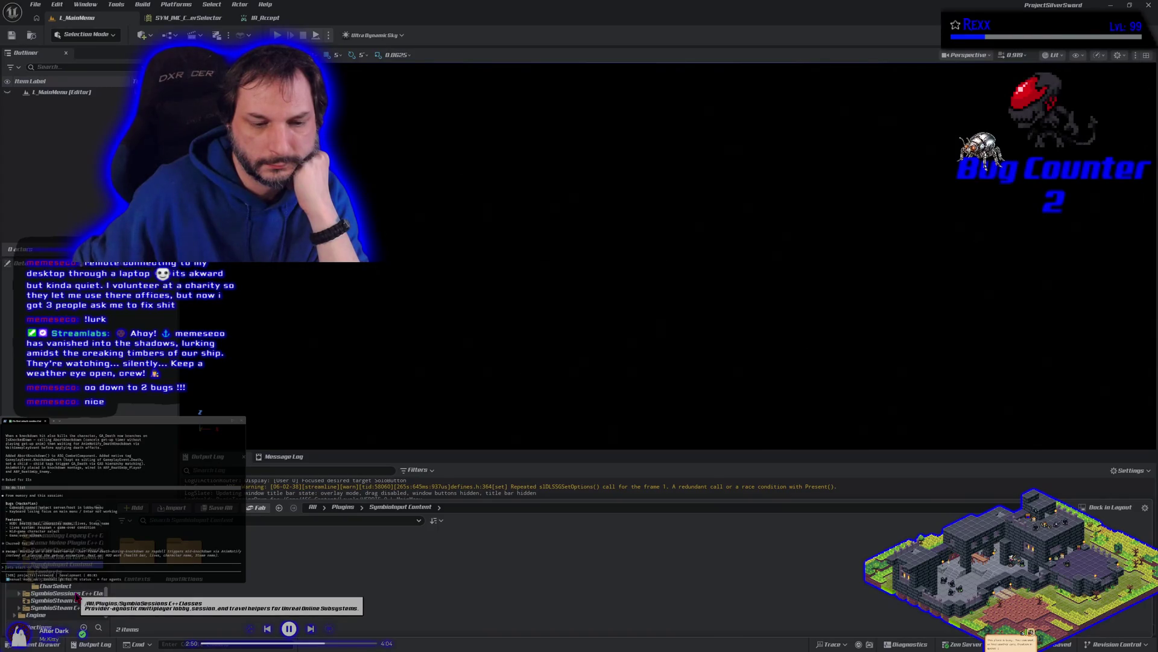
pyautogui.click(61, 558)
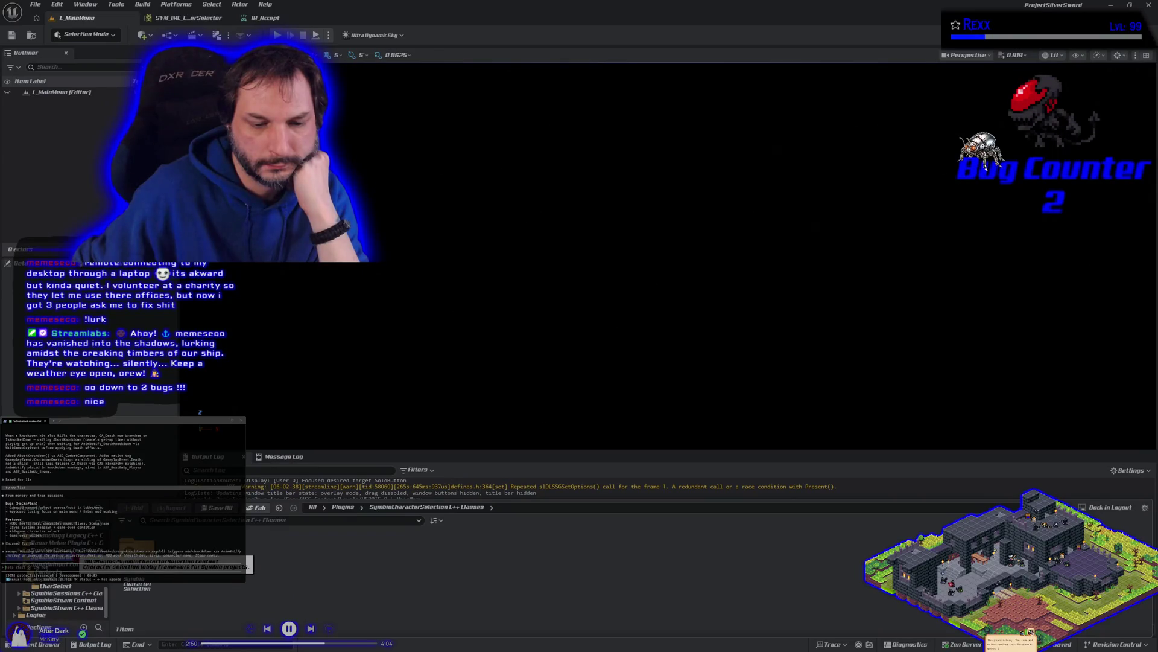
pyautogui.click(61, 550)
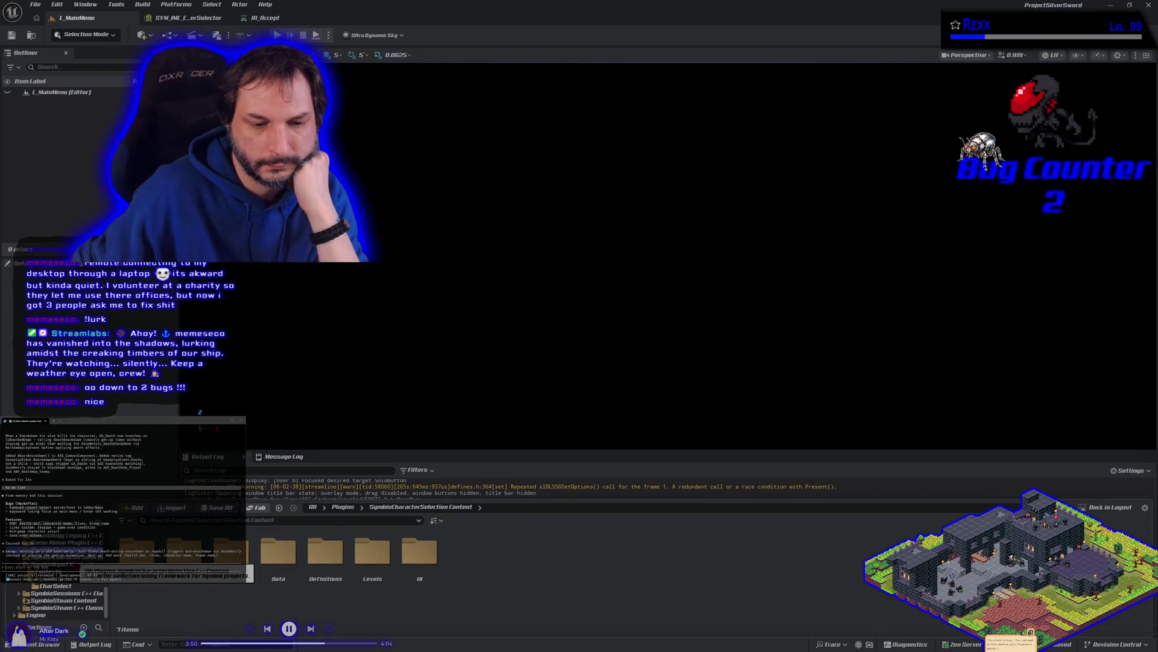
pyautogui.click(61, 557)
# Open the Public classes folder and view Sym_CS_LobbyPlayerController's source in the IDE, then return.
pyautogui.click(128, 571)
pyautogui.doubleClick(128, 571)
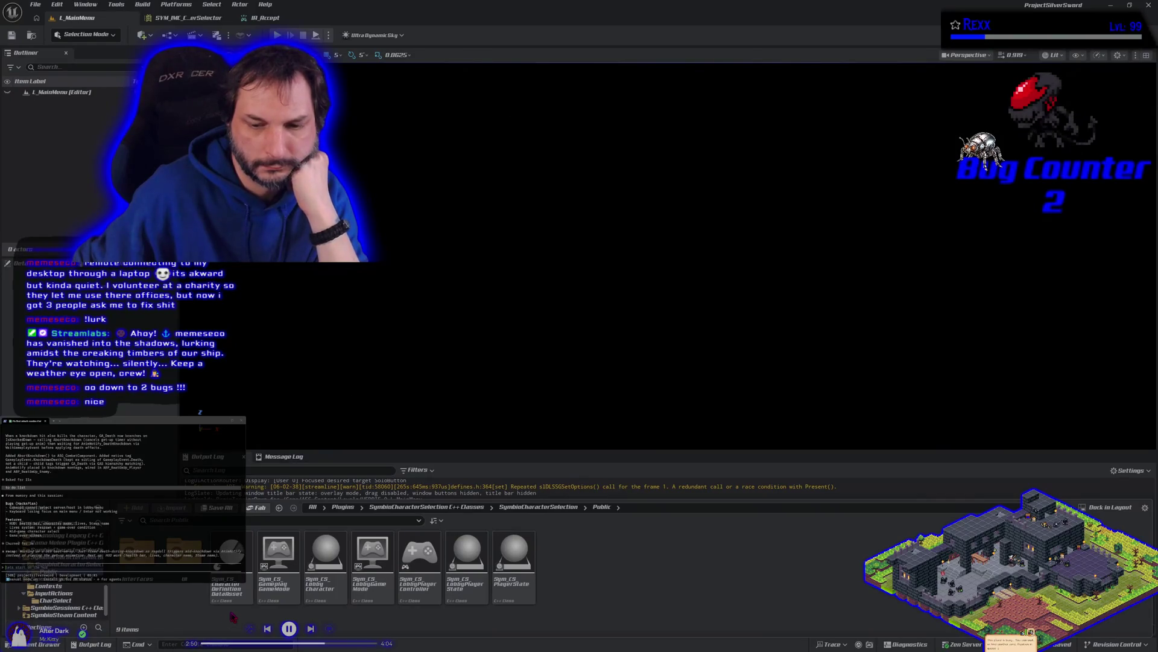
pyautogui.doubleClick(403, 592)
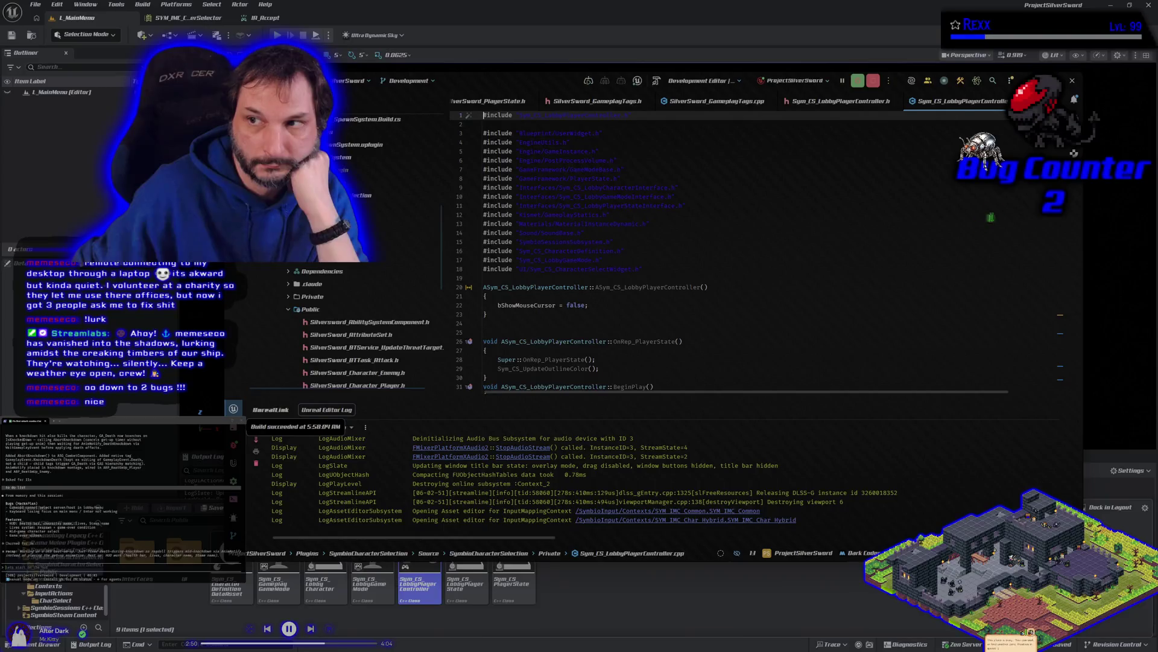
pyautogui.click(399, 602)
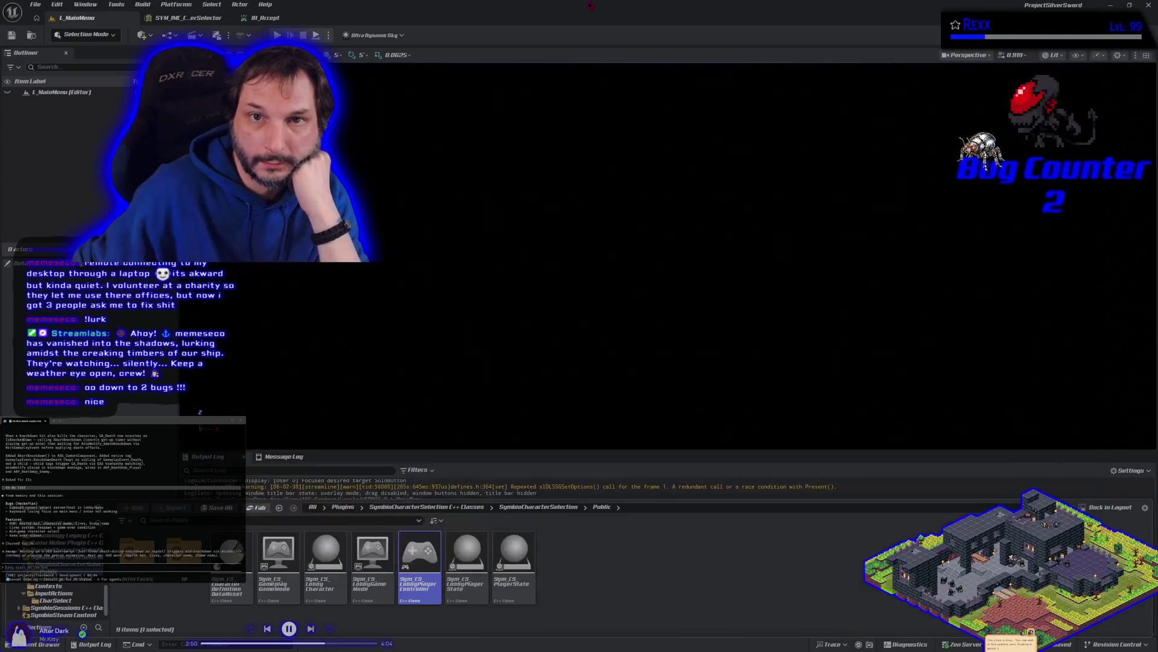
# Look through the SymbioCharacterSelection Content folder and its UI widget blueprints, then go back to Plugins.
pyautogui.hotkey('alt', 'Left')
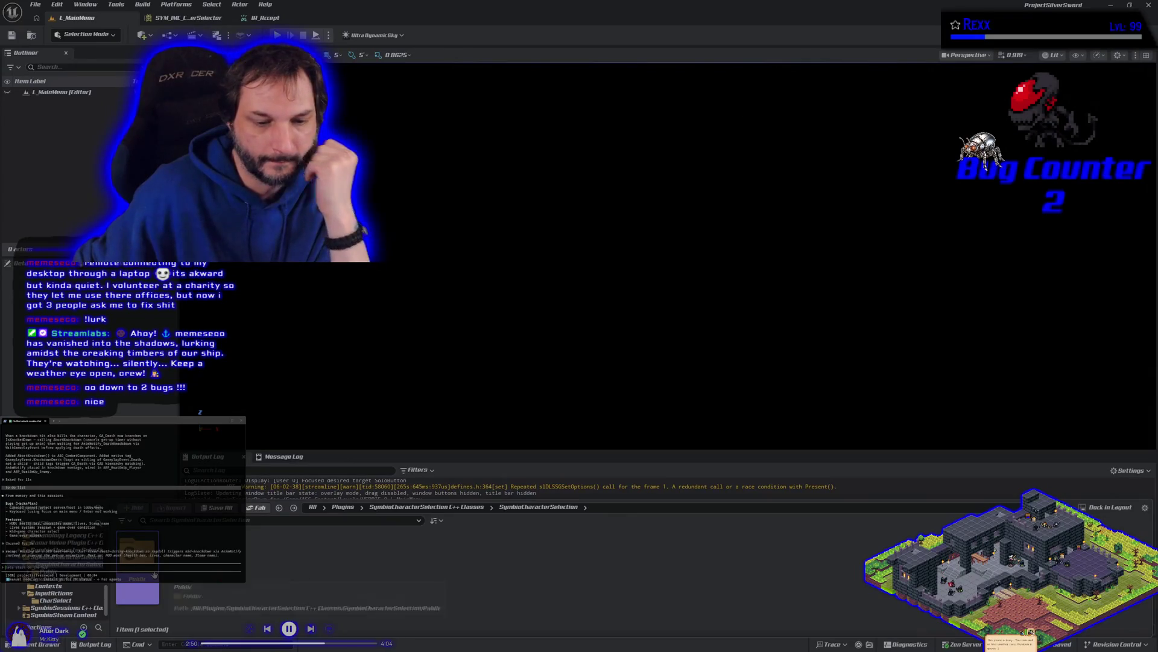
pyautogui.click(342, 507)
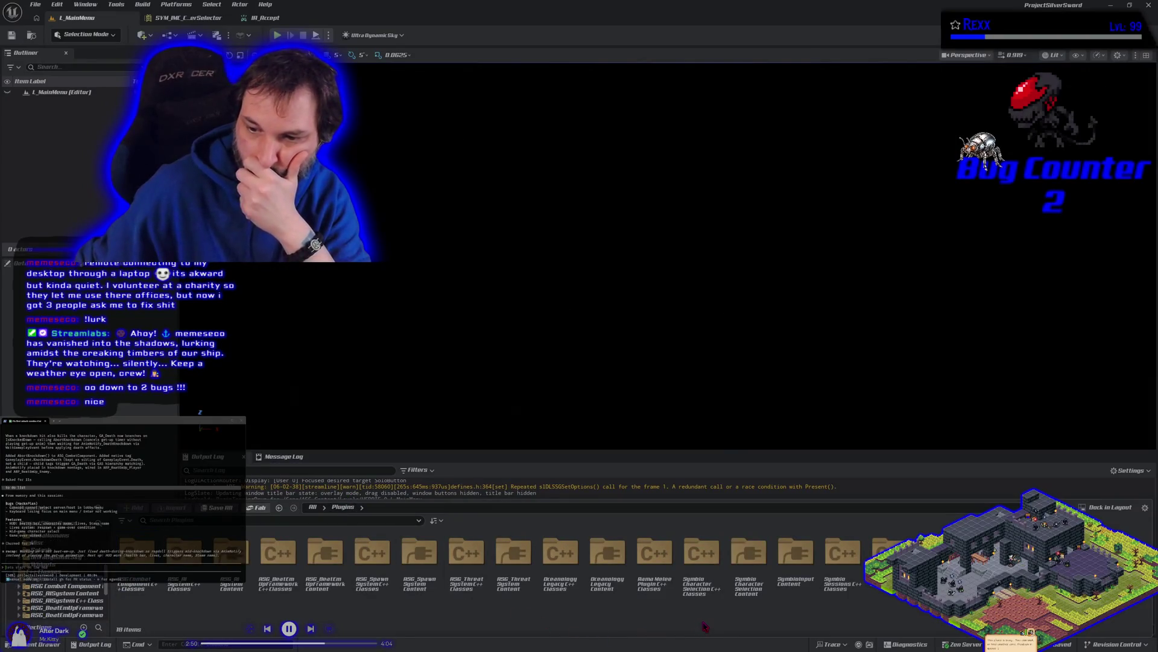
pyautogui.click(747, 602)
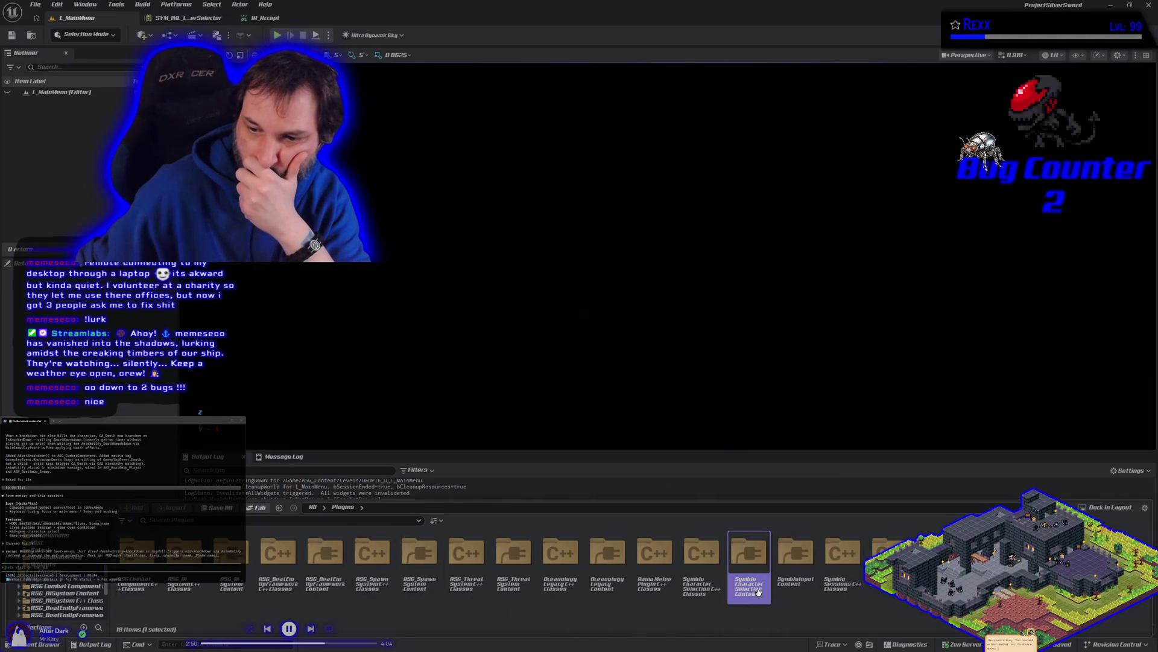
pyautogui.doubleClick(754, 586)
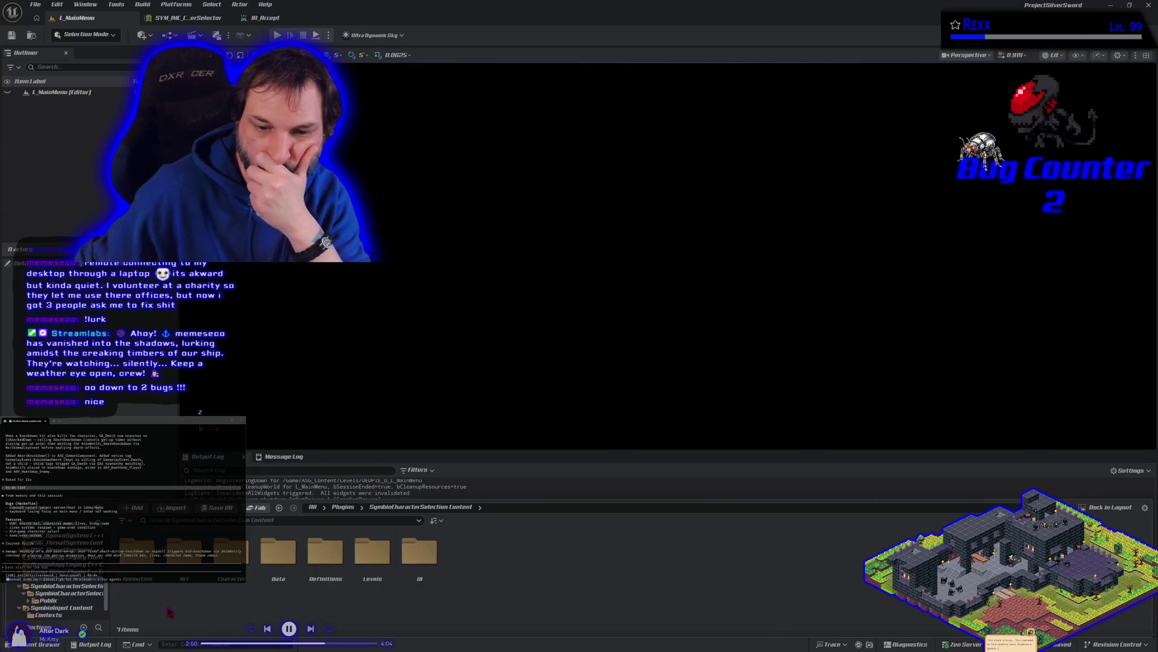
pyautogui.doubleClick(420, 558)
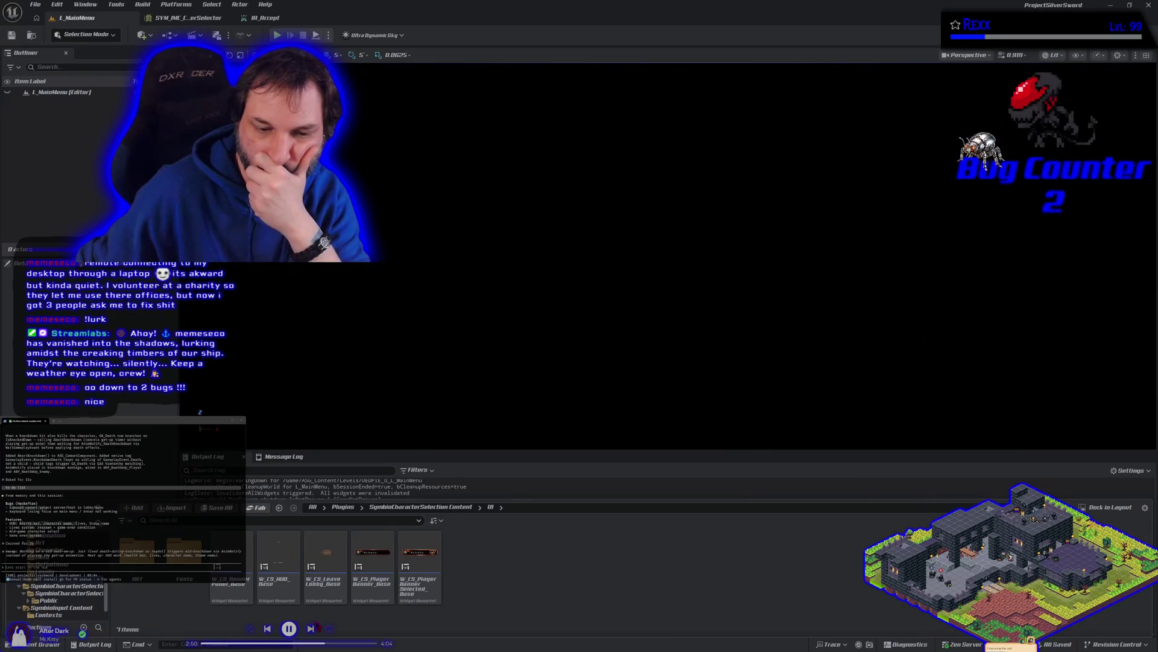
pyautogui.hotkey('alt', 'Left')
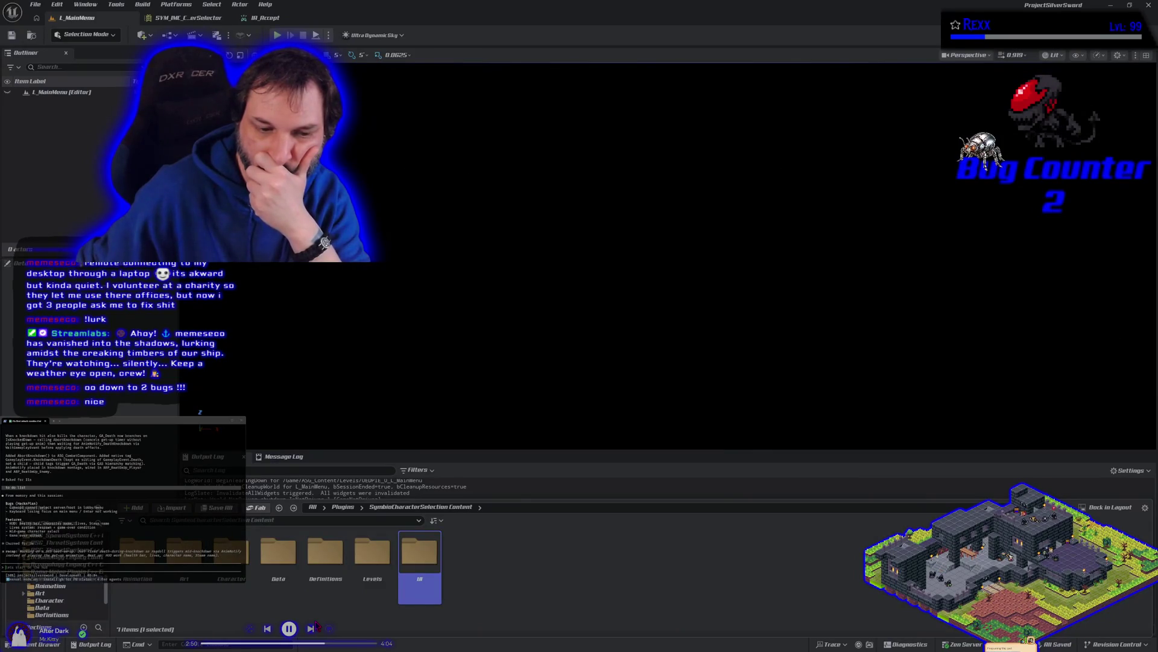
pyautogui.scroll(-5, 61, 609)
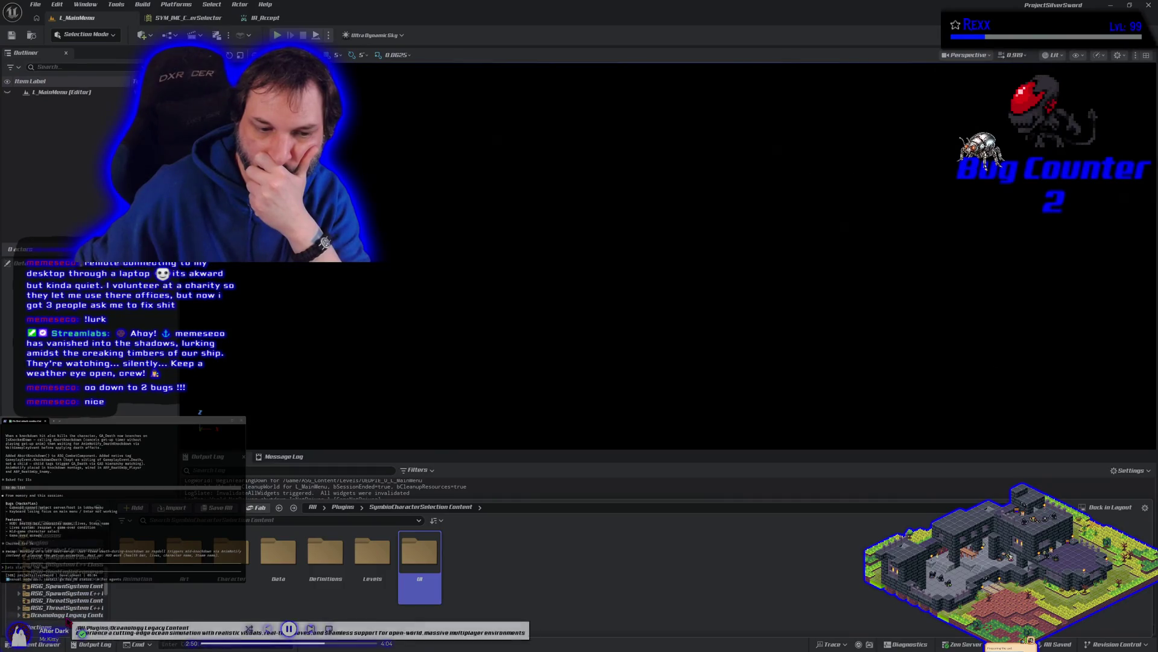
pyautogui.scroll(-5, 61, 606)
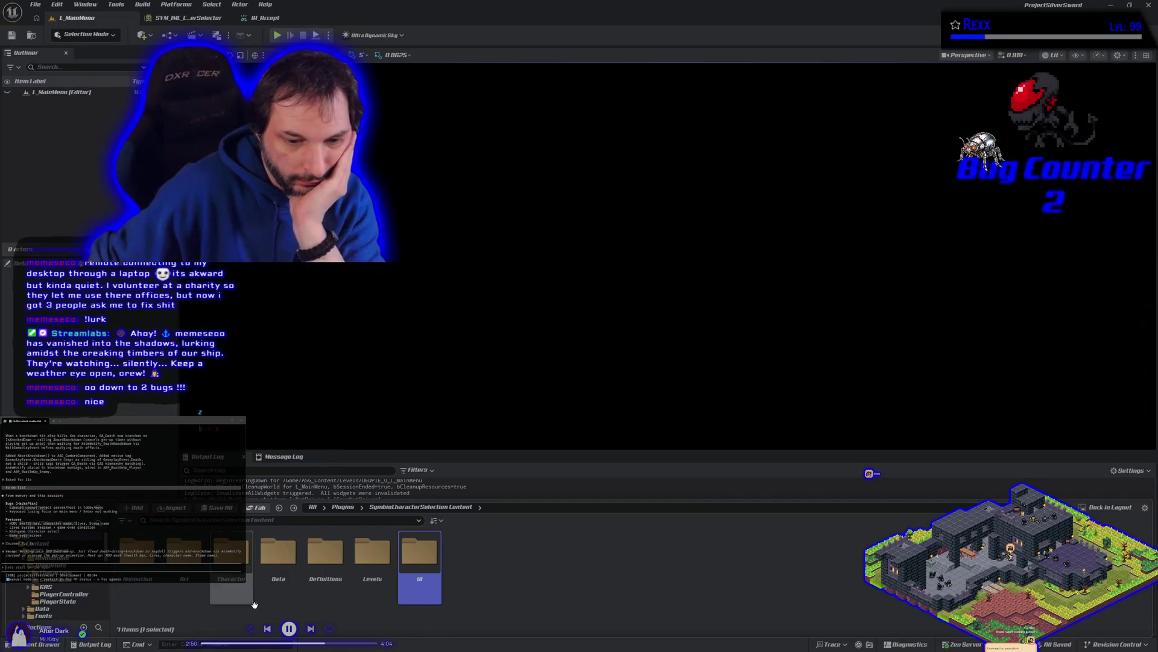
pyautogui.hotkey('alt', 'Left')
# Navigate to SymbioInput Content > InputActions to list the 13 input actions, then hide the drawer.
pyautogui.press('Left')
pyautogui.press('Return')
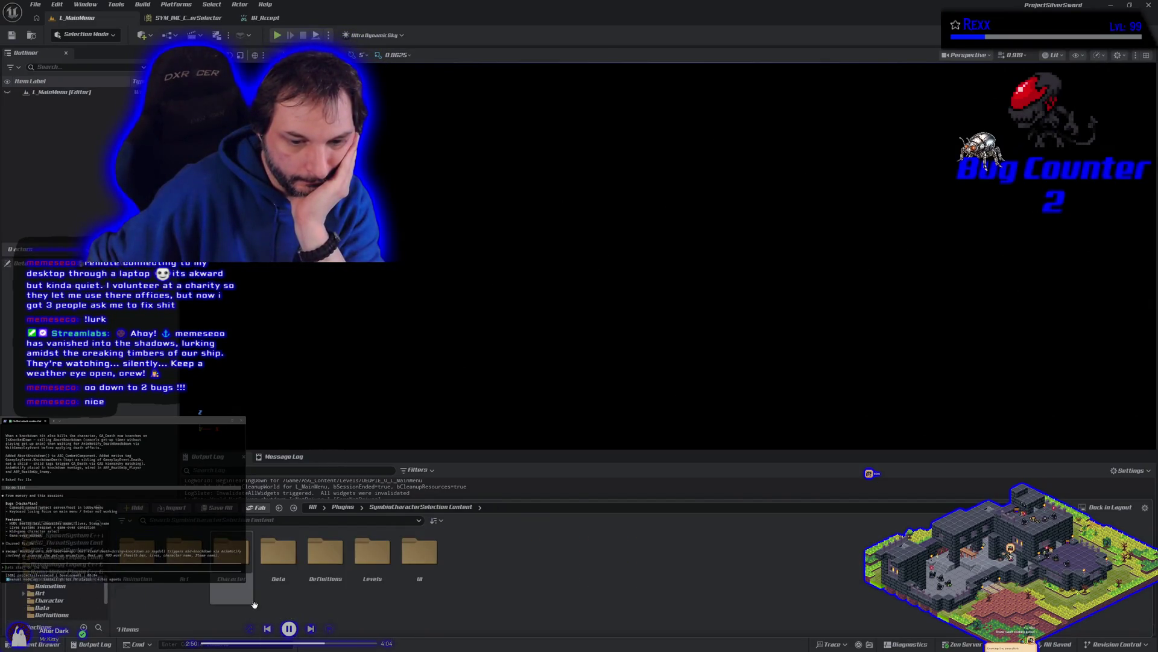
pyautogui.press('Down')
pyautogui.press('Return')
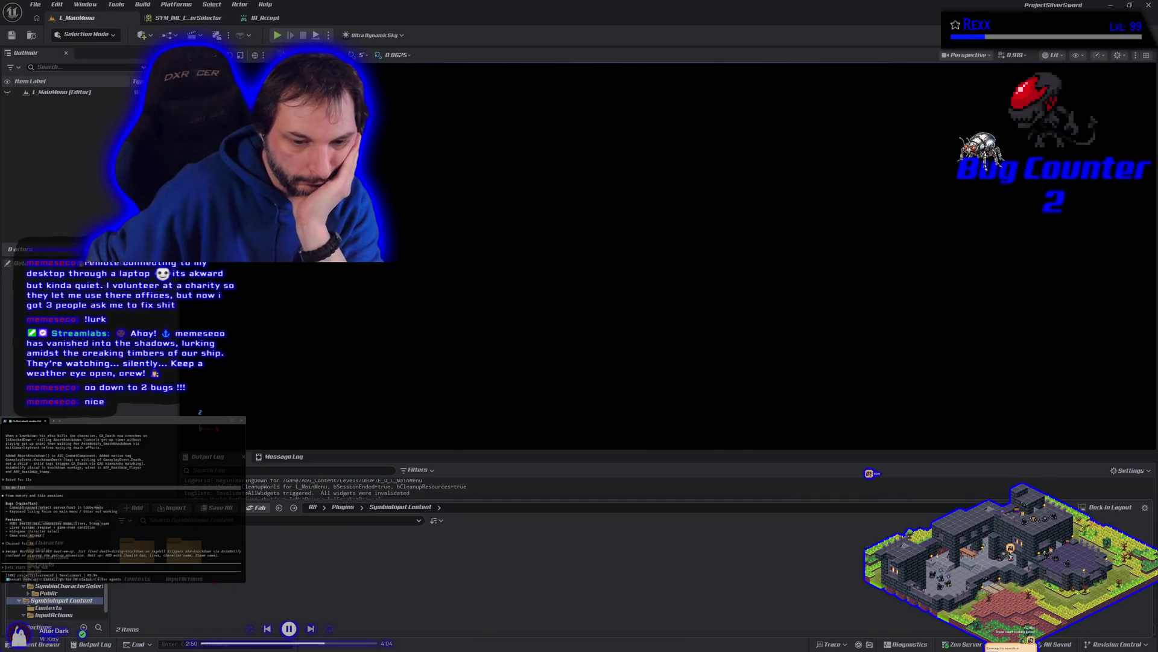
pyautogui.press('Down')
pyautogui.press('Down')
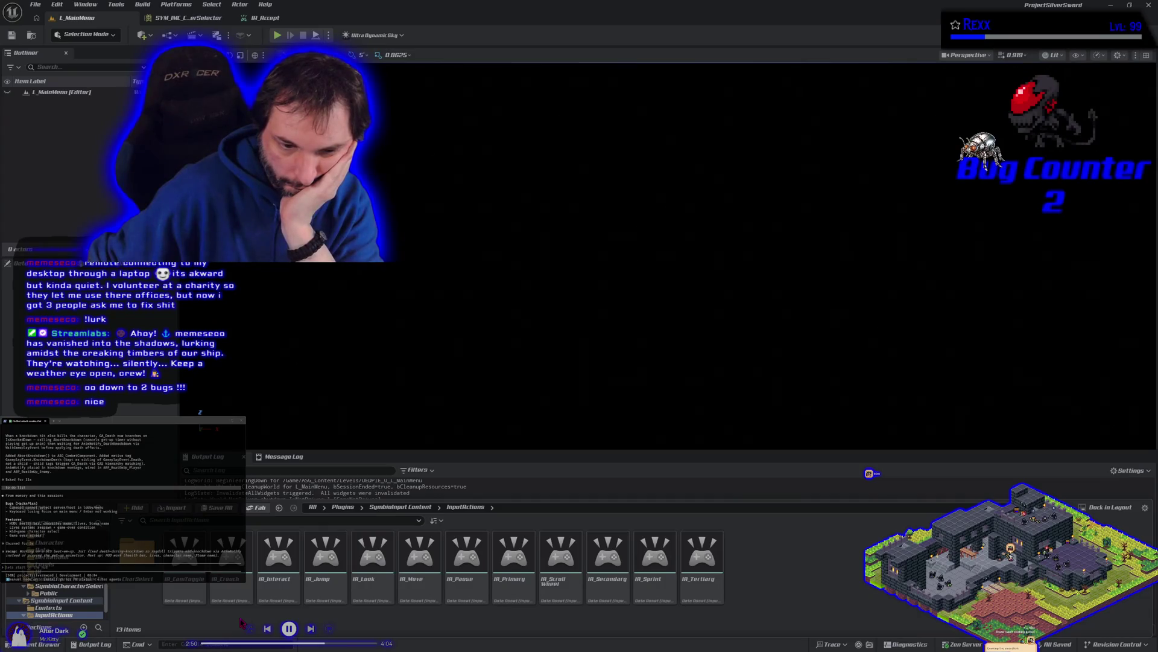
pyautogui.click(278, 36)
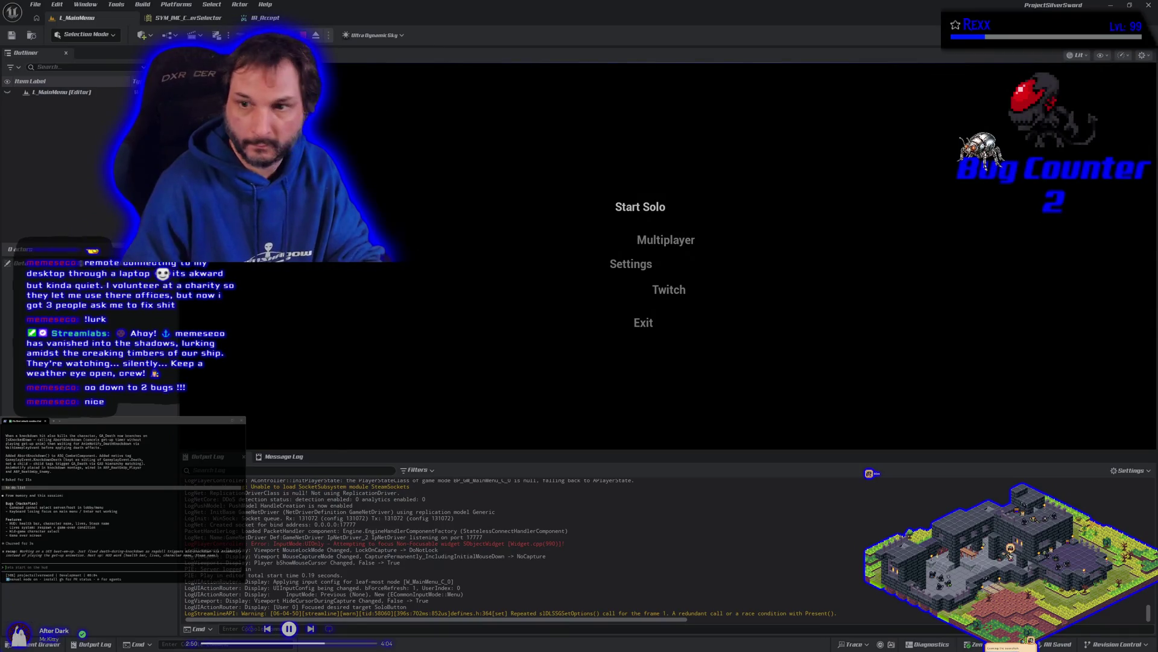
# Move main-menu focus to Multiplayer, stop the play session, and bring up the IA_Accept asset.
pyautogui.press('Down')
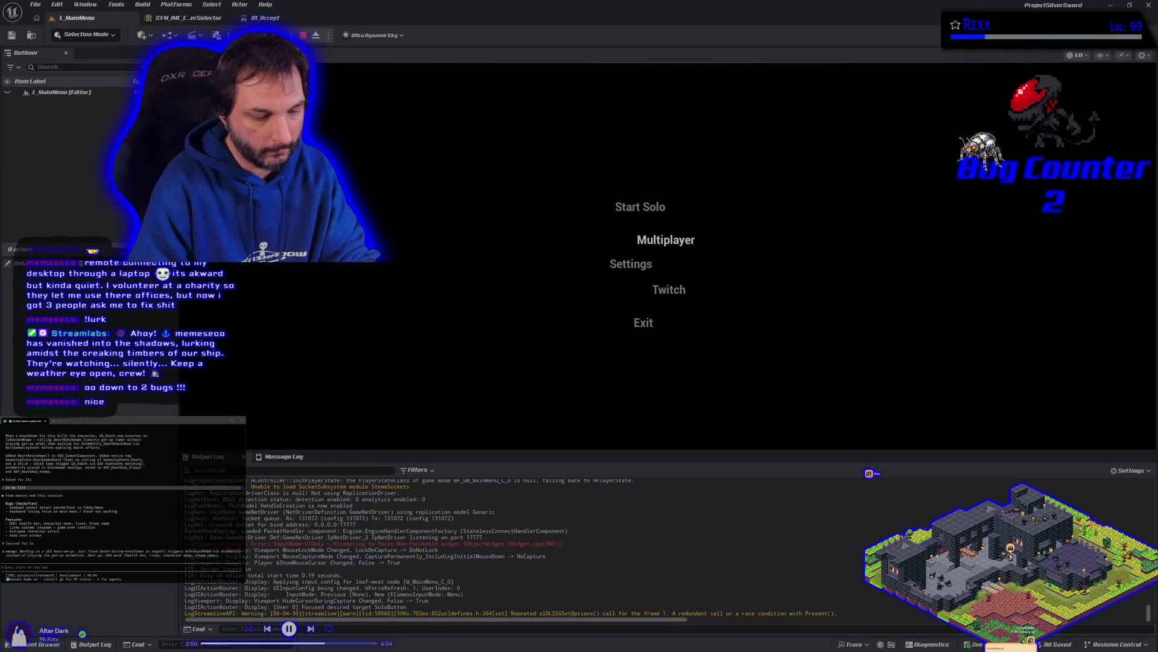
pyautogui.press('Escape')
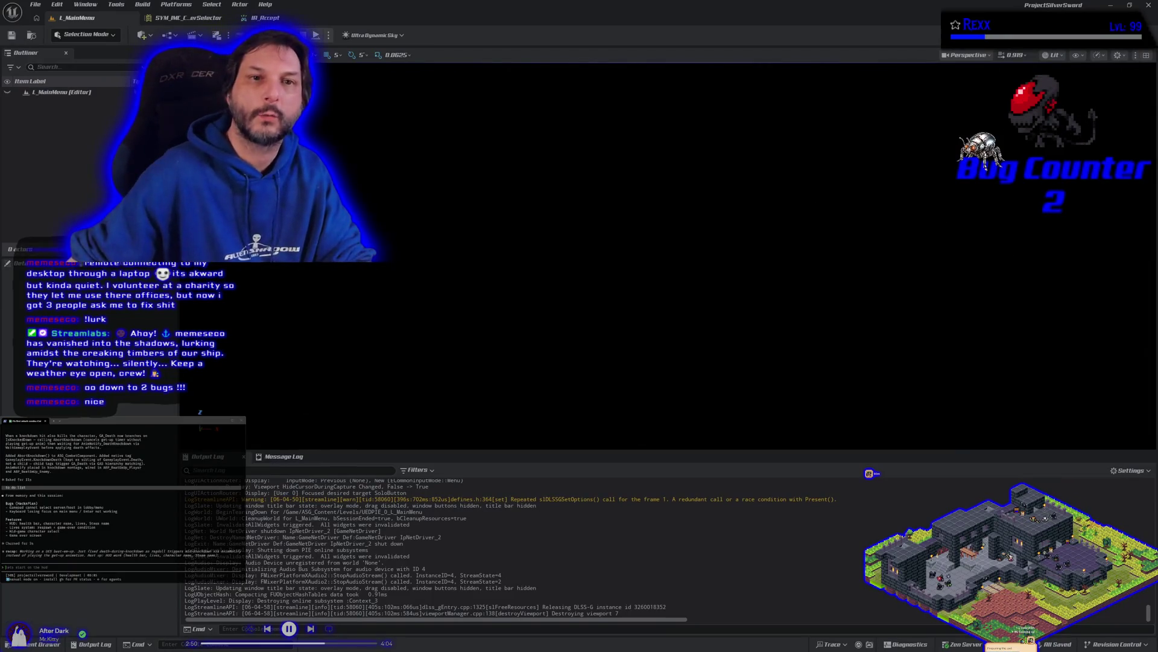
pyautogui.click(264, 17)
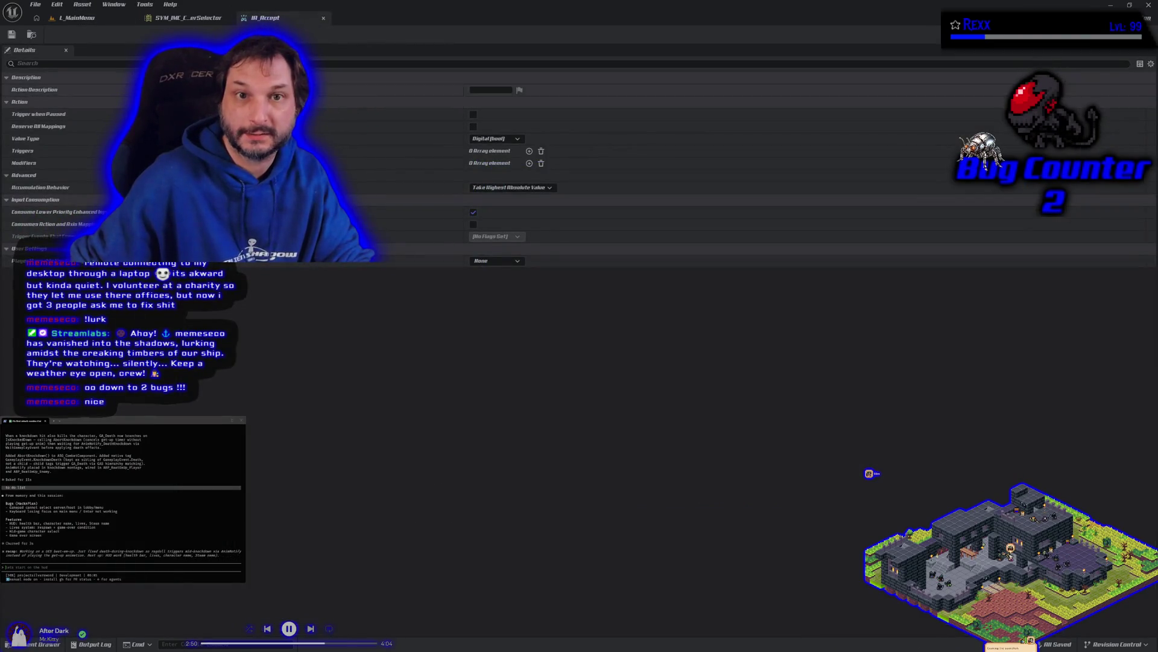
pyautogui.click(79, 17)
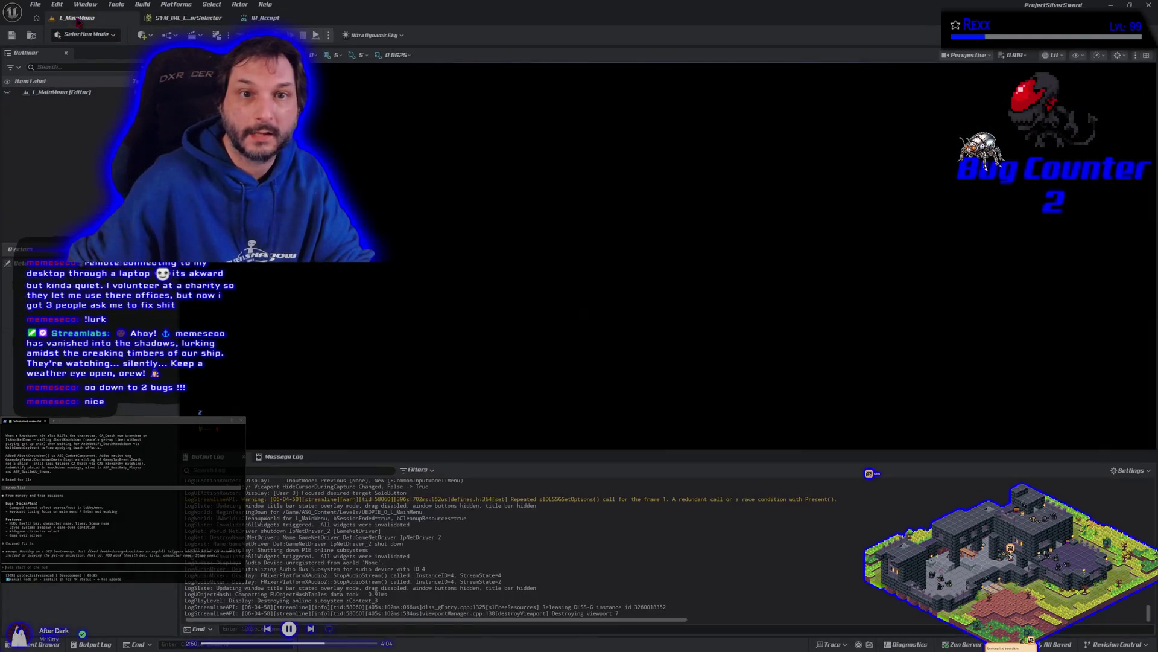
pyautogui.click(328, 36)
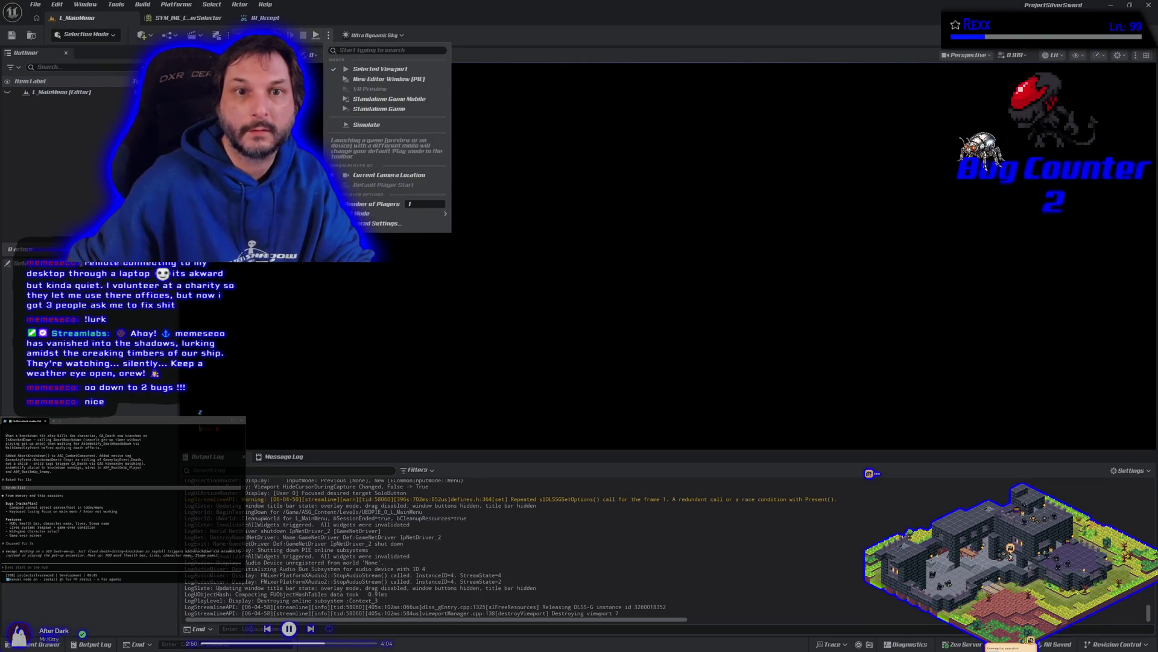
pyautogui.press('Escape')
pyautogui.click(228, 34)
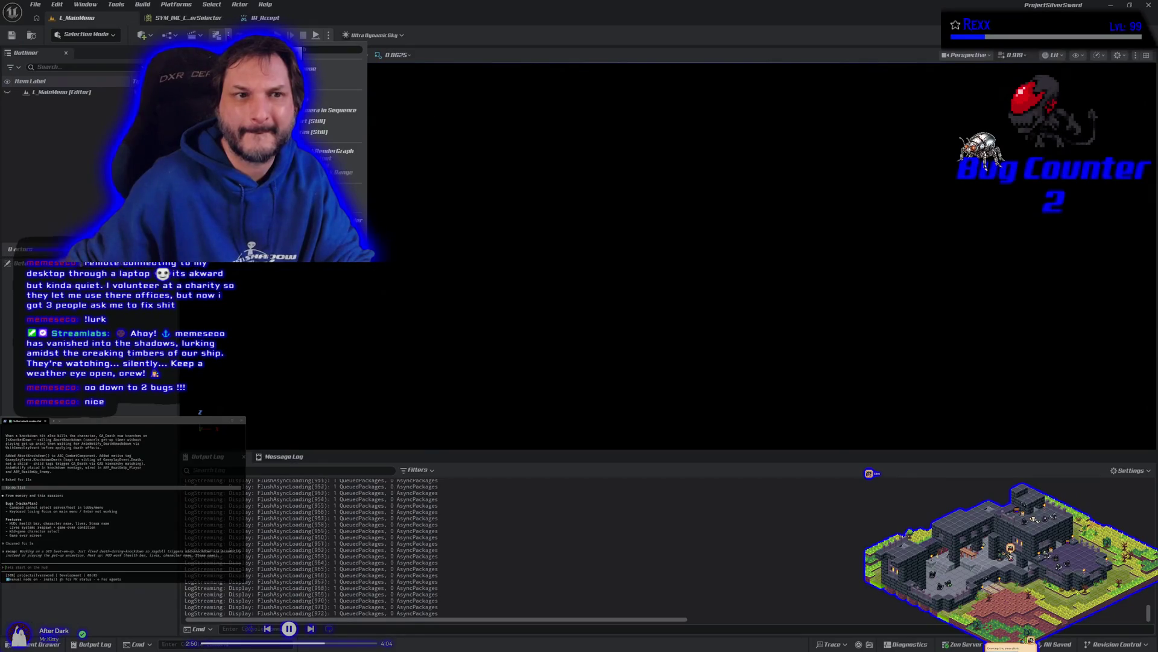
pyautogui.press('Escape')
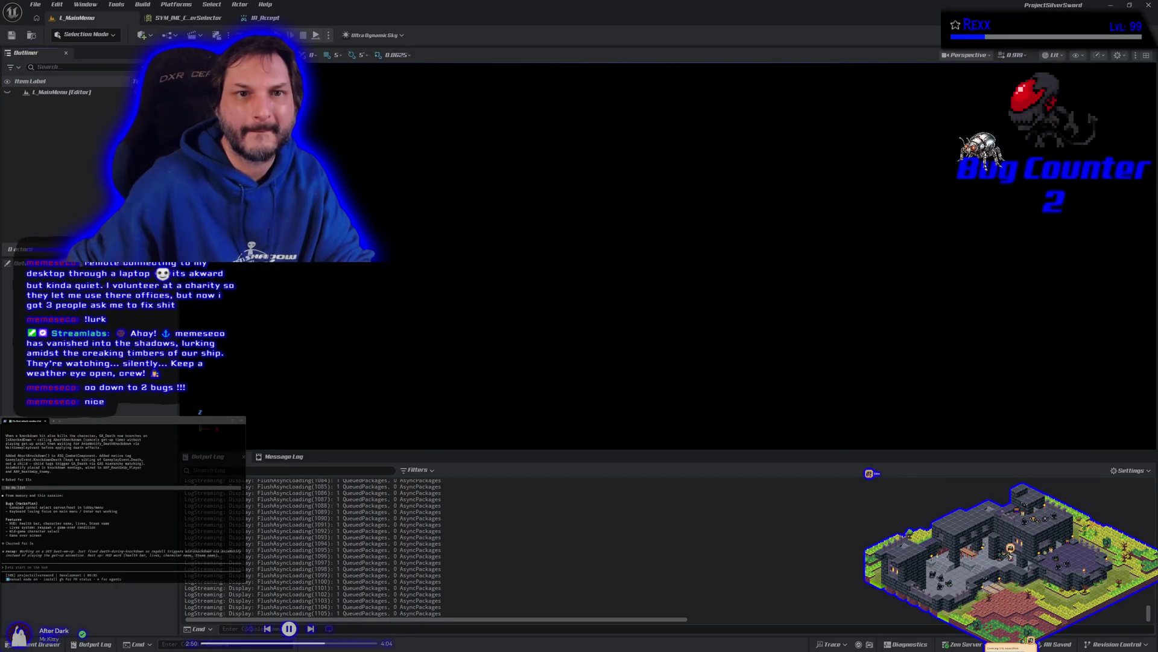
pyautogui.click(199, 35)
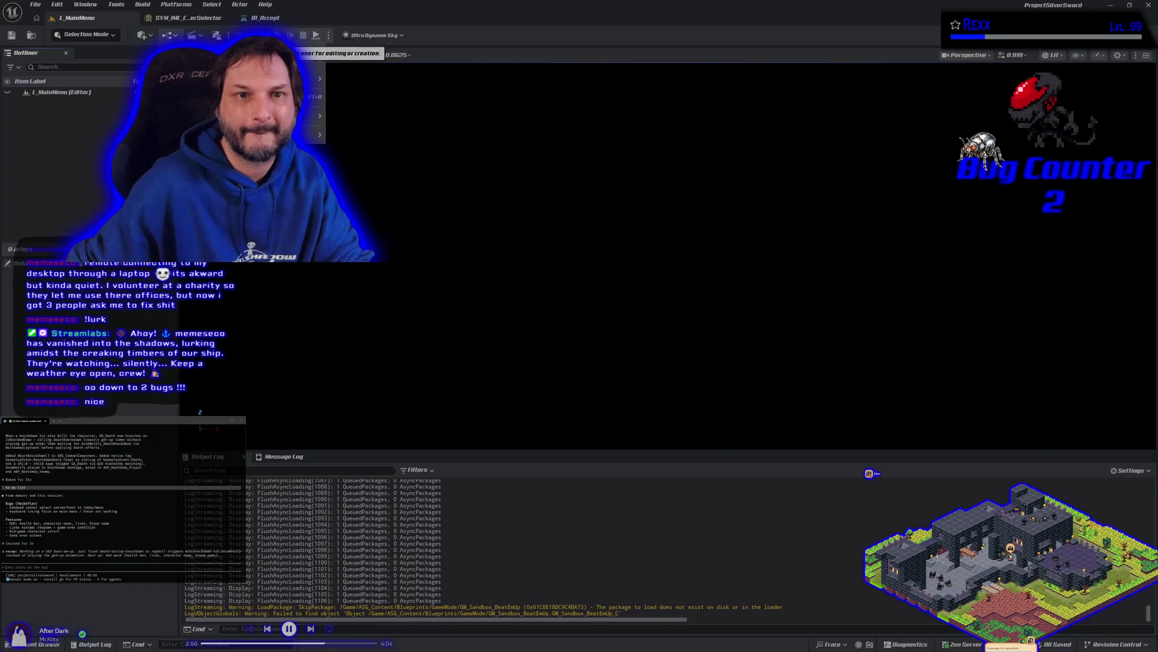
pyautogui.press('Escape')
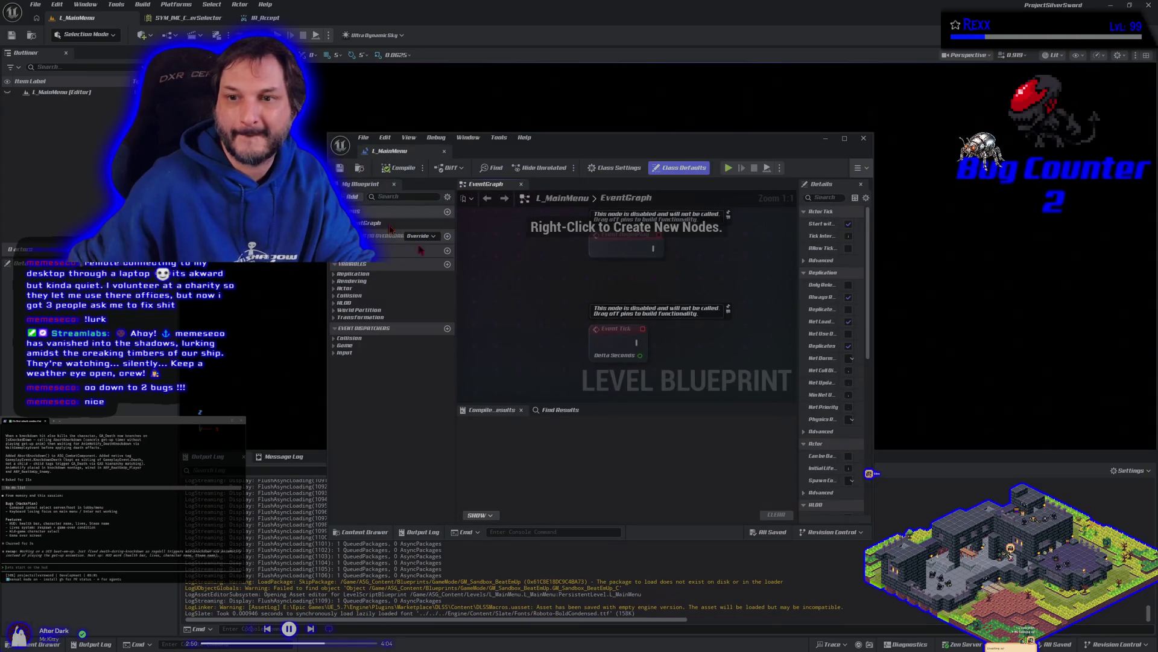
# Close the Level Blueprint window and get back to the L_MainMenu level view.
pyautogui.click(445, 152)
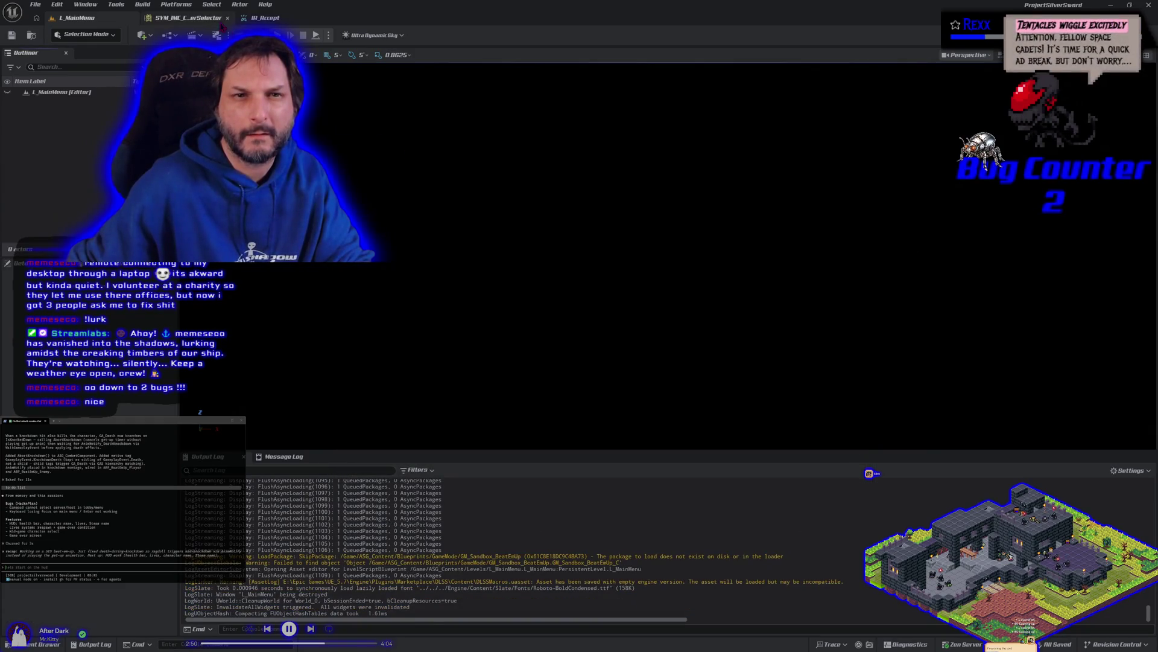
pyautogui.click(189, 18)
pyautogui.click(95, 23)
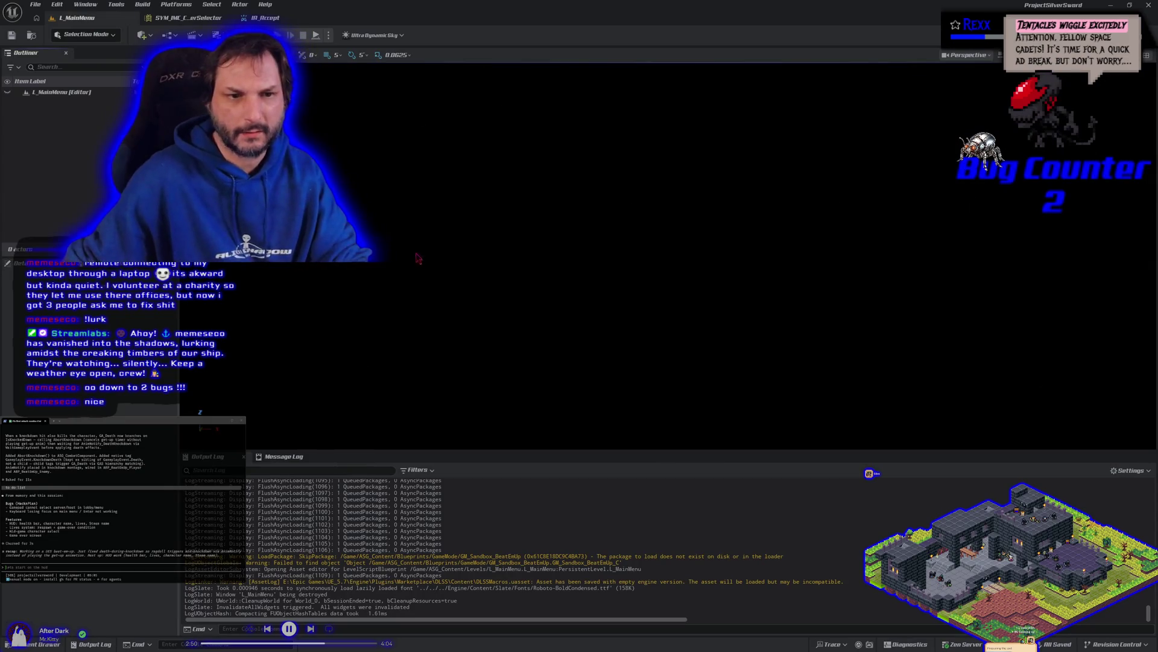
pyautogui.click(103, 92)
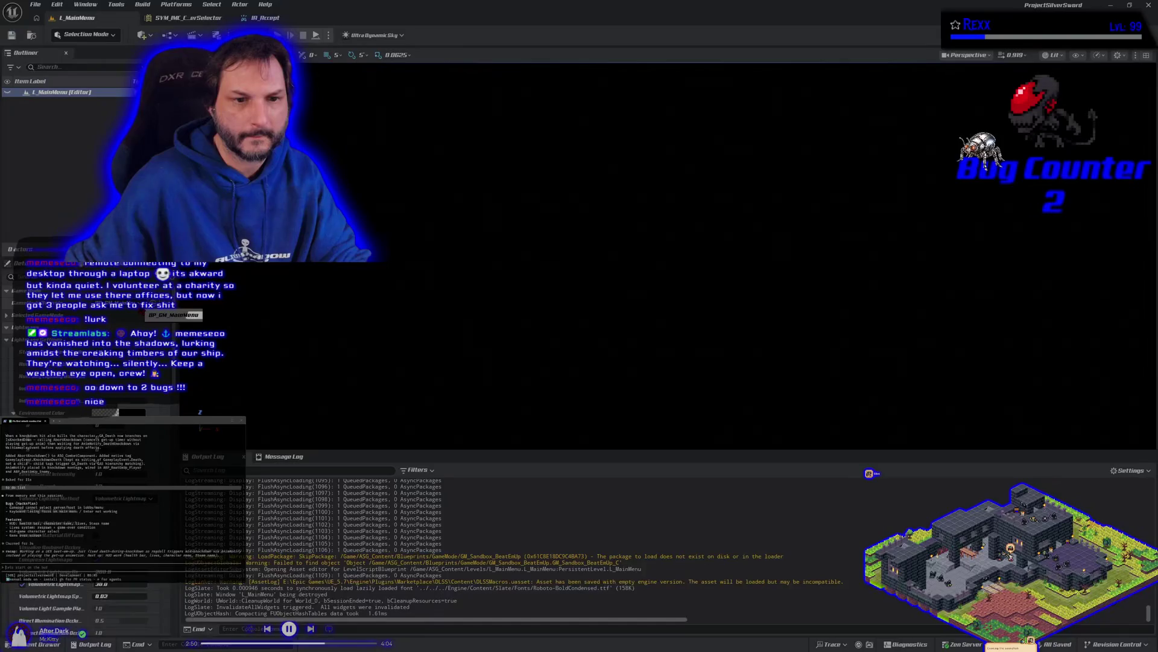
# Open BP_GM_MainMenu from the level's GameMode override, then open its PC_MainMenu player controller.
pyautogui.click(40, 644)
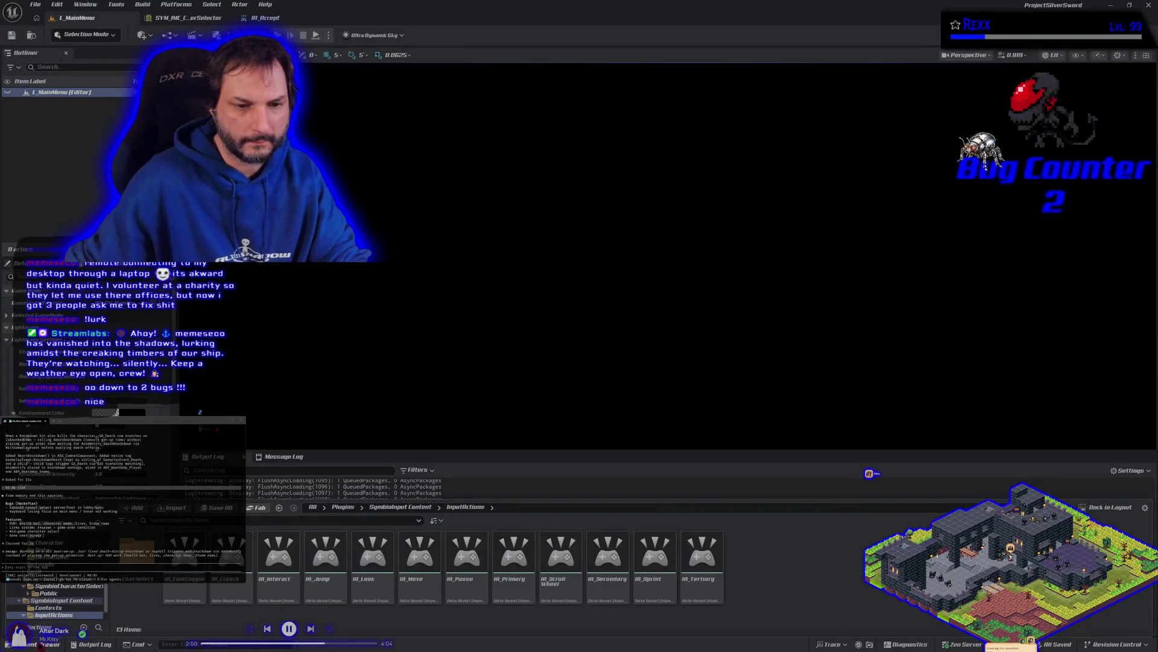
pyautogui.hotkey('ctrl', 'space')
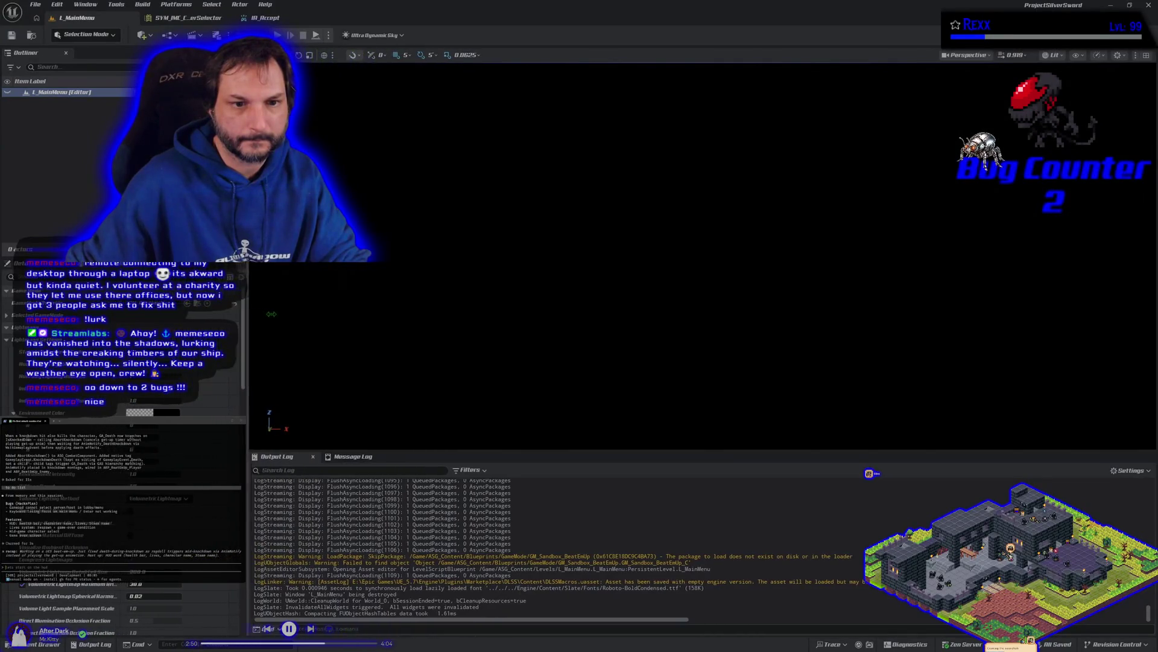
pyautogui.click(220, 305)
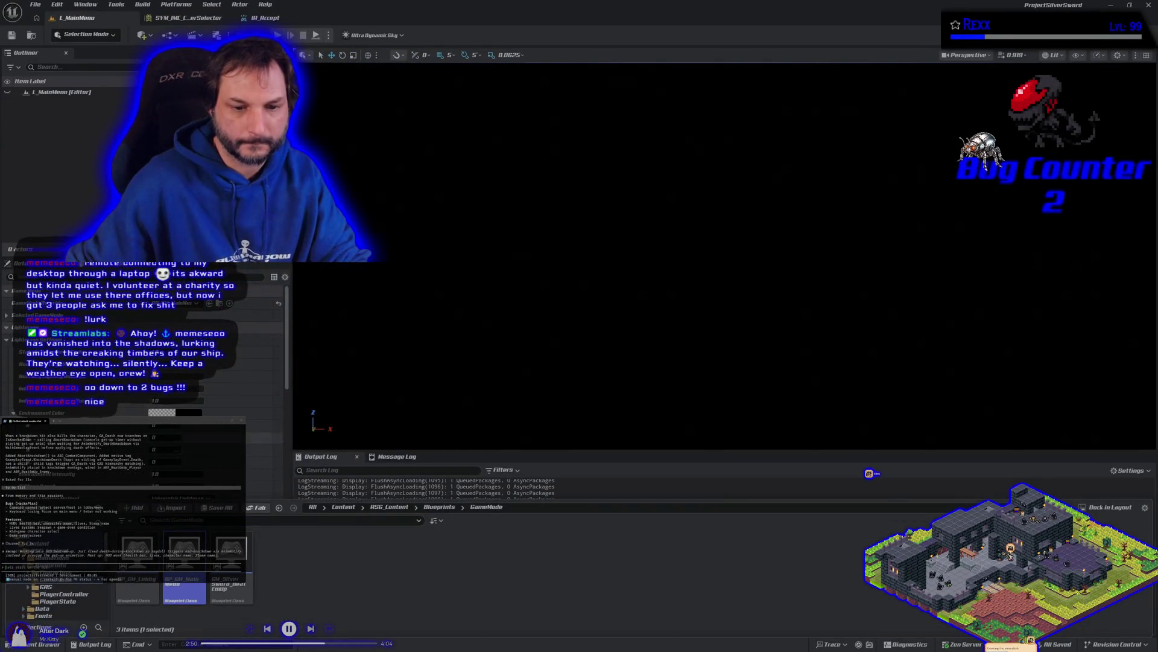
pyautogui.doubleClick(184, 549)
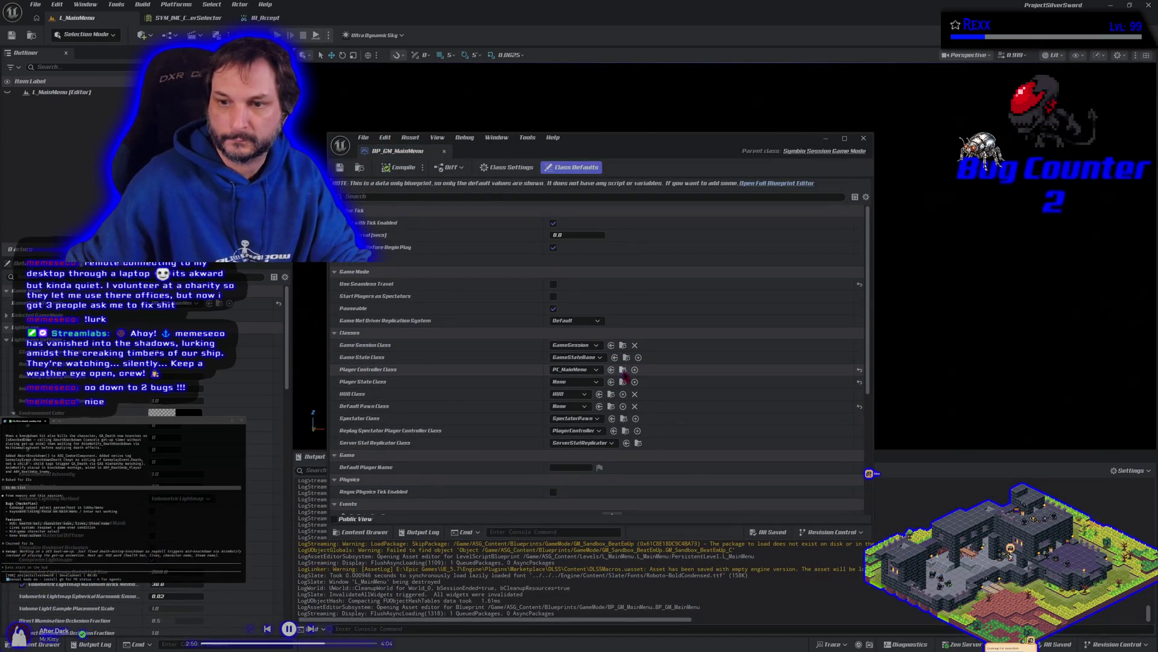
pyautogui.click(624, 371)
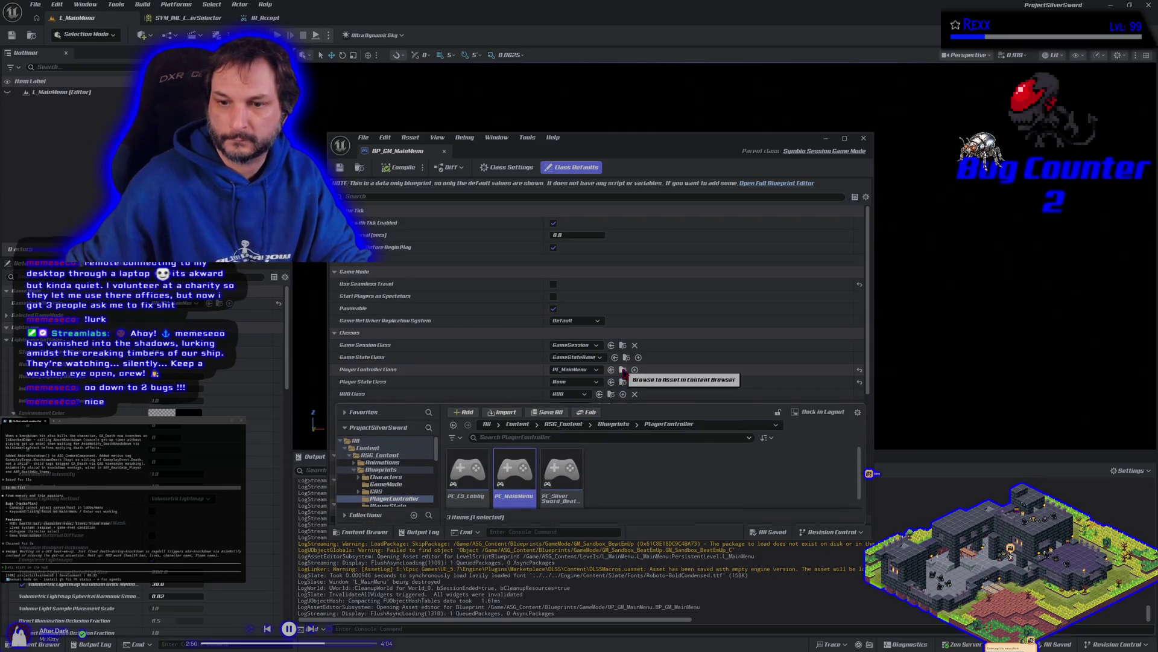
pyautogui.doubleClick(514, 470)
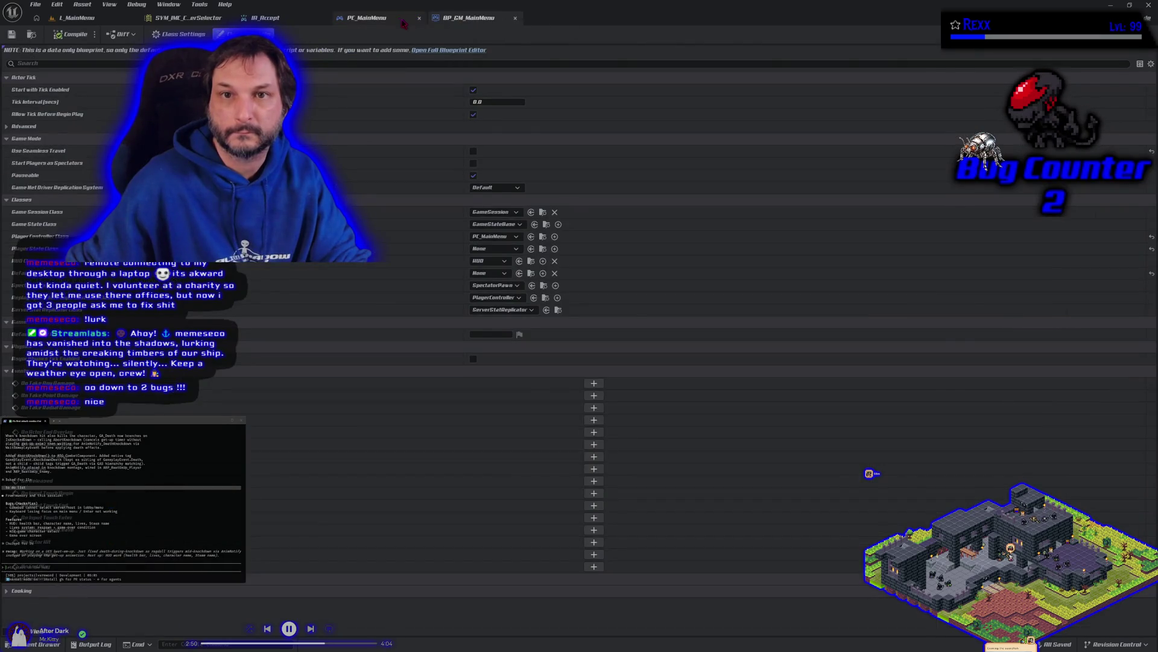
# Open PC_MainMenu's EventGraph and pan across the session switch, Host Lobby and session settings nodes.
pyautogui.click(371, 18)
pyautogui.scroll(2, 414, 269)
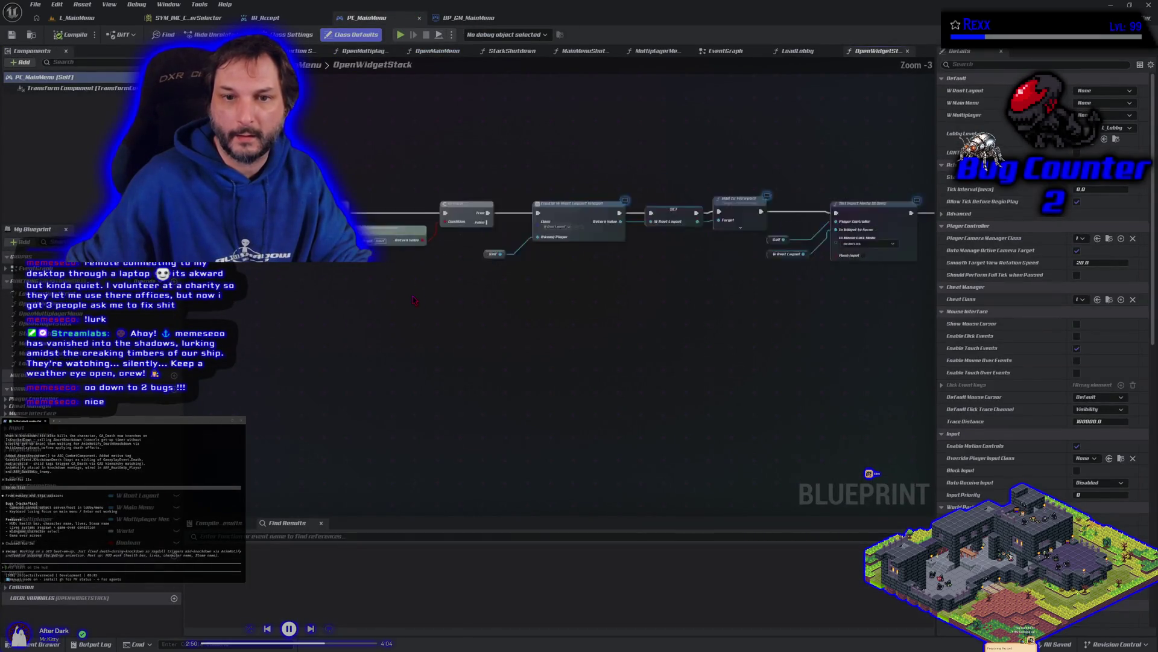
pyautogui.doubleClick(27, 268)
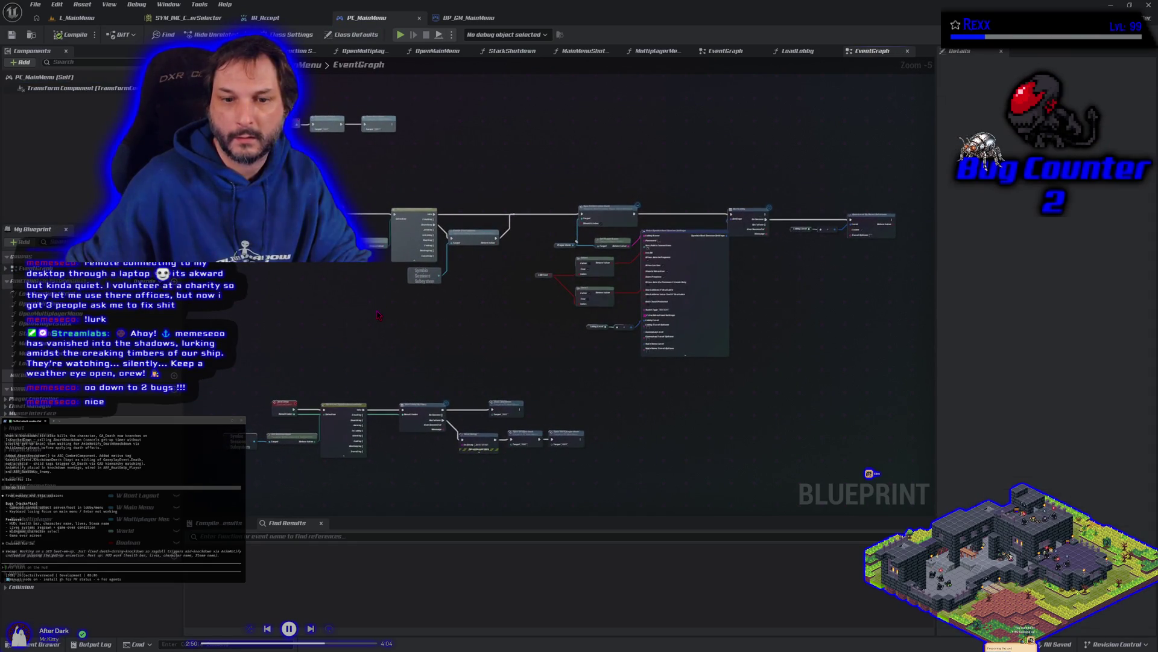
pyautogui.scroll(3, 378, 314)
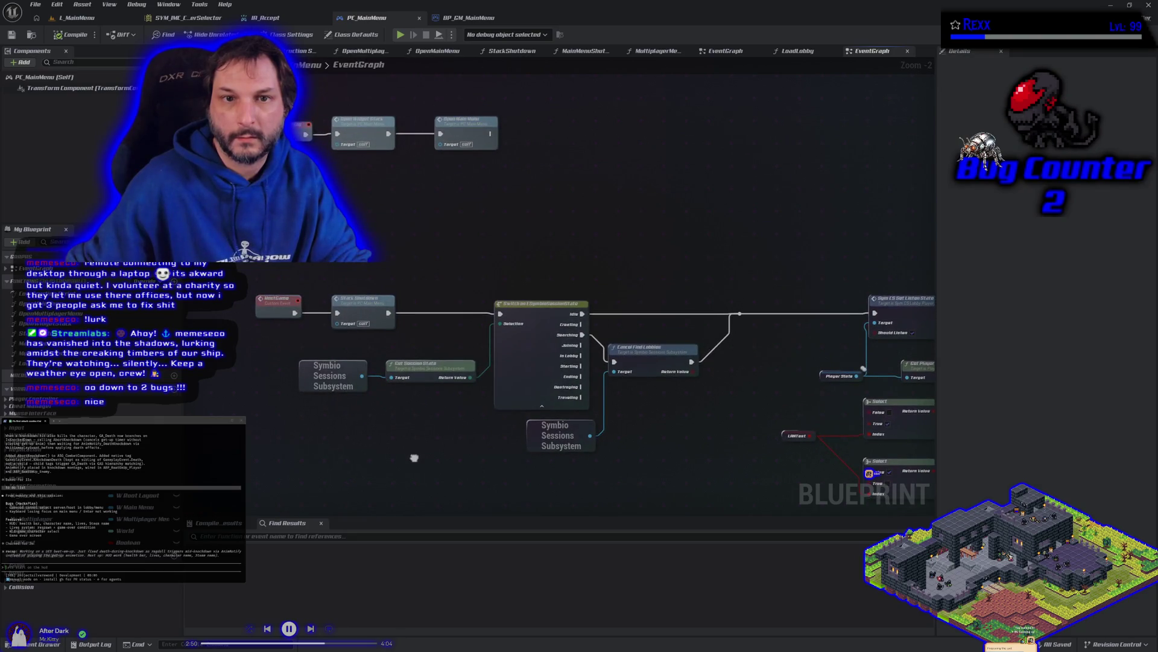
pyautogui.moveTo(414, 457)
pyautogui.mouseDown()
pyautogui.moveTo(362, 308)
pyautogui.moveTo(389, 291)
pyautogui.moveTo(407, 201)
pyautogui.mouseUp()
pyautogui.scroll(-1, 389, 291)
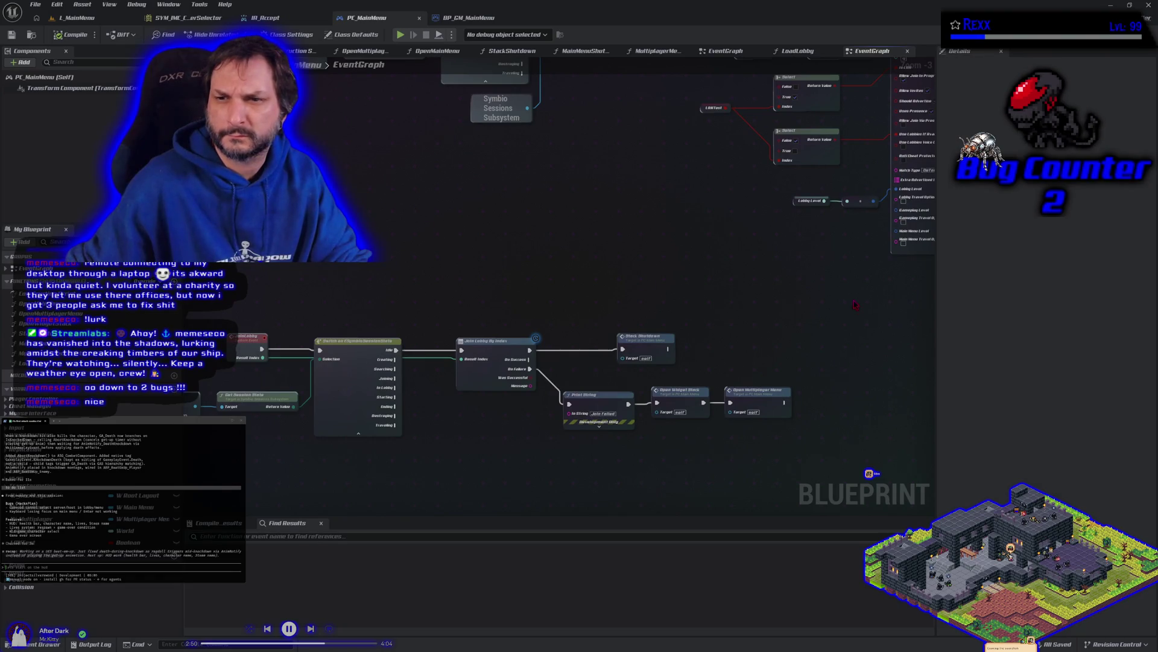
pyautogui.moveTo(832, 299)
pyautogui.mouseDown()
pyautogui.moveTo(504, 356)
pyautogui.moveTo(448, 426)
pyautogui.moveTo(393, 428)
pyautogui.mouseUp()
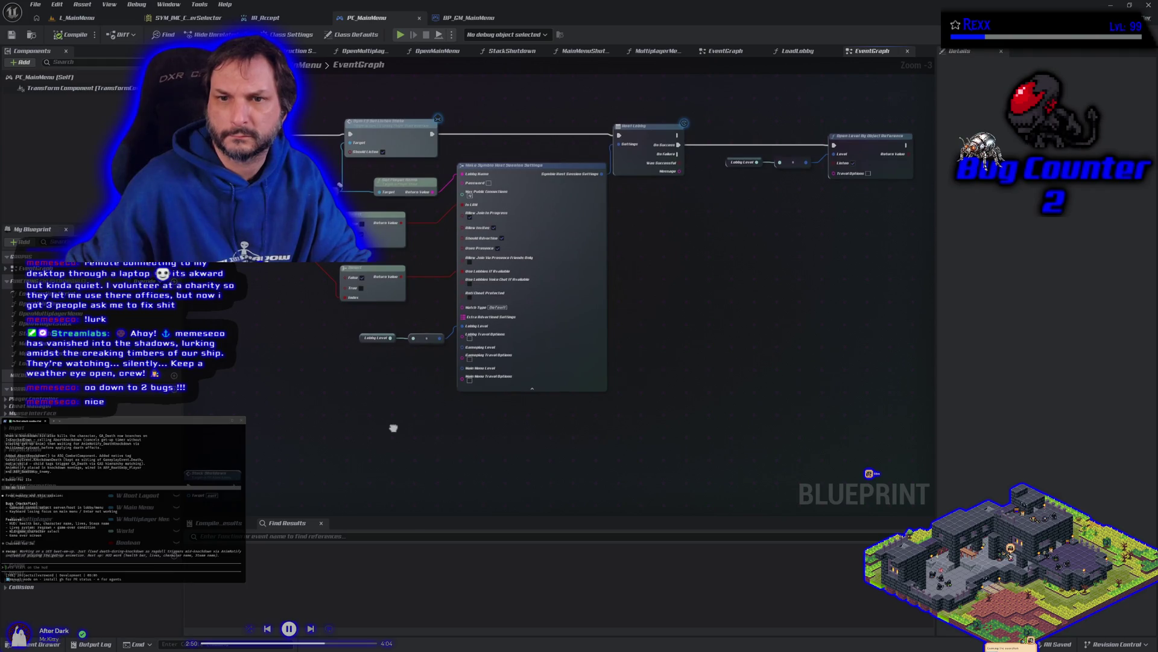
pyautogui.scroll(-4, 393, 427)
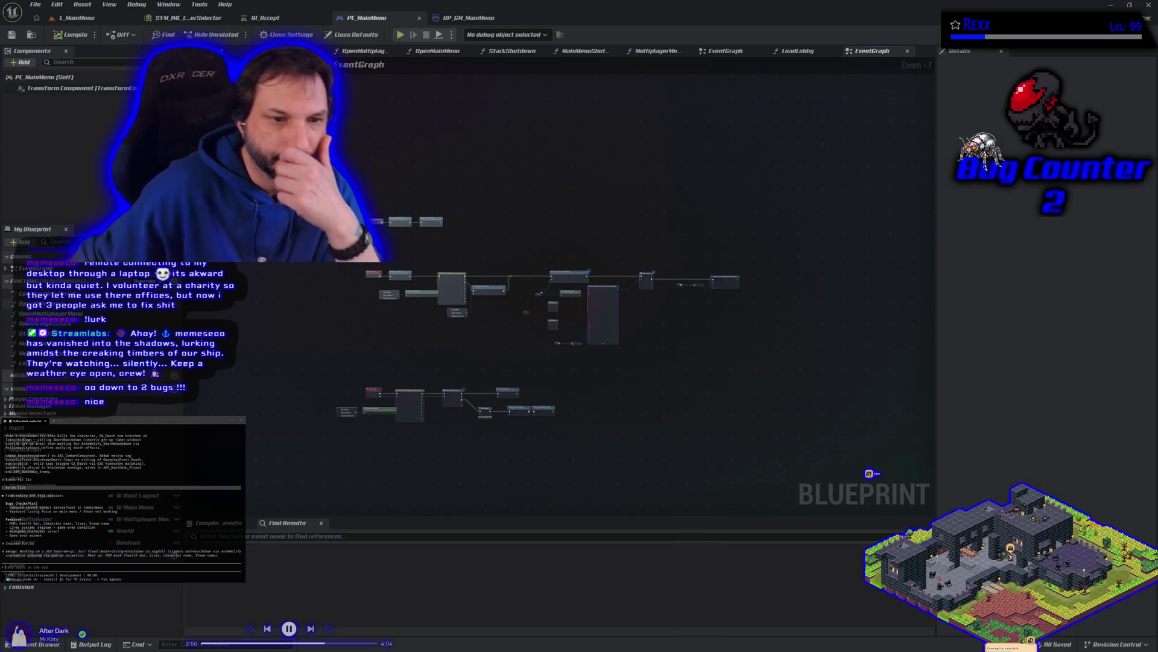
# Open the OpenMainMenu function and follow its pushed widget class to open W_MainMenu.
pyautogui.click(437, 51)
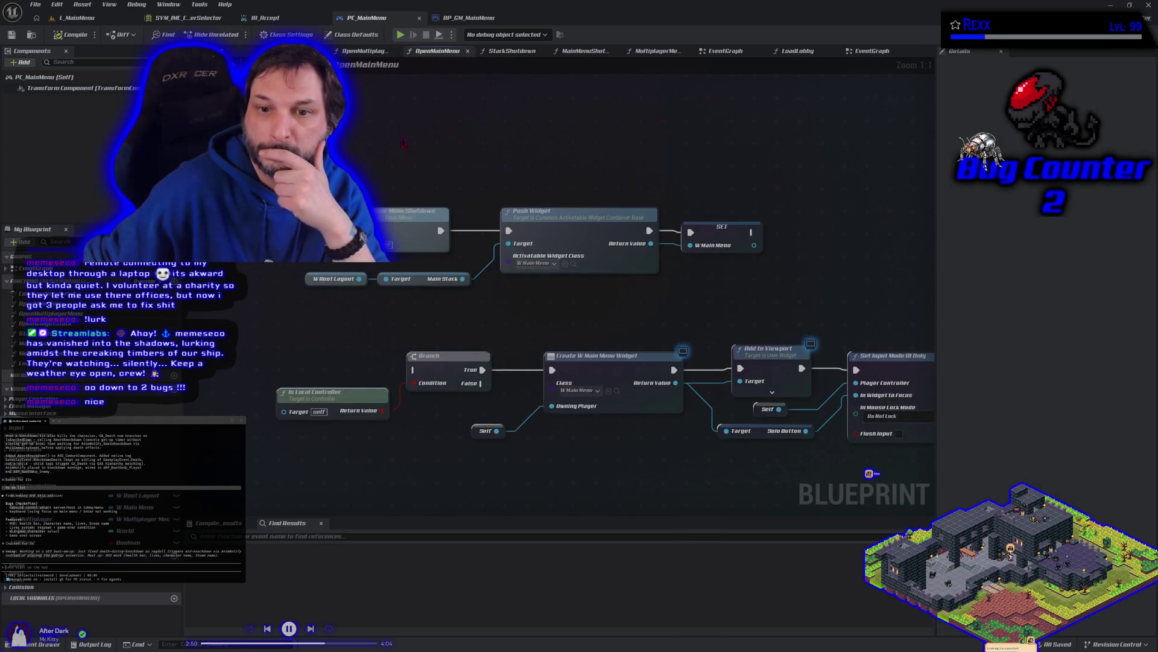
pyautogui.scroll(-1, 517, 338)
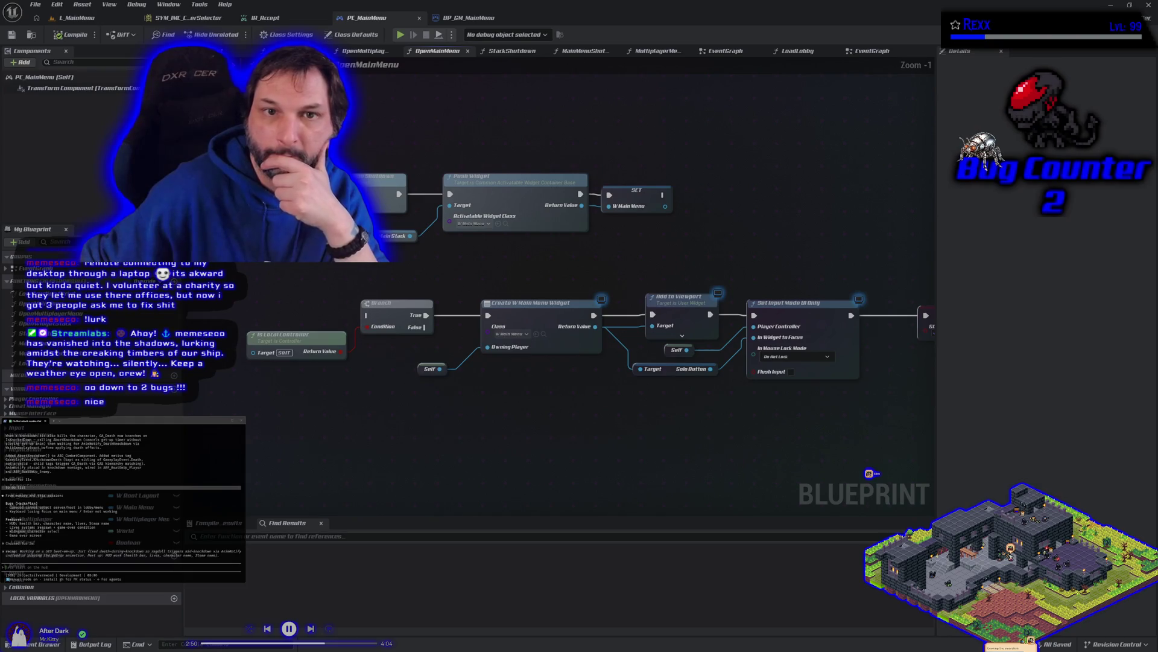
pyautogui.hotkey('alt', 'Left')
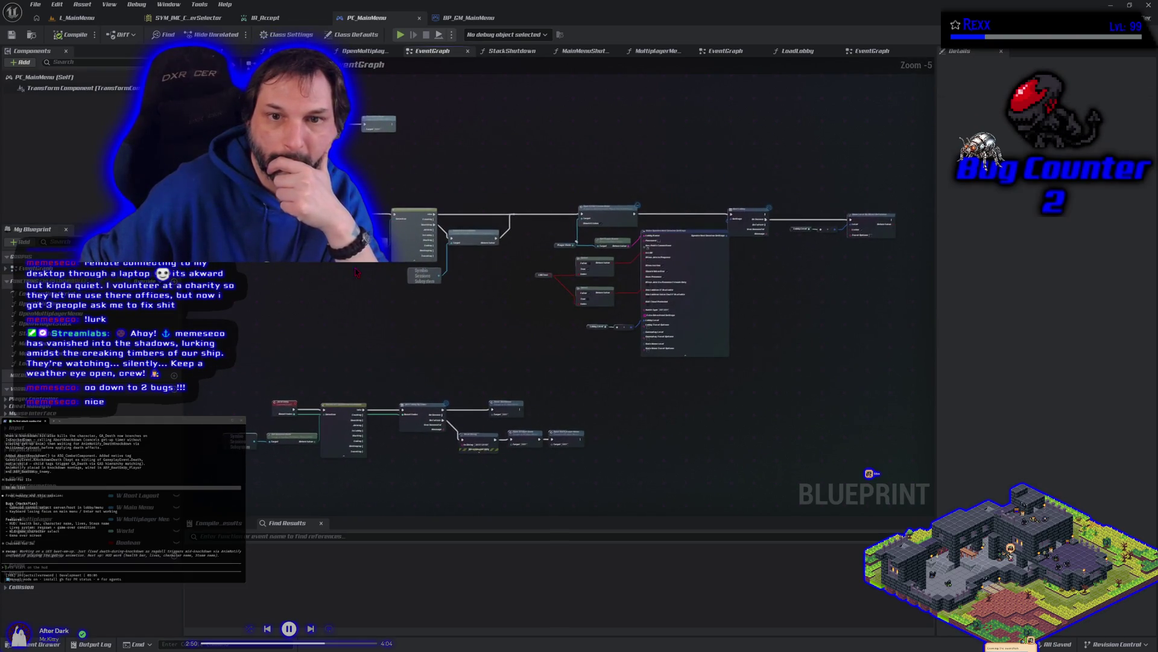
pyautogui.scroll(4, 365, 92)
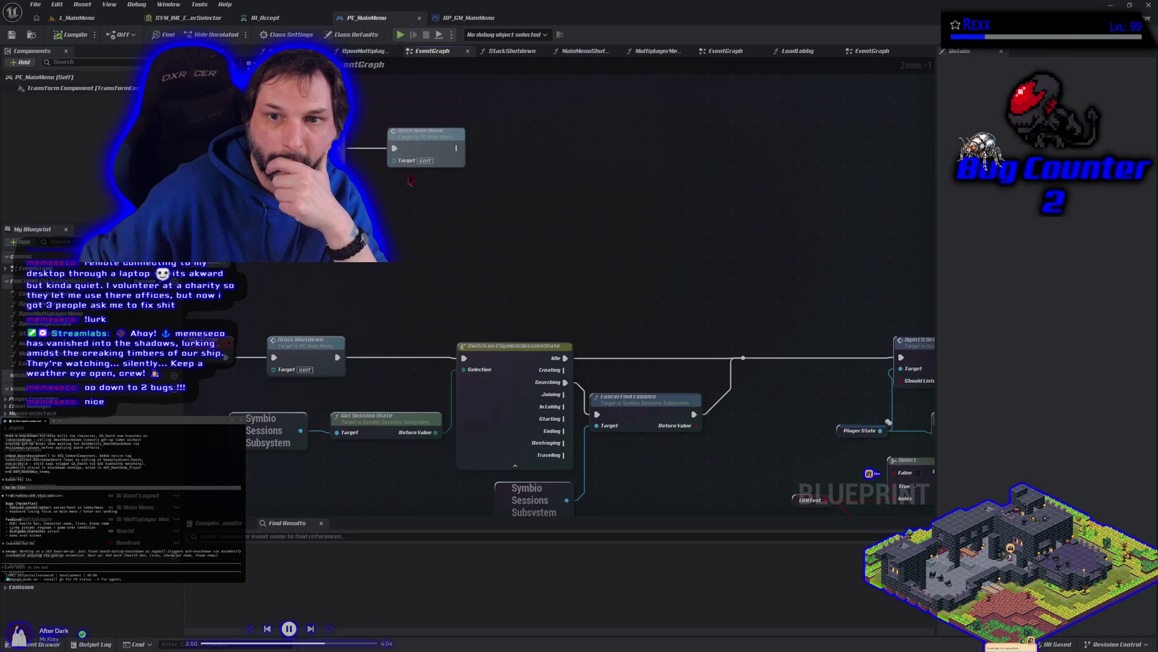
pyautogui.doubleClick(422, 148)
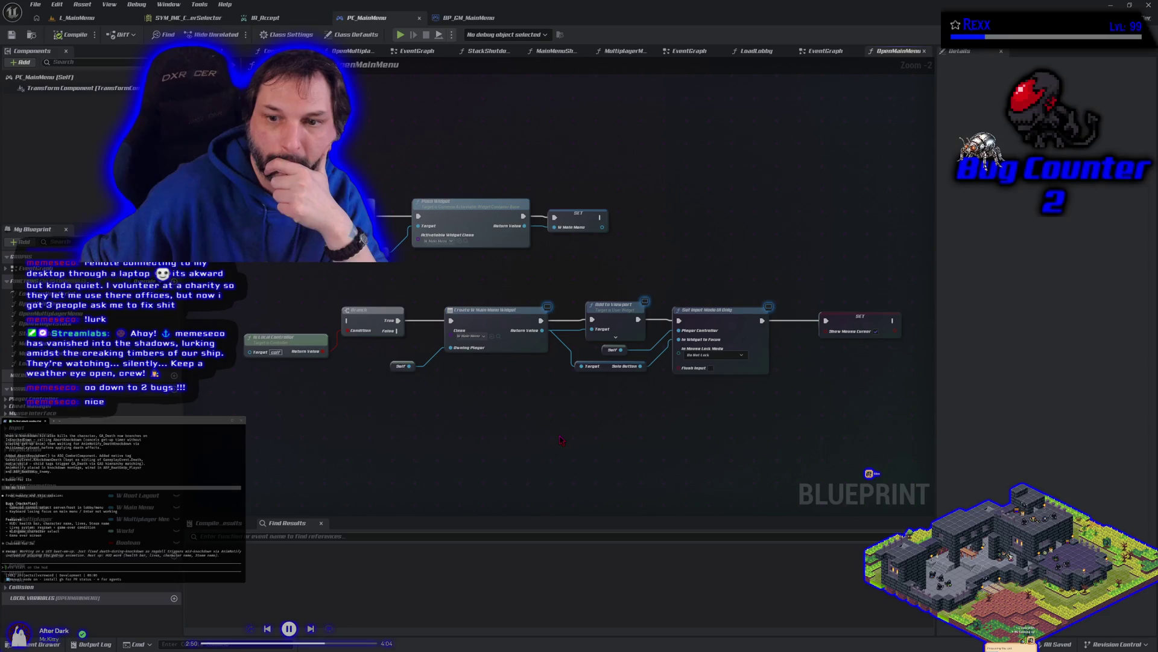
pyautogui.click(465, 241)
pyautogui.doubleClick(189, 511)
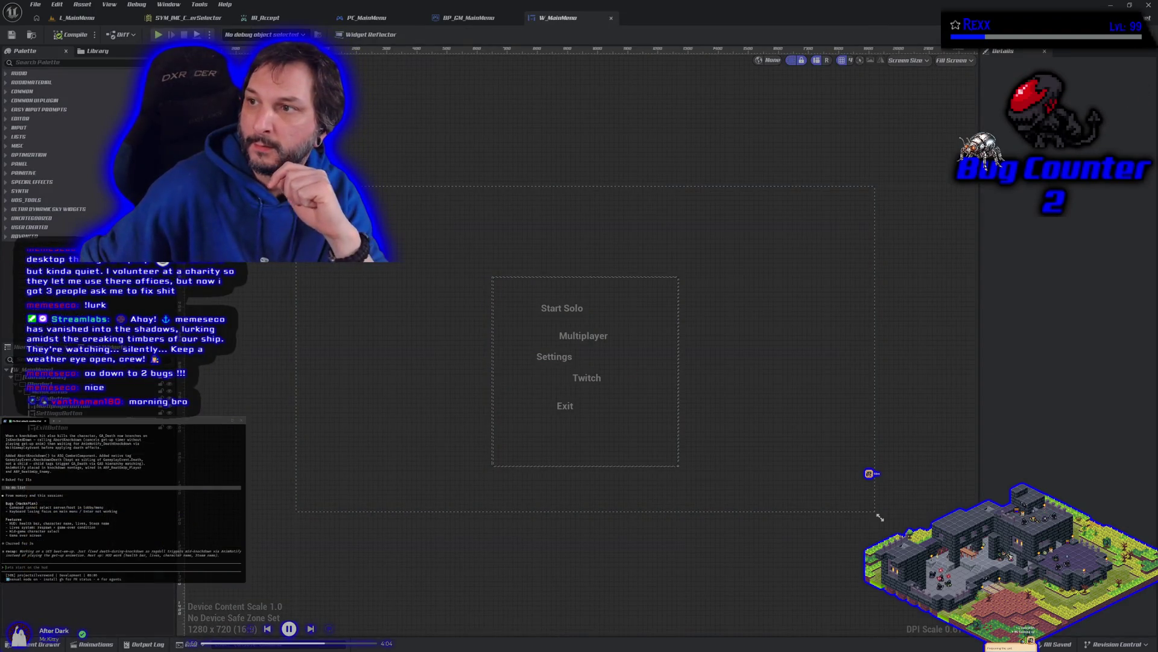
# In W_MainMenu's graph, view the Exit/Quit Game nodes and select the Solo and Multiplayer On Clicked events.
pyautogui.click(1137, 17)
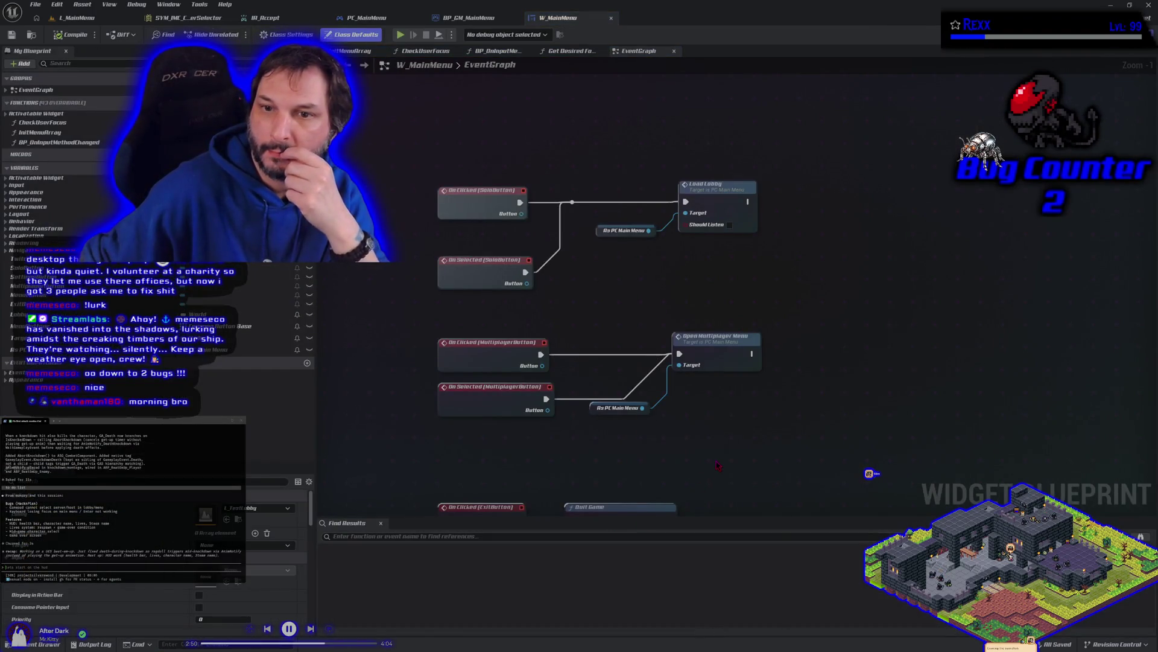
pyautogui.moveTo(718, 462); pyautogui.dragTo(687, 356)
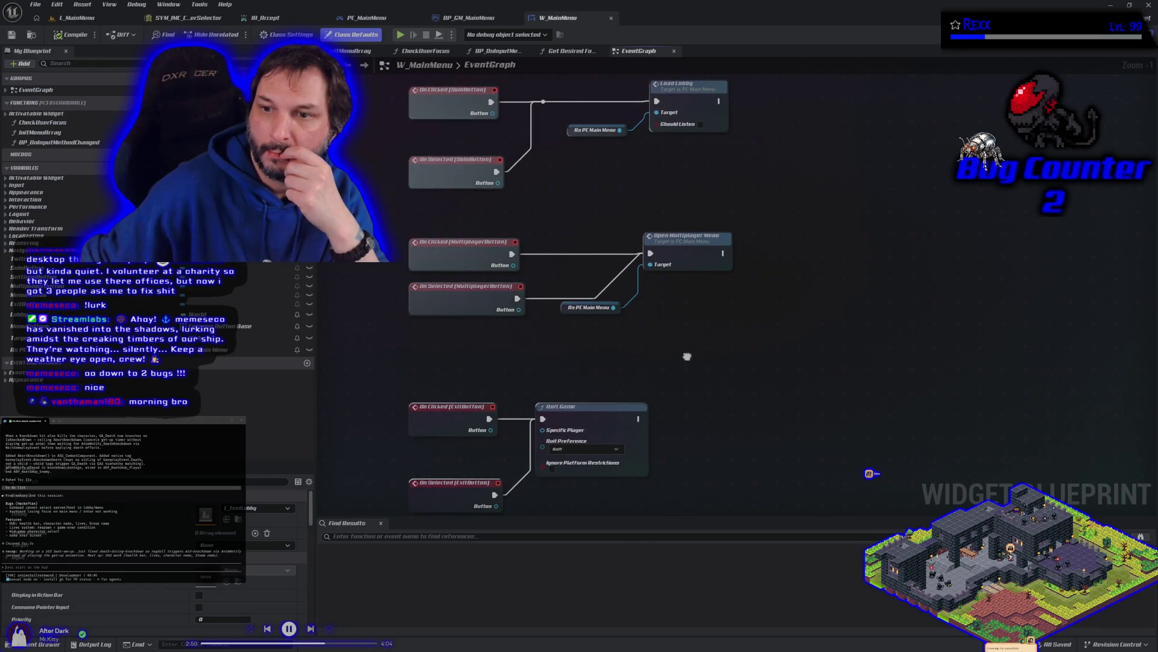
pyautogui.scroll(-1, 688, 361)
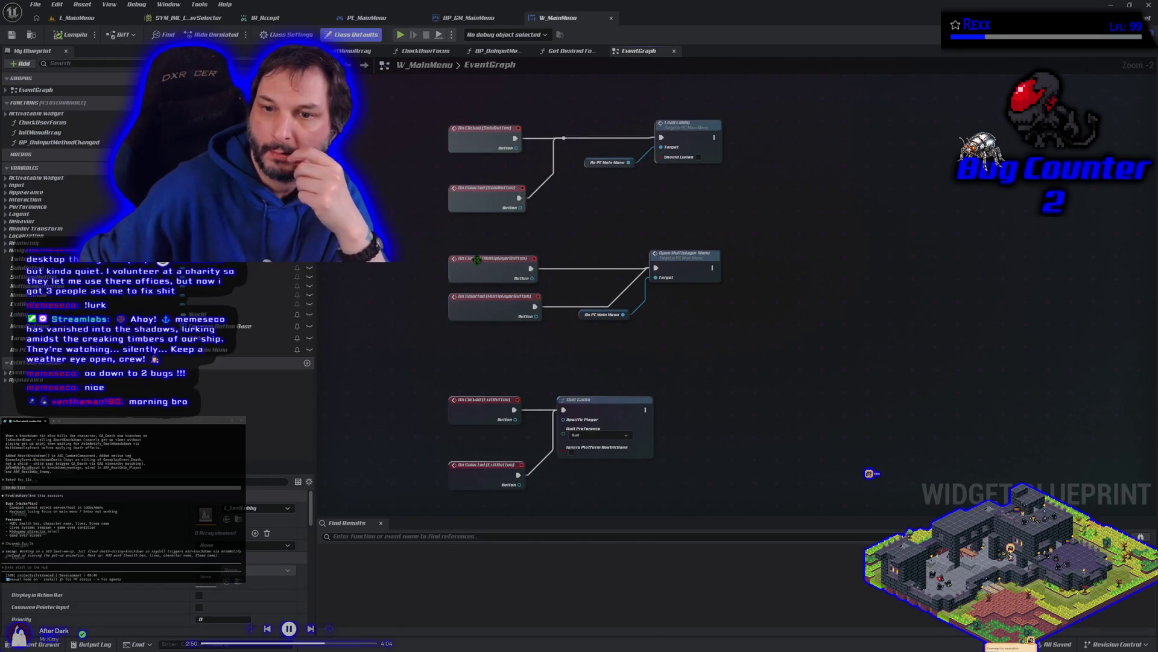
pyautogui.click(484, 141)
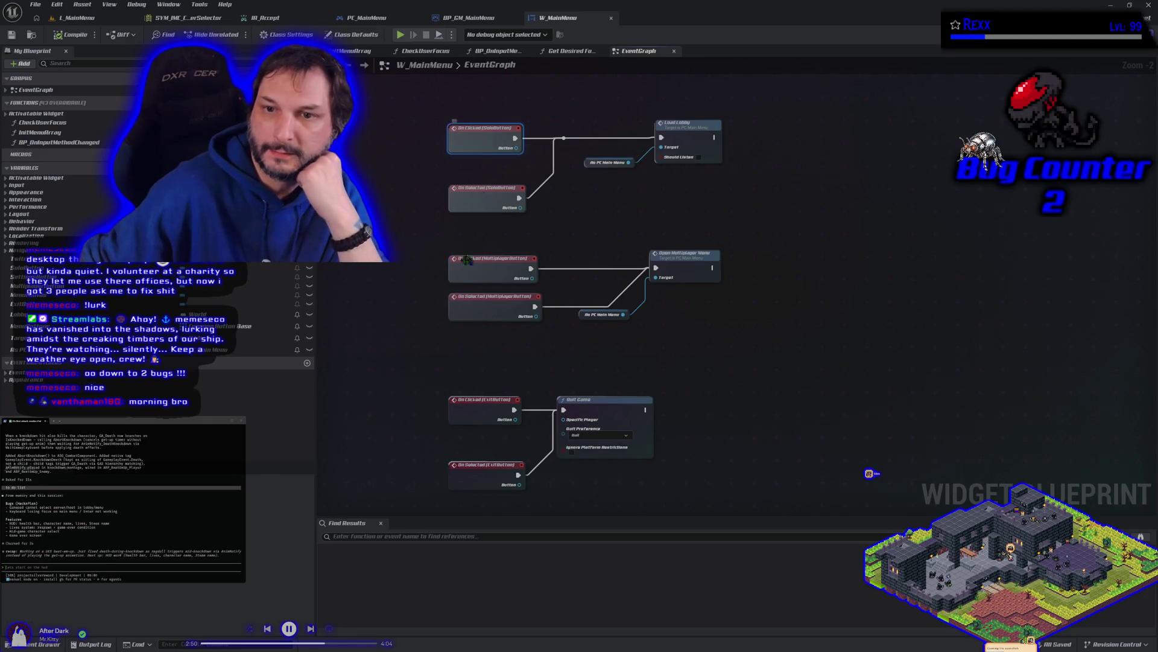
pyautogui.click(485, 259)
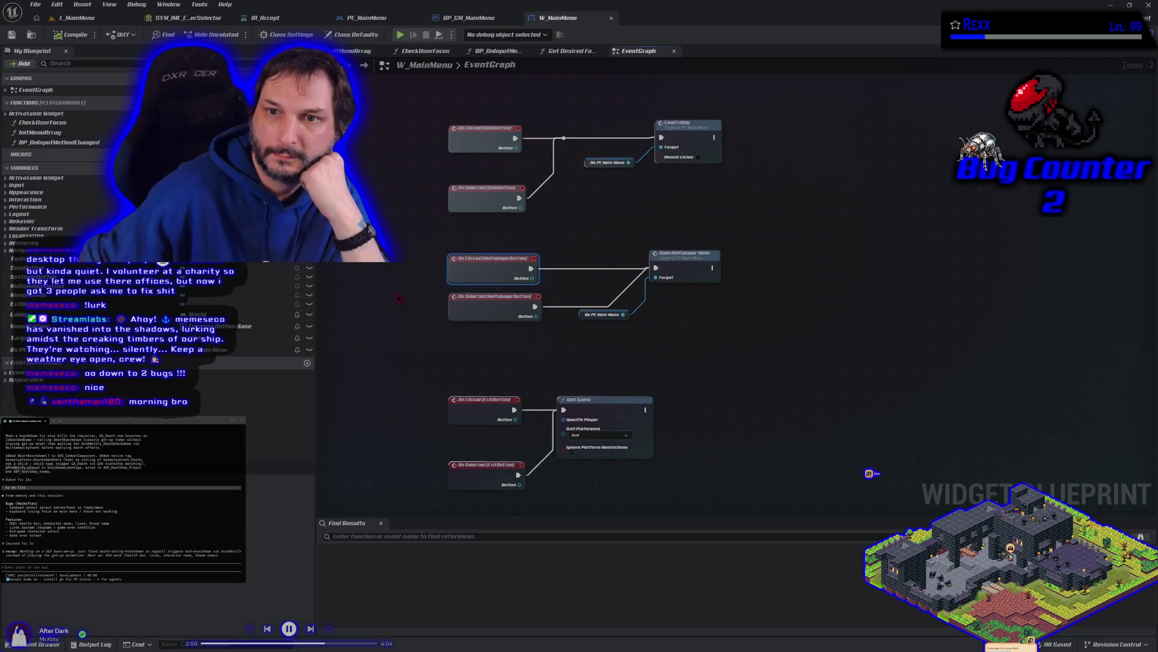
pyautogui.scroll(-1, 398, 298)
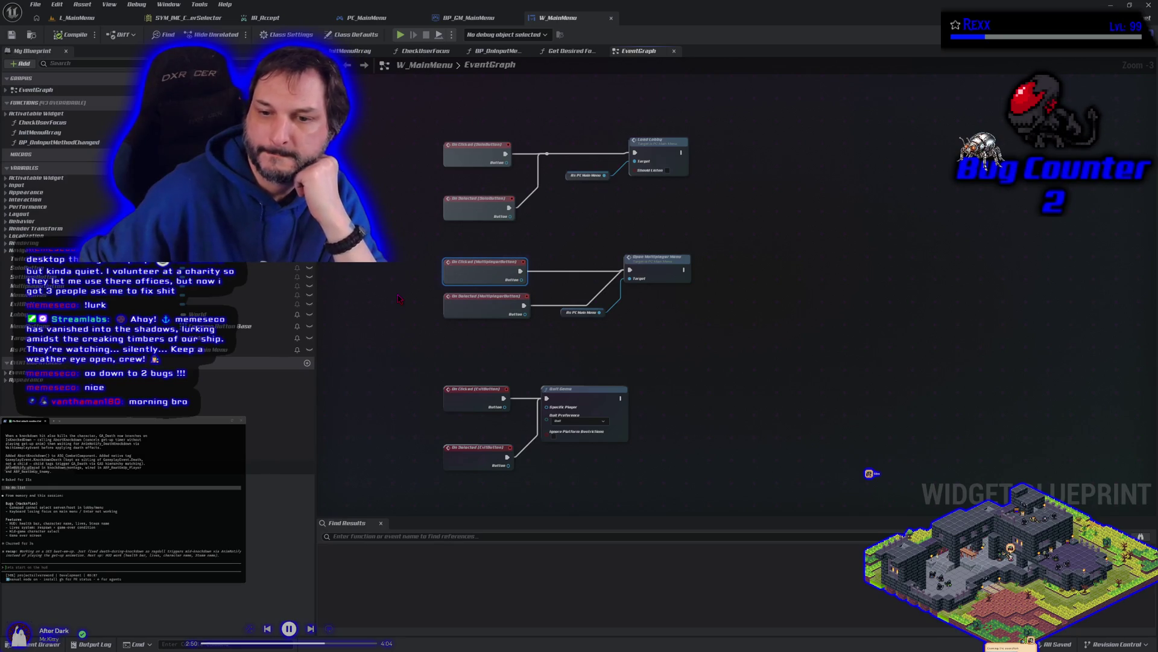
pyautogui.doubleClick(492, 64)
pyautogui.click(467, 17)
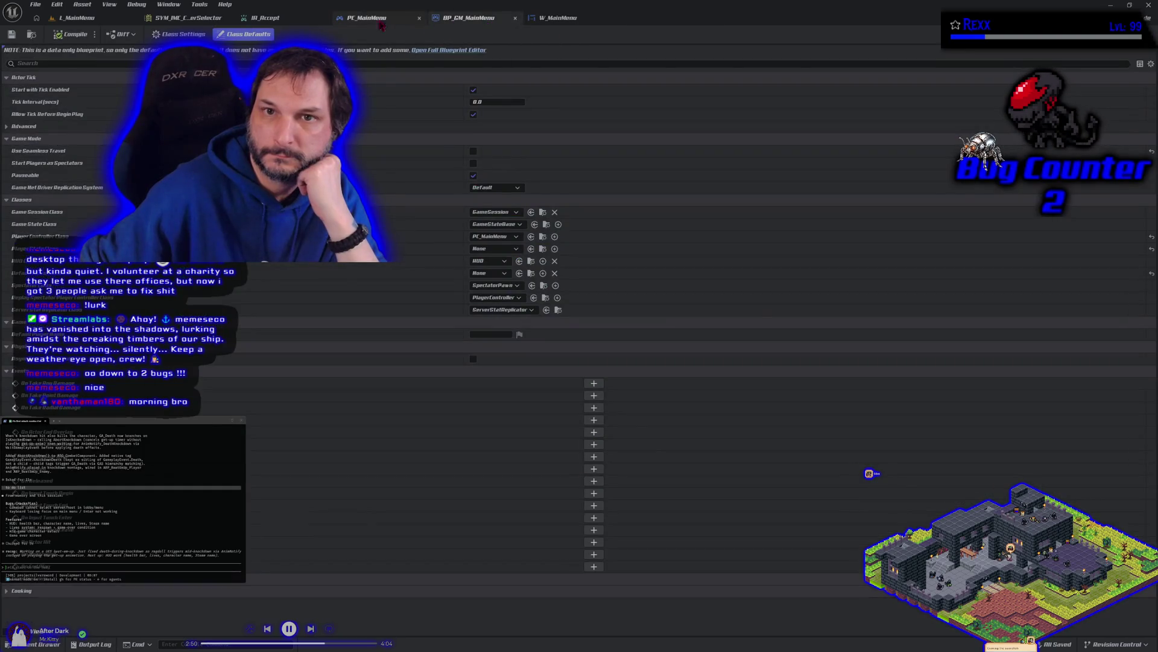
pyautogui.click(368, 18)
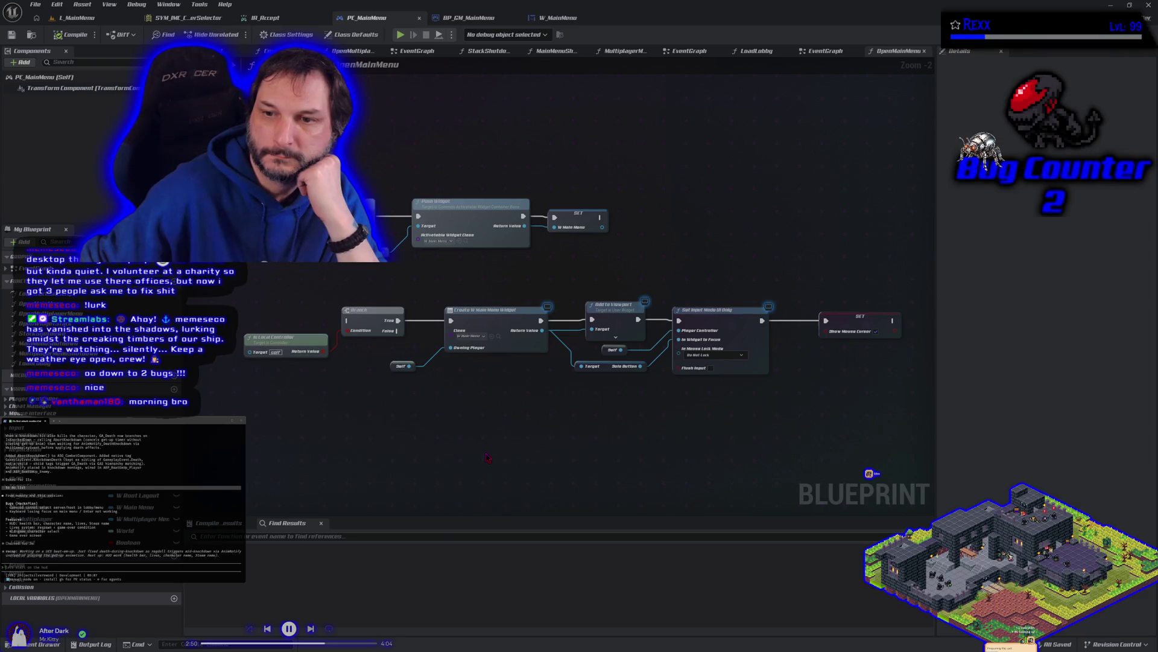
pyautogui.hotkey('alt', 'Left')
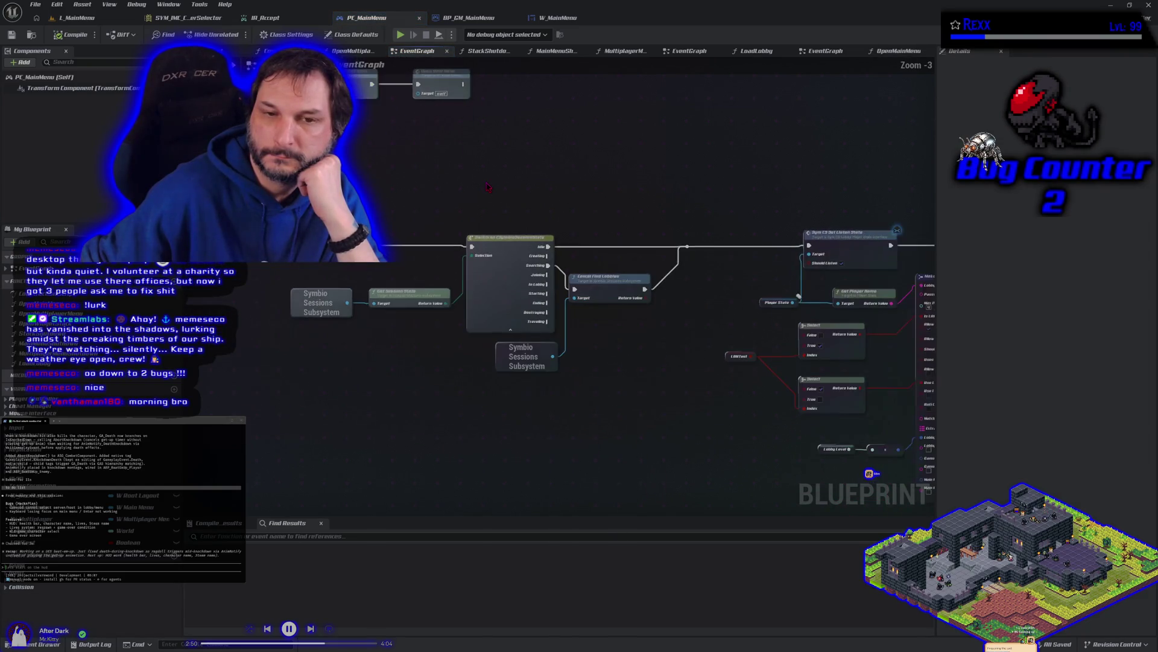
pyautogui.moveTo(484, 183)
pyautogui.mouseDown()
pyautogui.moveTo(154, 129)
pyautogui.moveTo(509, 173)
pyautogui.moveTo(472, 218)
pyautogui.mouseUp()
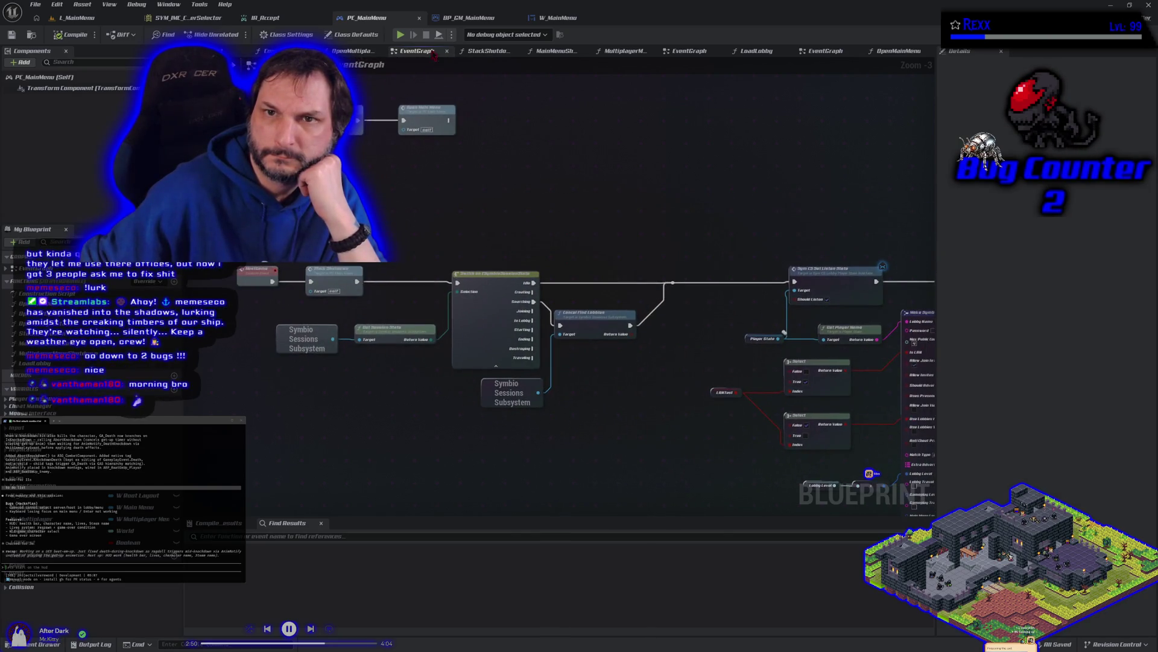
pyautogui.click(468, 17)
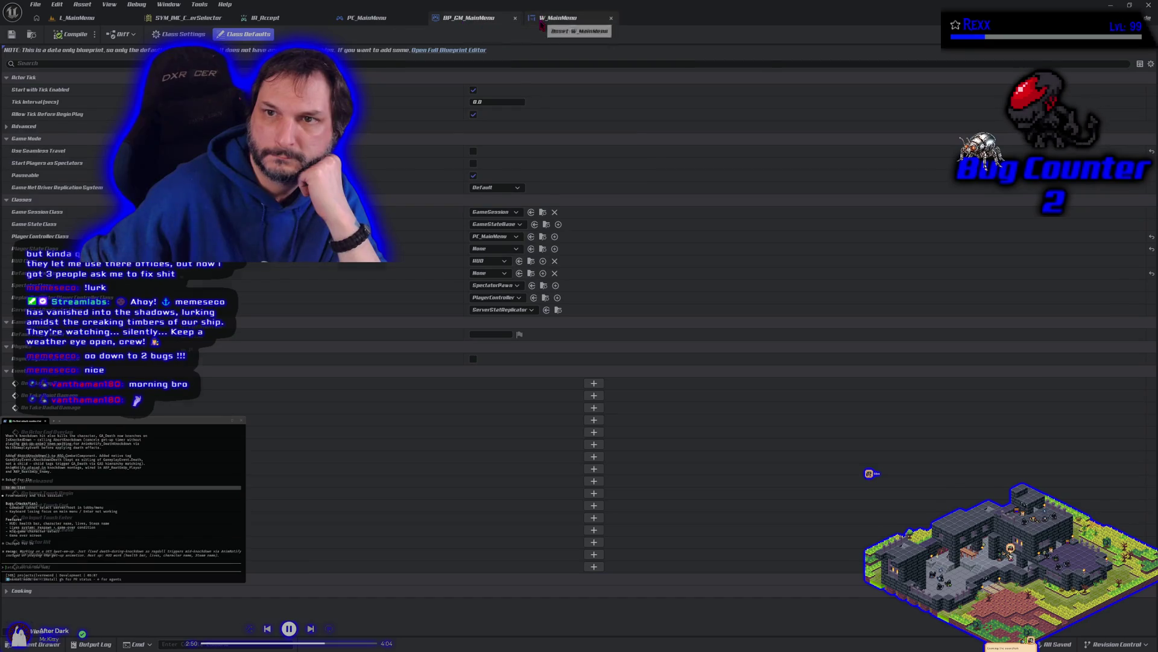
pyautogui.click(557, 18)
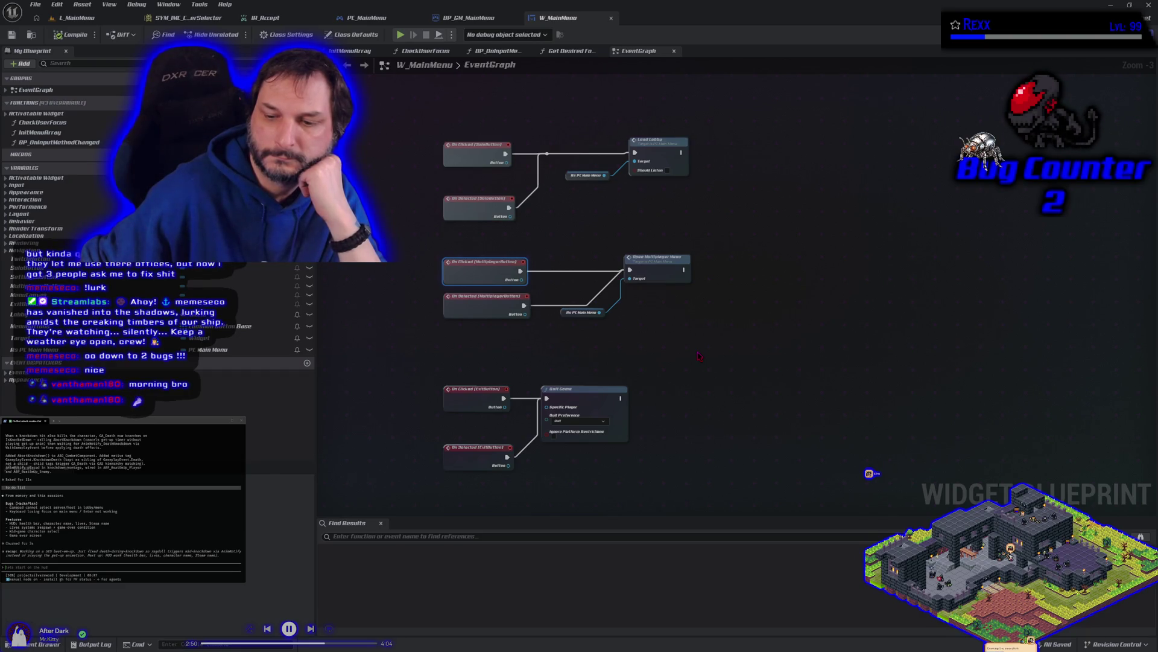
pyautogui.rightClick(695, 351)
pyautogui.click(635, 336)
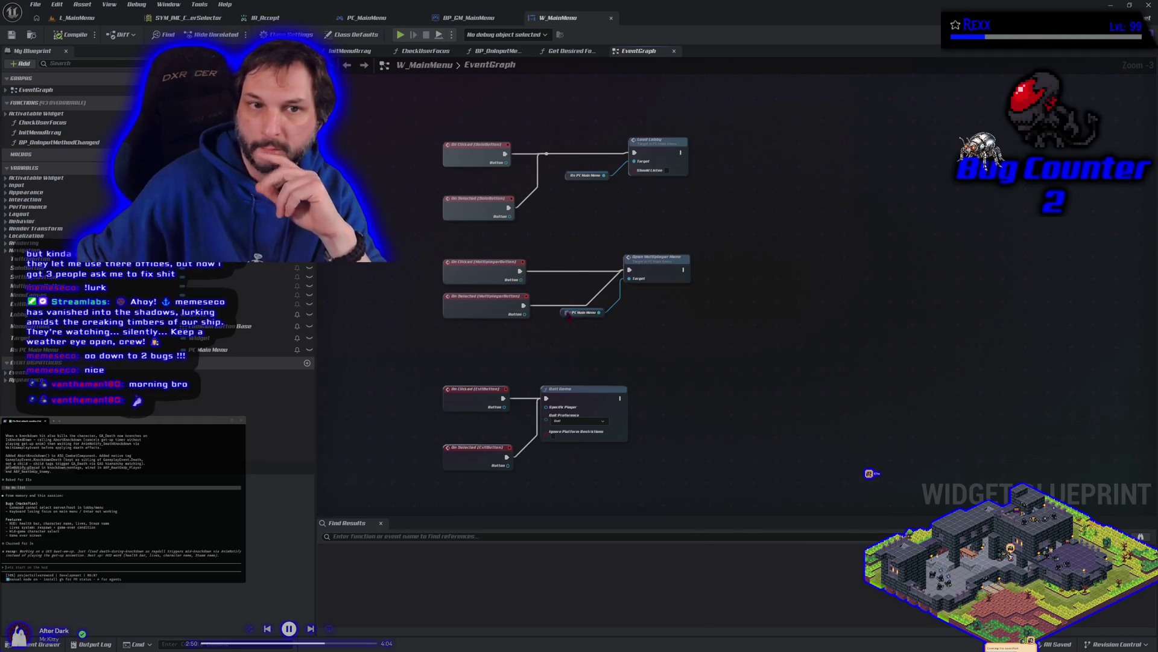
pyautogui.click(193, 18)
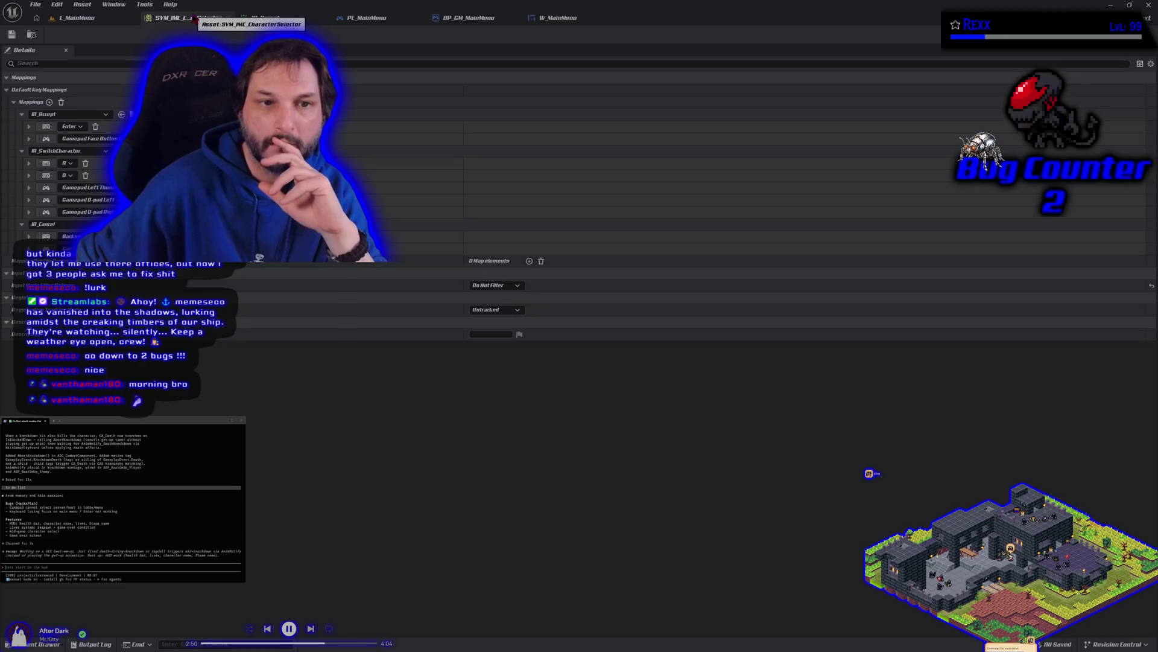
# Expand IA_Accept's Gamepad Face Button and Enter mappings, then play L_MainMenu in the editor.
pyautogui.click(29, 139)
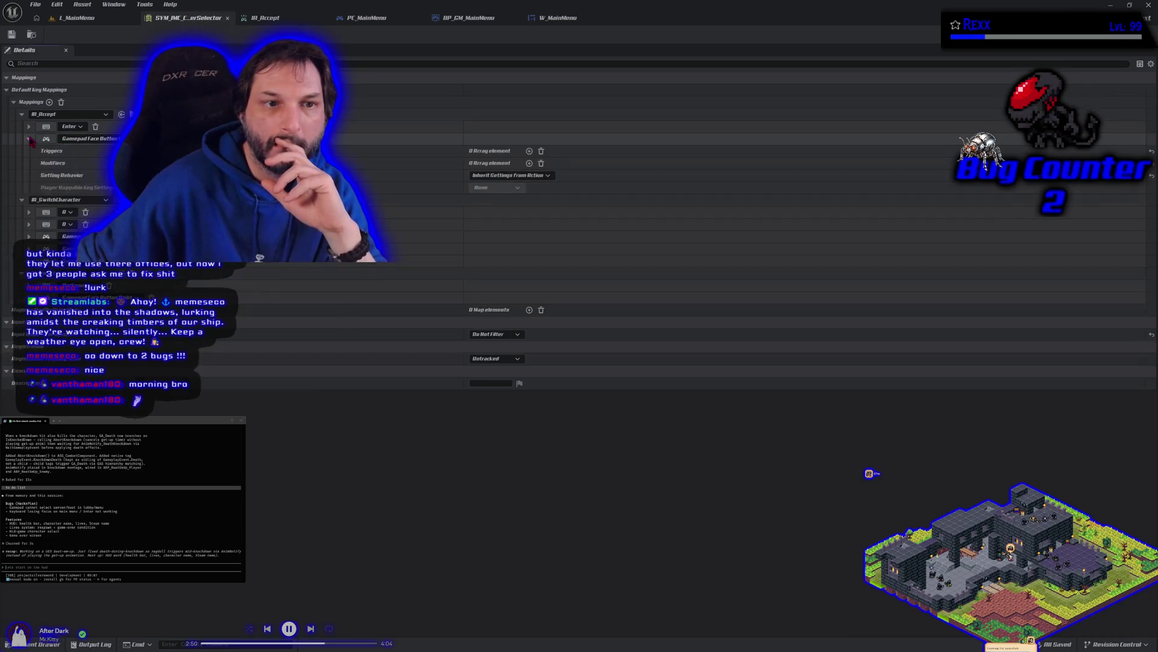
pyautogui.click(29, 129)
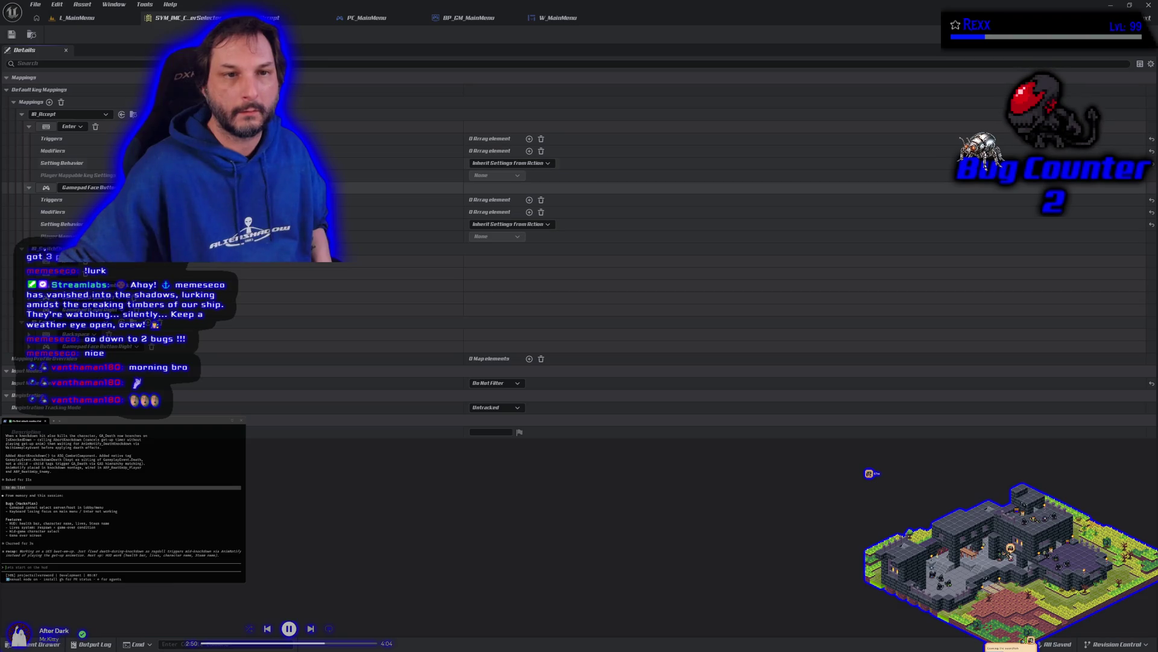
pyautogui.click(79, 17)
pyautogui.hotkey('alt', 'p')
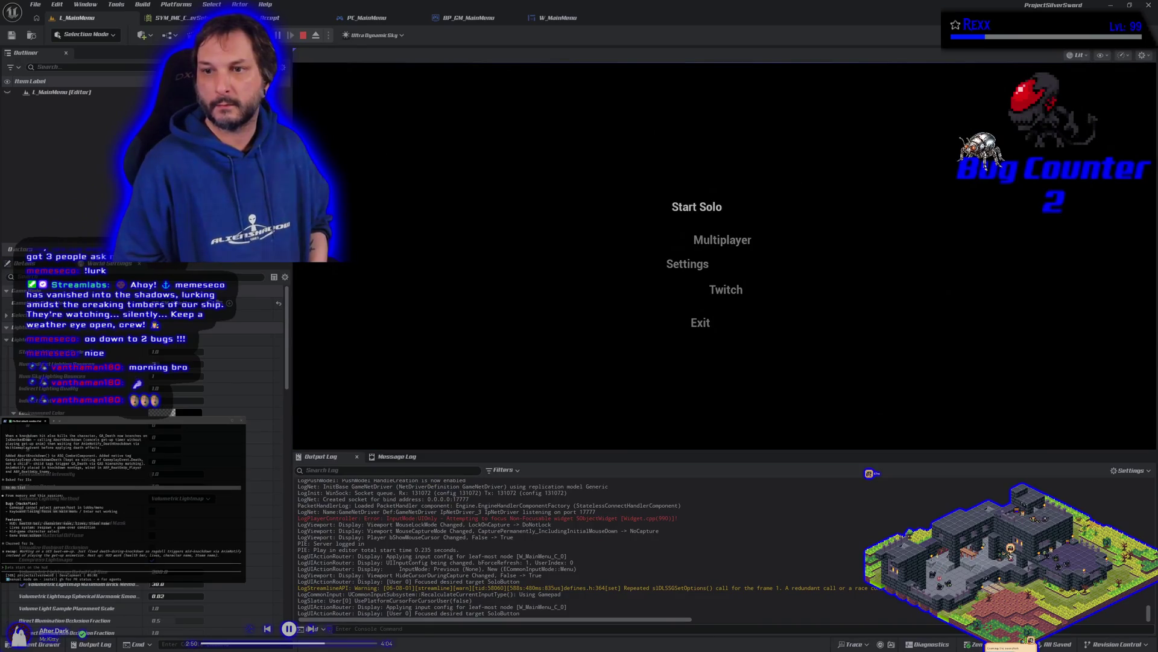
# After play-testing accept, give IA_Accept's gamepad mapping a different key and save SYM_IMC_CharacterSelector.
pyautogui.press('Return')
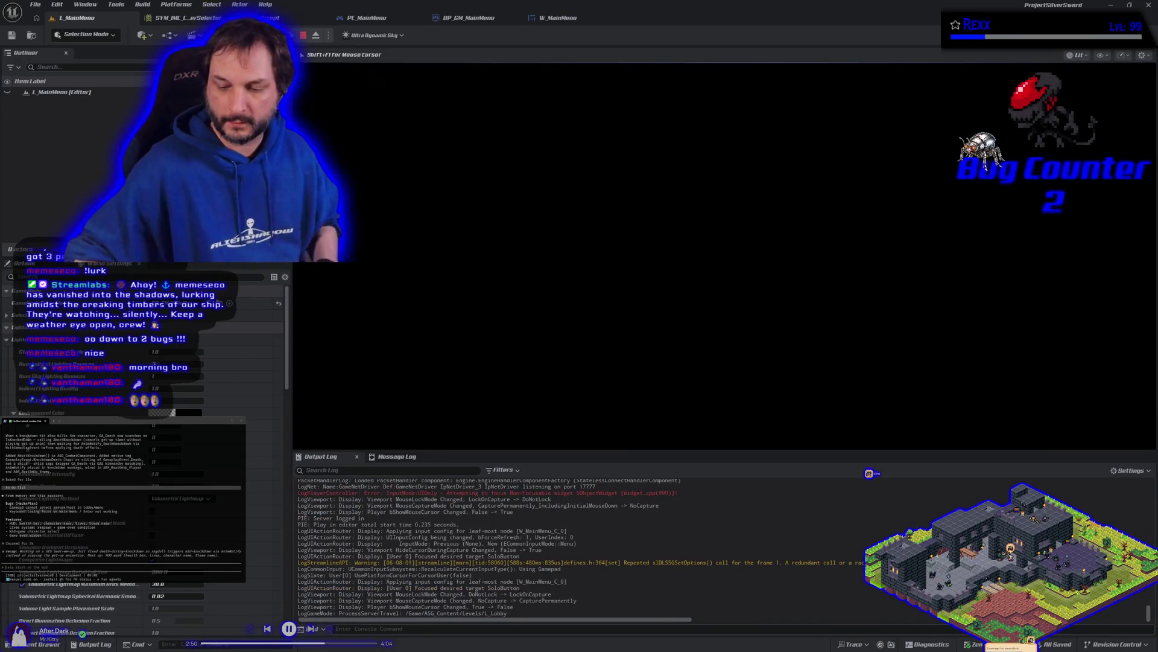
pyautogui.press('Escape')
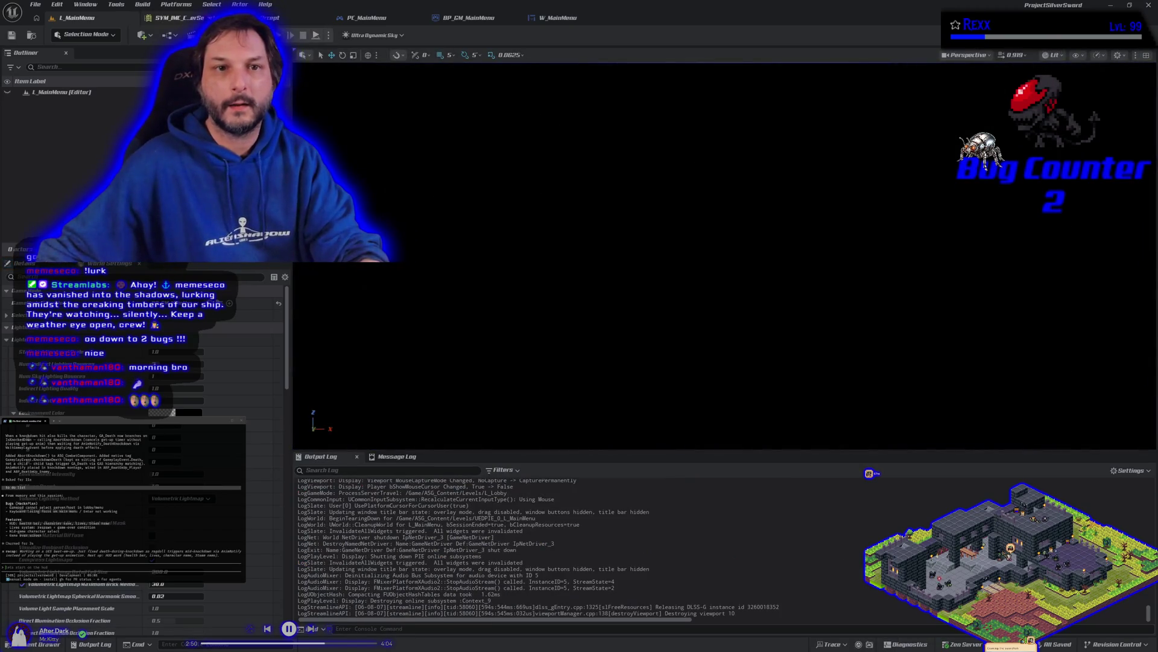
pyautogui.click(163, 17)
pyautogui.click(80, 188)
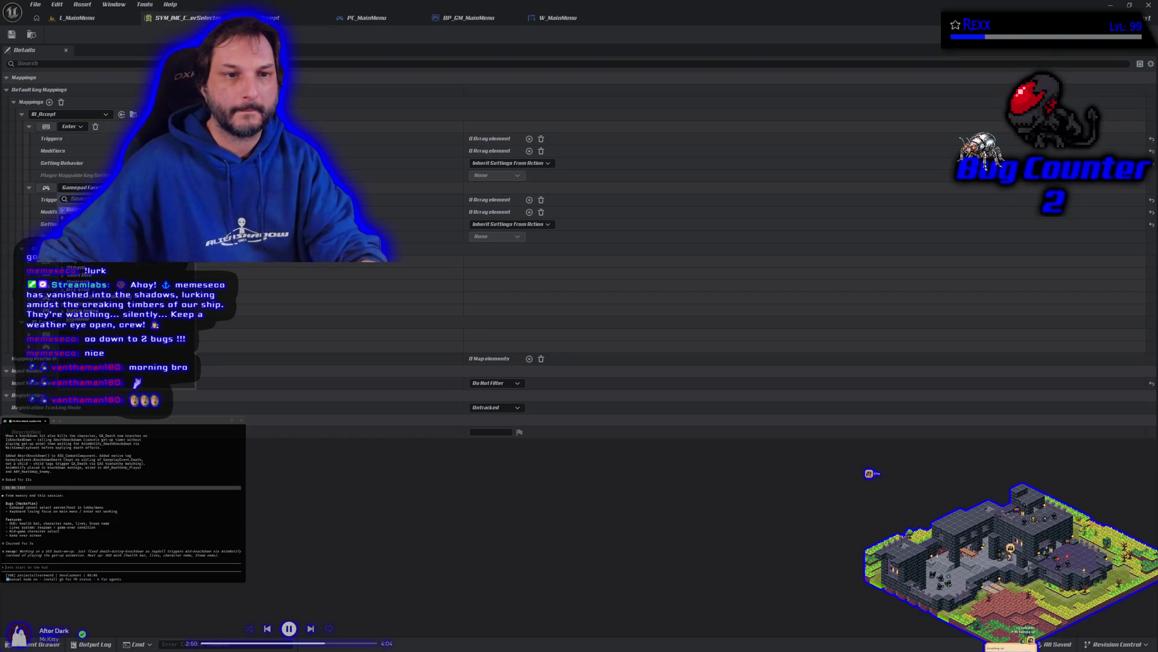
pyautogui.scroll(-5, 120, 325)
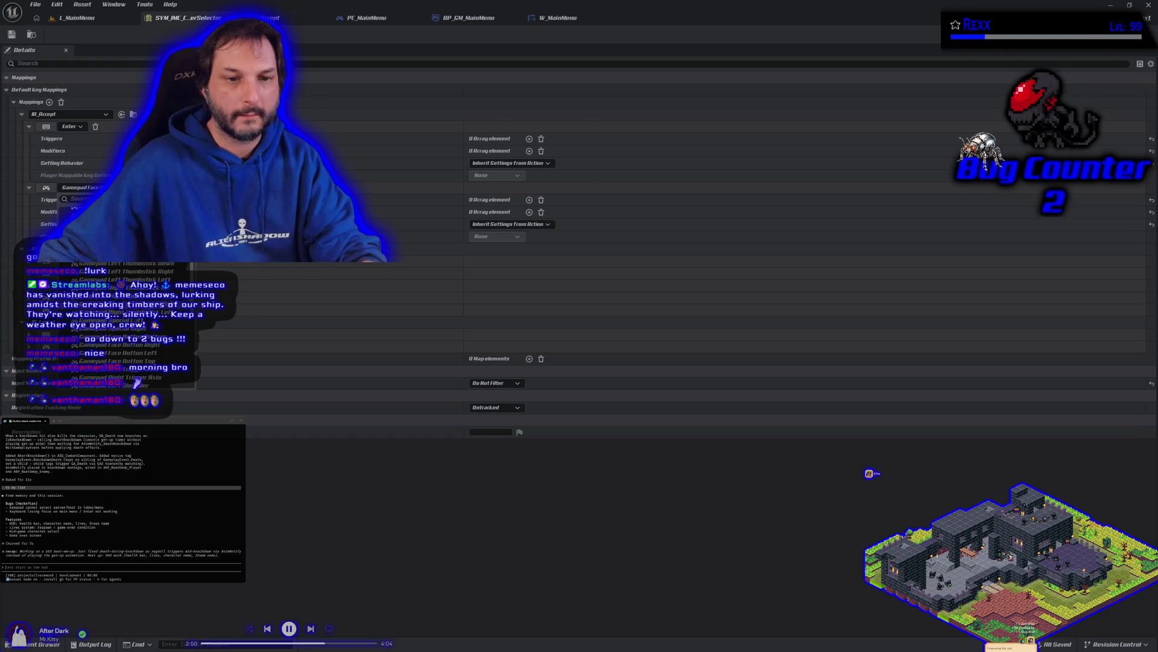
pyautogui.click(120, 348)
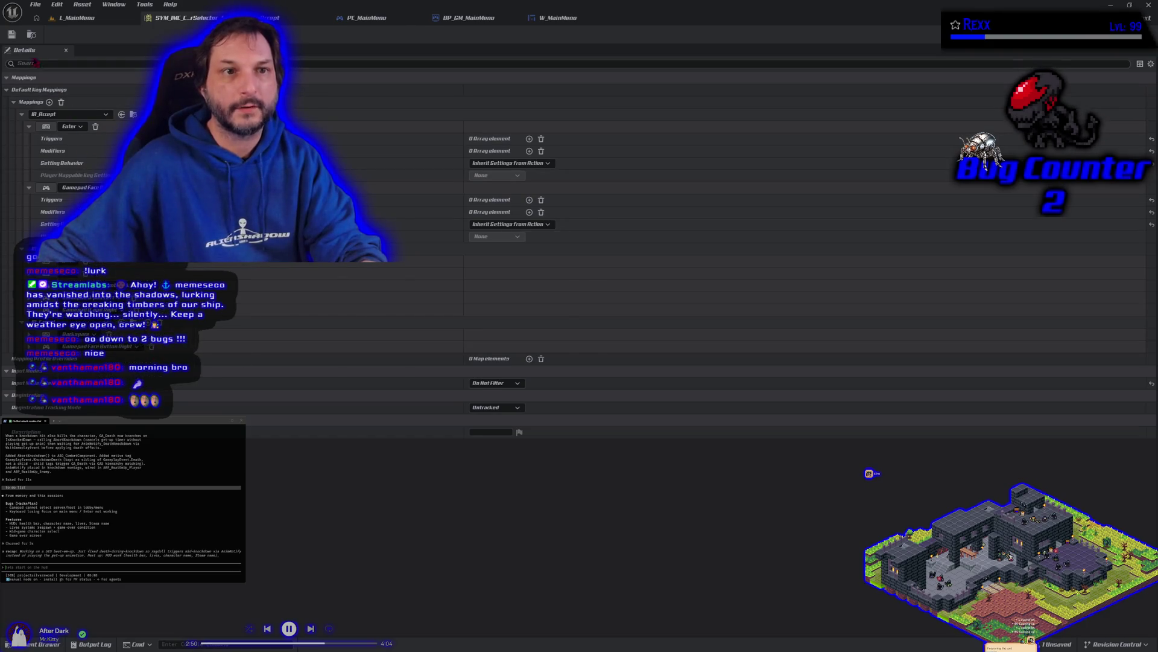
pyautogui.click(11, 35)
# Play-test the main menu's accept input again from L_MainMenu, then reopen the gamepad key selector.
pyautogui.click(76, 18)
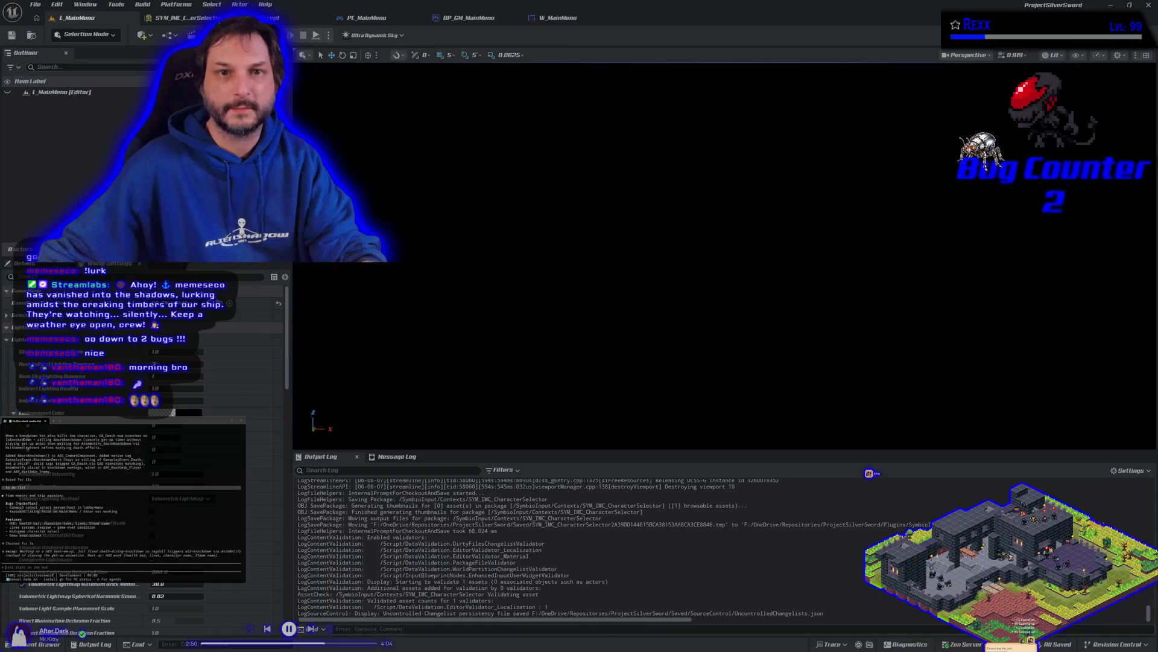
pyautogui.hotkey('alt', 'p')
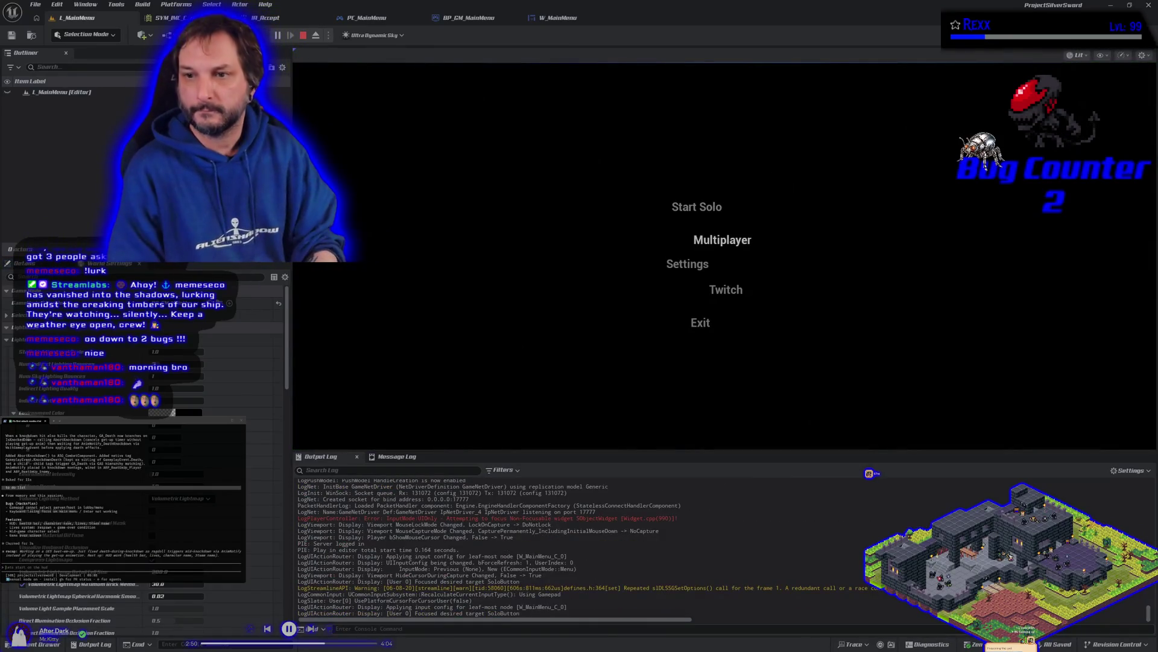
pyautogui.press('Return')
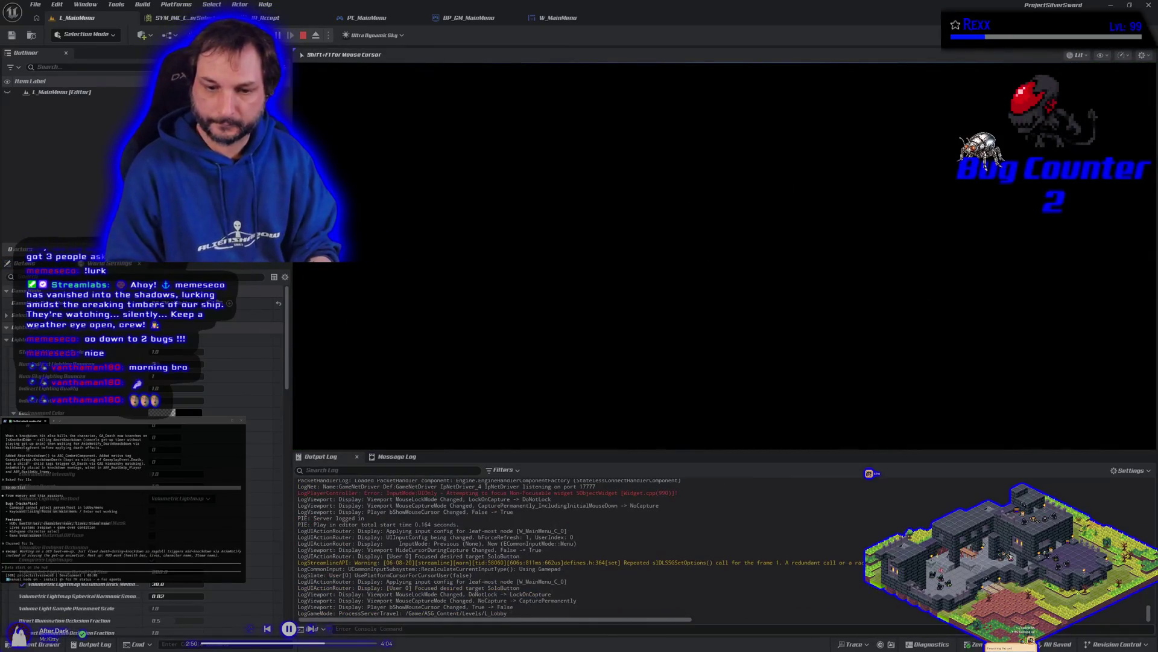
pyautogui.press('Escape')
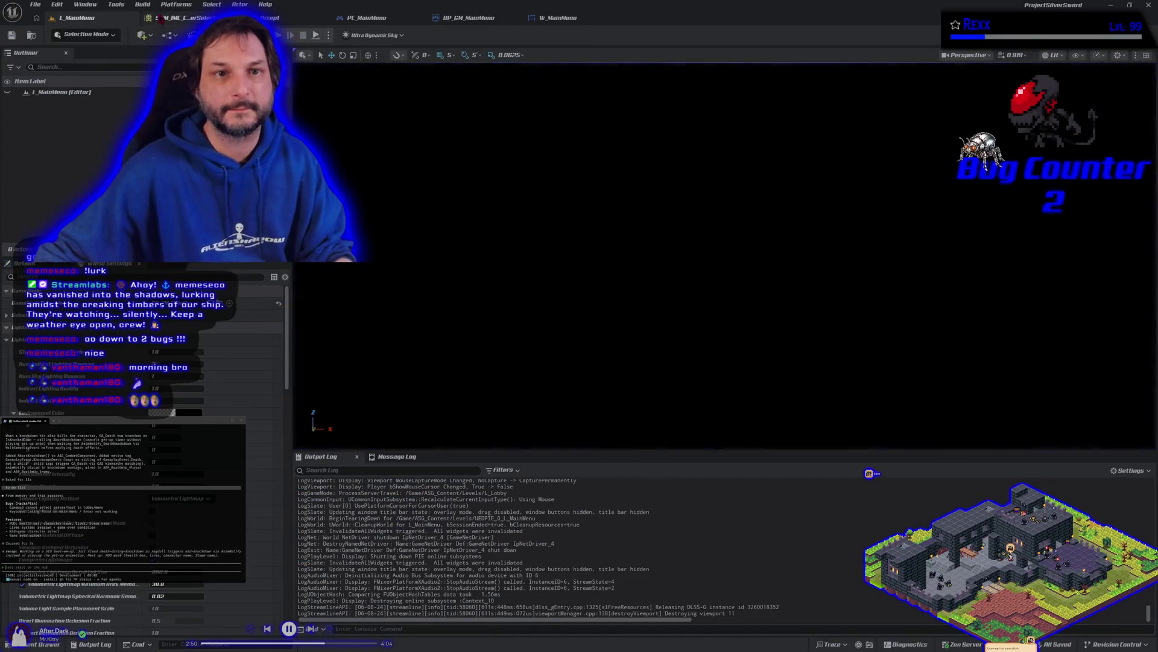
pyautogui.click(163, 18)
pyautogui.click(79, 187)
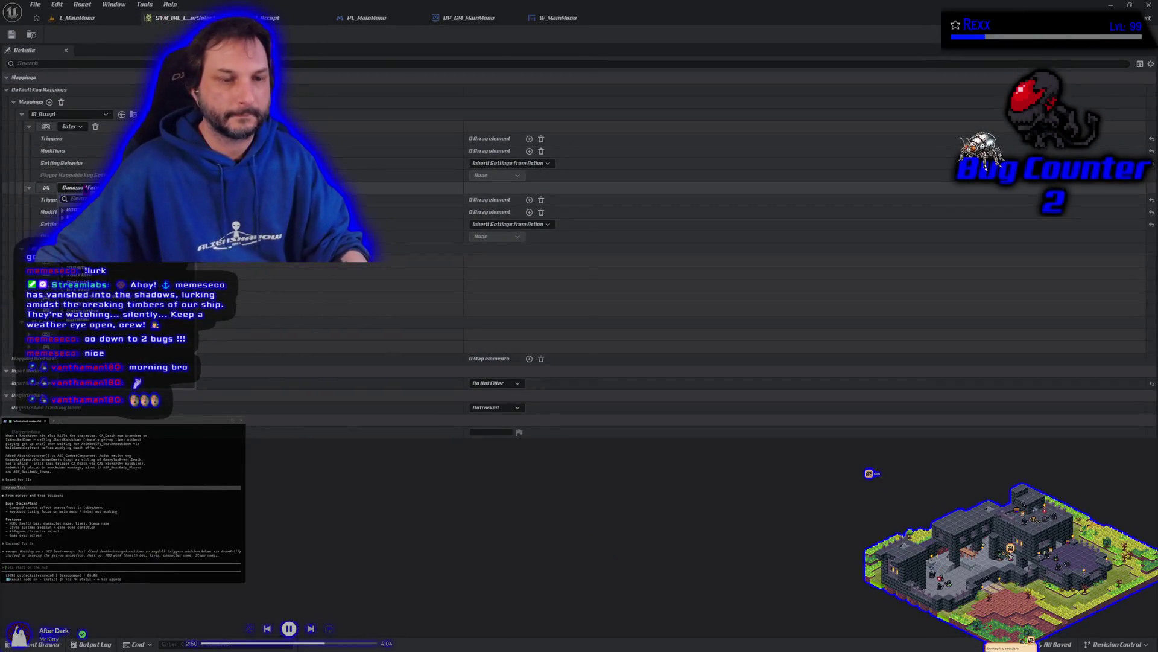
# Set IA_Accept's gamepad key to Gamepad Face Button Bottom, close the mapping context, and go to PC_MainMenu.
pyautogui.write('face bottom')
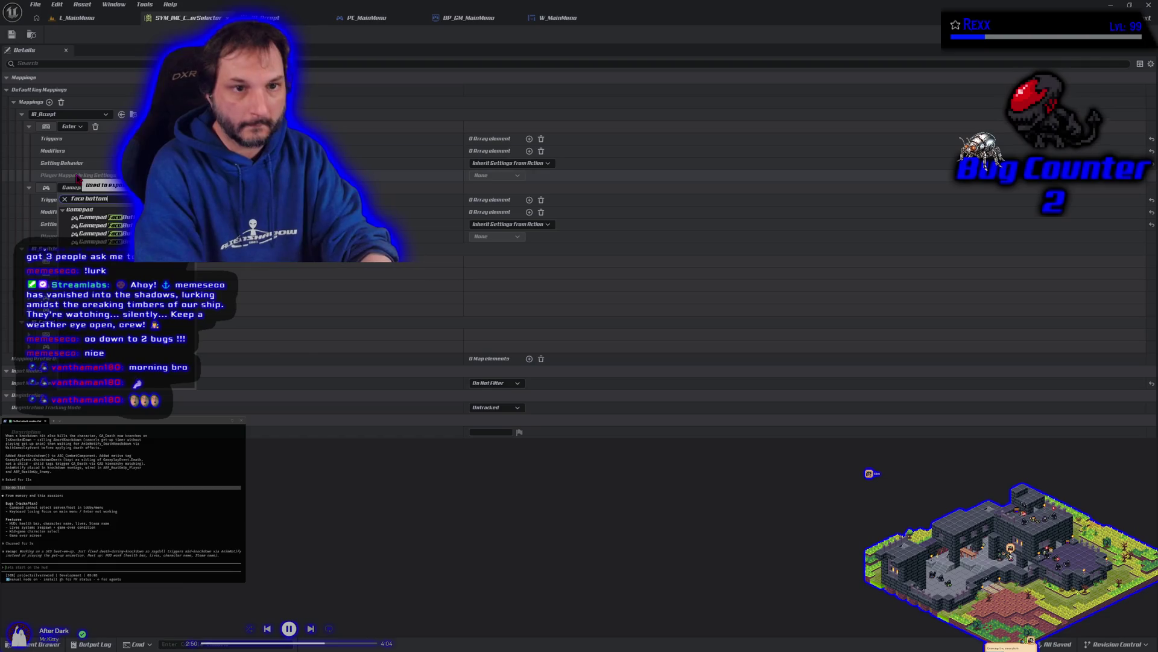
pyautogui.press('Return')
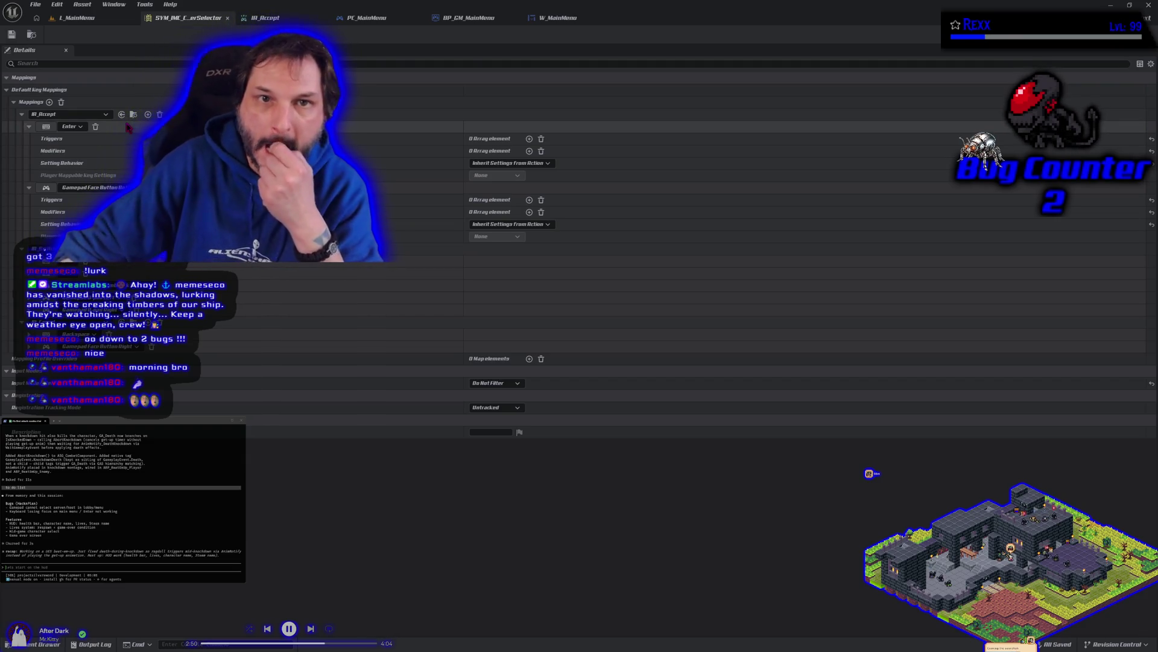
pyautogui.click(227, 18)
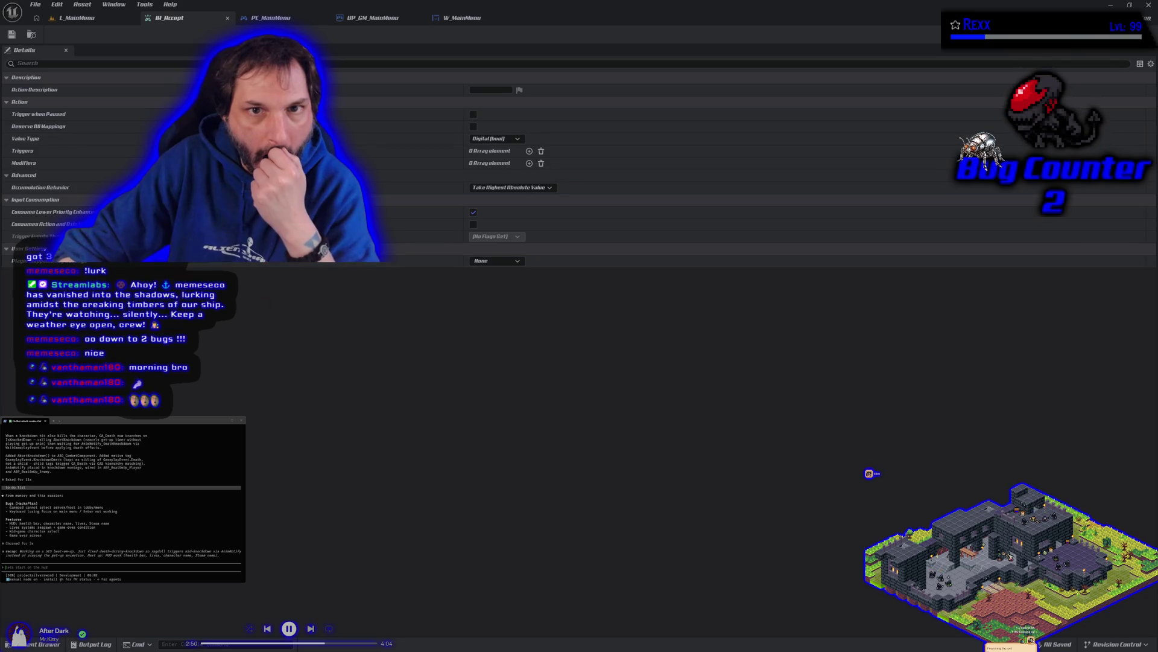
pyautogui.click(278, 18)
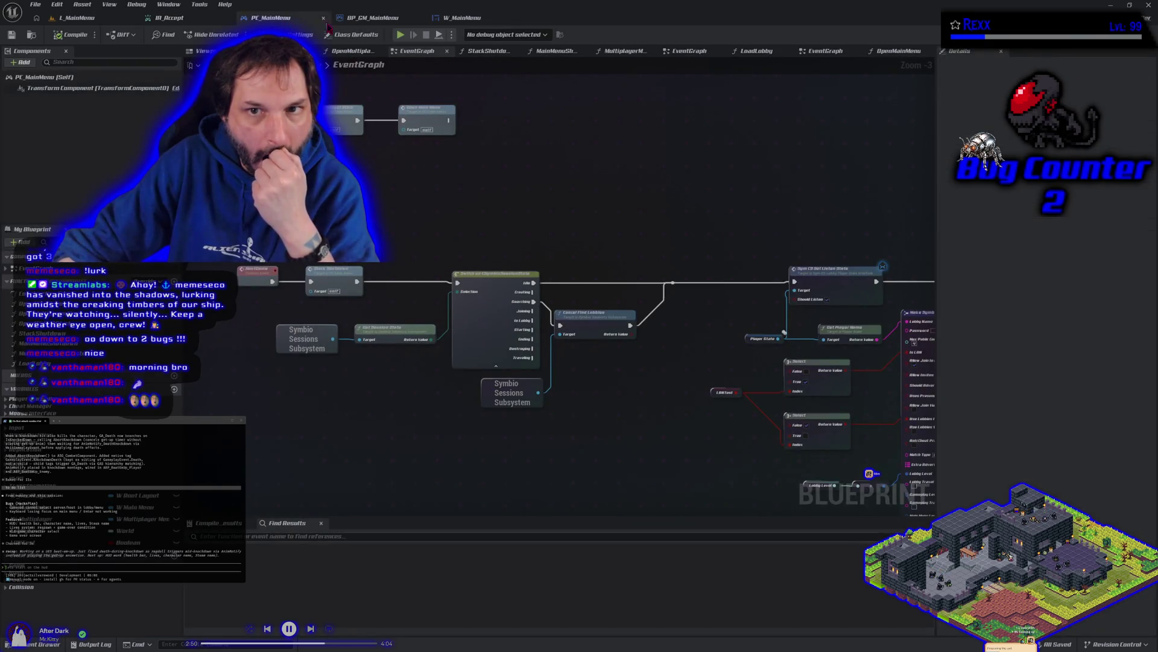
# Close BP_GM_MainMenu, check W_MainMenu's On Clicked (SoloButton) handler, then select Start Solo in the Designer.
pyautogui.click(371, 20)
pyautogui.click(458, 20)
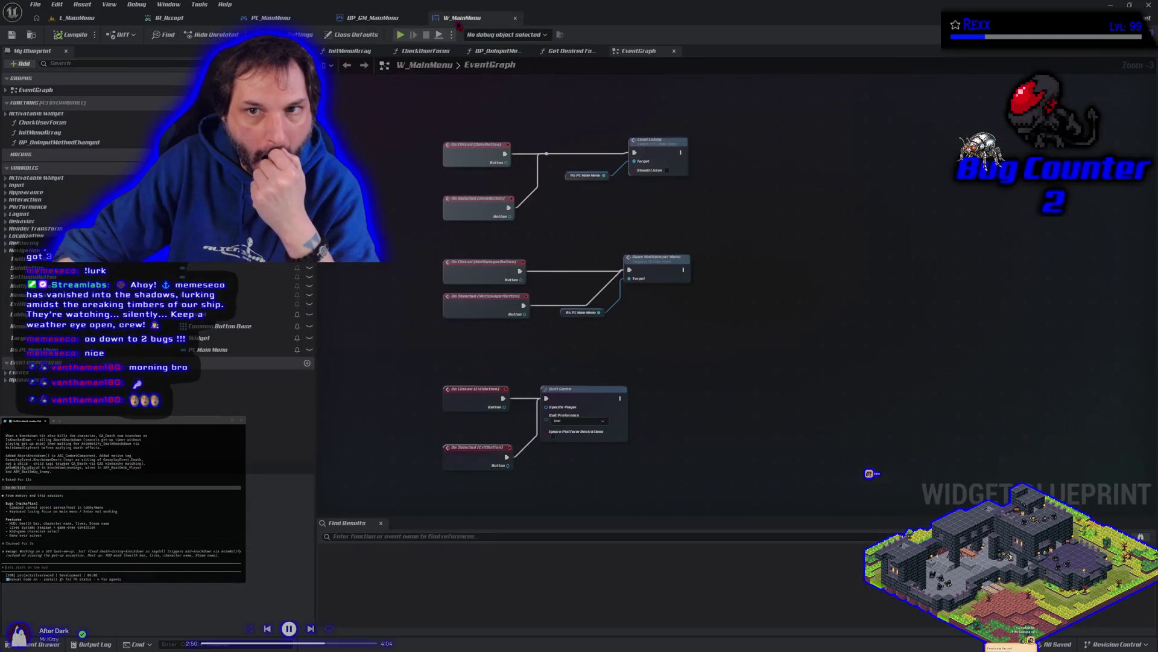
pyautogui.click(419, 18)
pyautogui.moveTo(545, 223)
pyautogui.mouseDown()
pyautogui.moveTo(541, 238)
pyautogui.moveTo(506, 251)
pyautogui.moveTo(462, 185)
pyautogui.moveTo(474, 196)
pyautogui.mouseUp()
pyautogui.click(429, 183)
pyautogui.click(1128, 34)
pyautogui.click(564, 311)
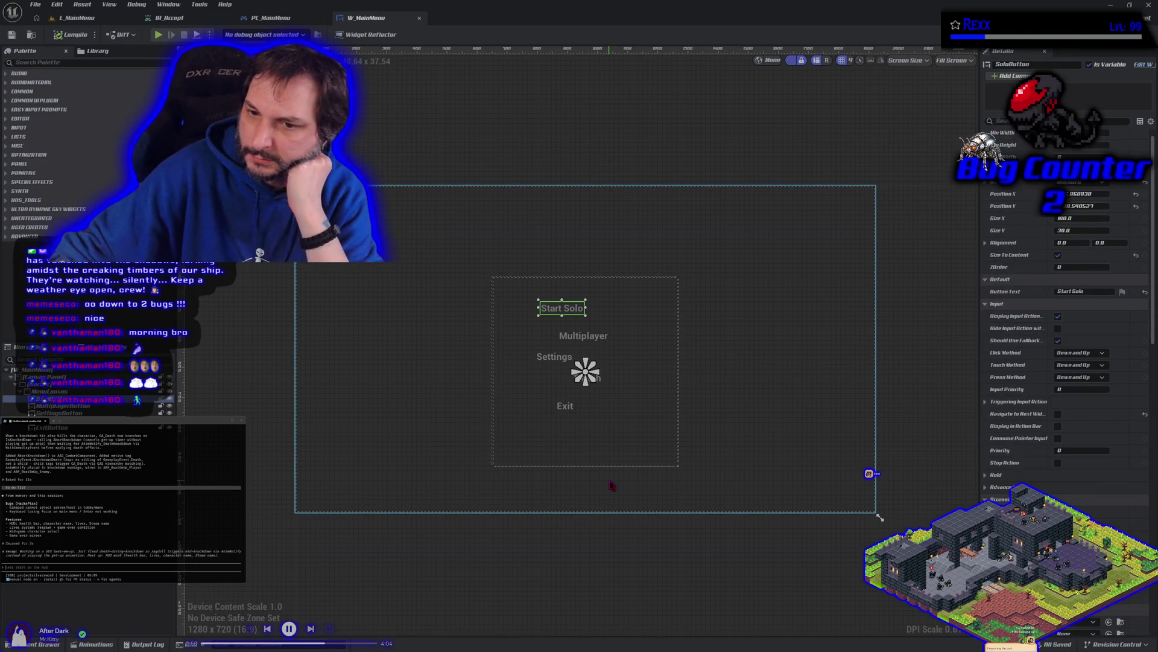
# Compare the Start Solo and Multiplayer buttons' Details, then return to PC_MainMenu's event graph.
pyautogui.click(594, 533)
pyautogui.click(580, 309)
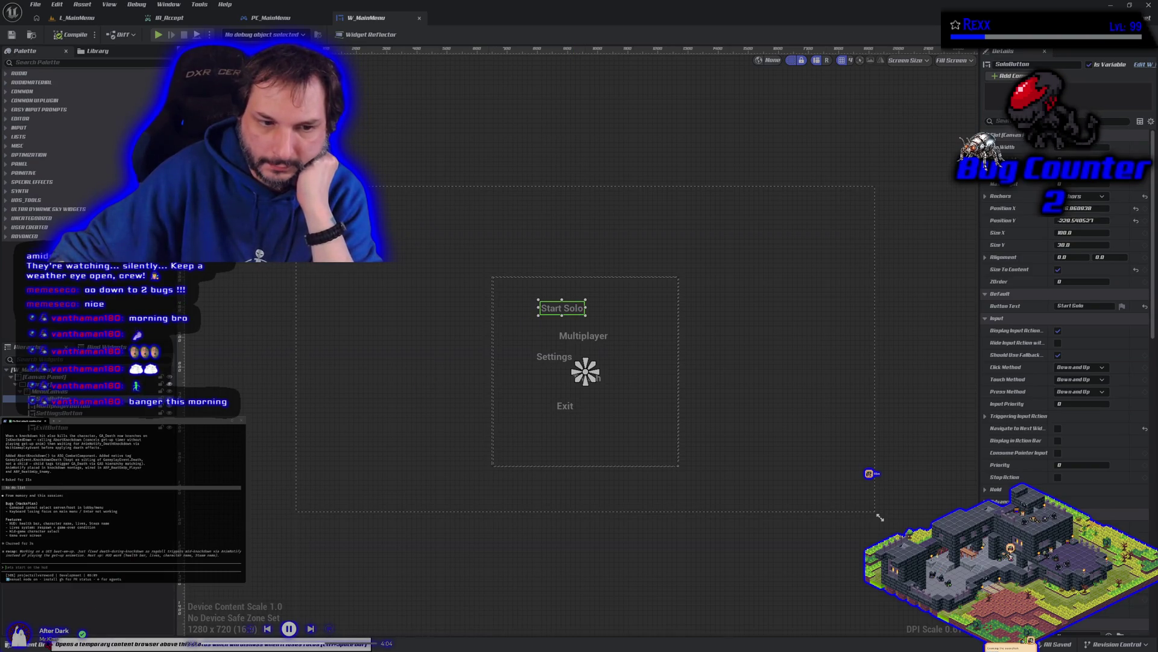
pyautogui.click(546, 173)
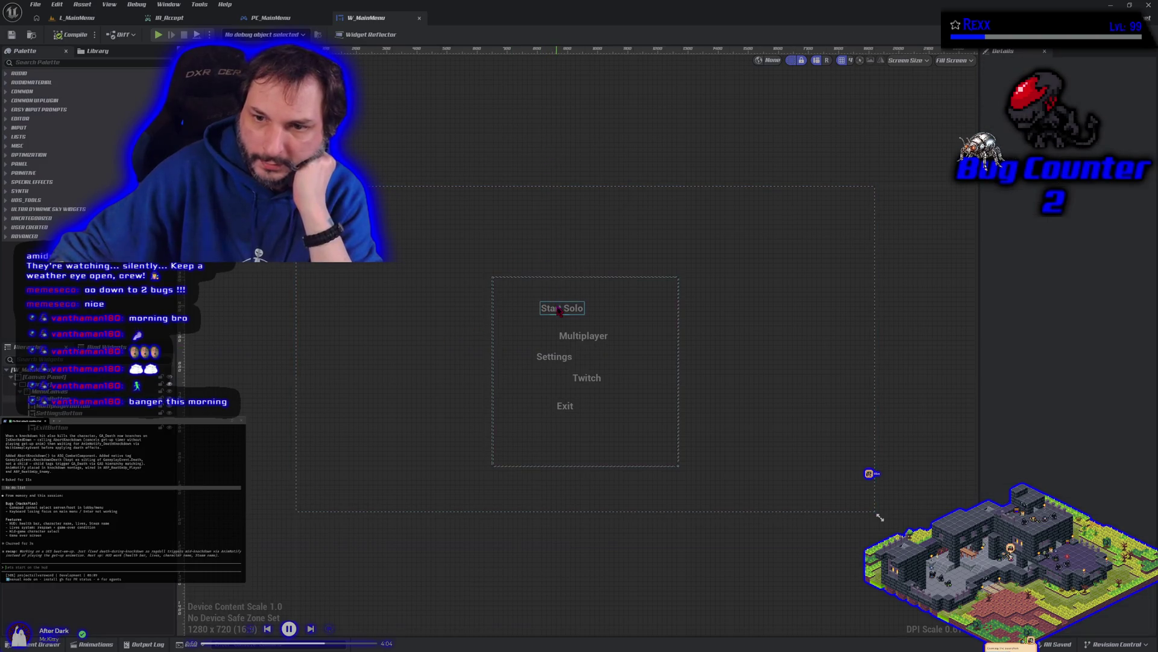
pyautogui.click(570, 336)
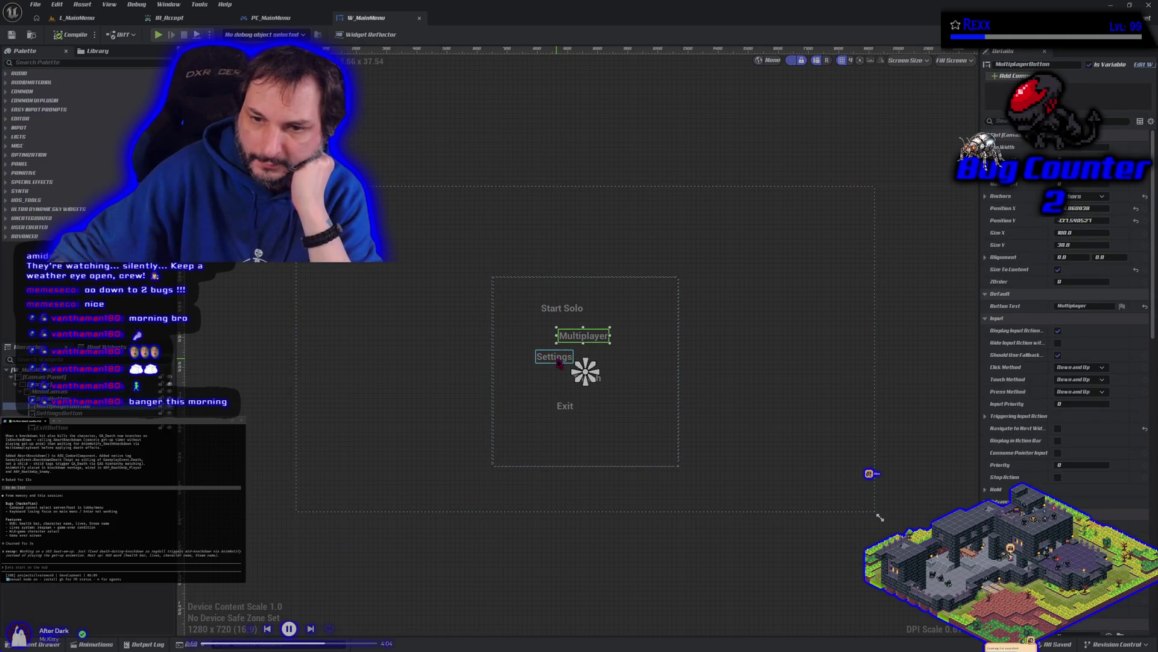
pyautogui.click(558, 308)
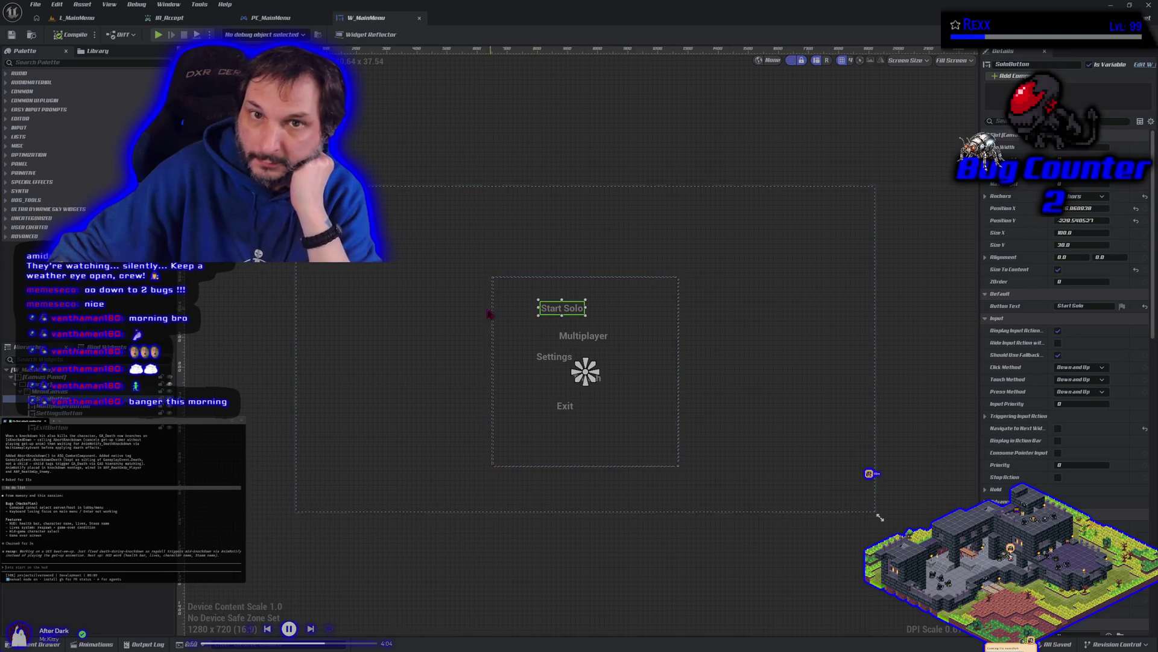
pyautogui.click(271, 18)
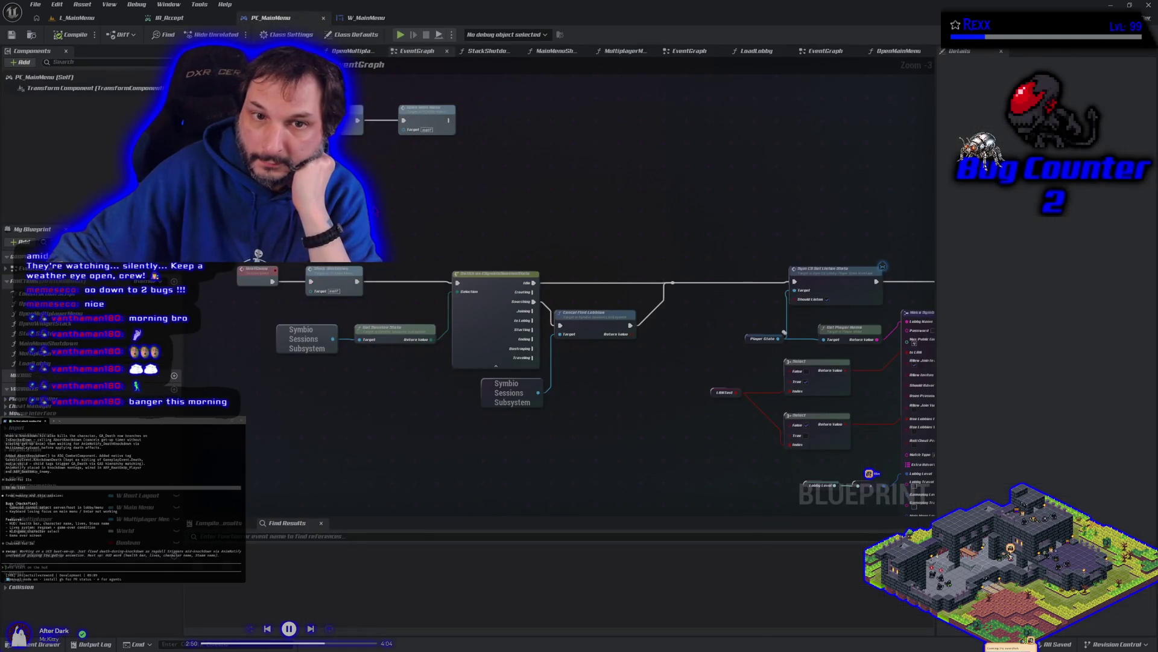
pyautogui.scroll(-1, 369, 275)
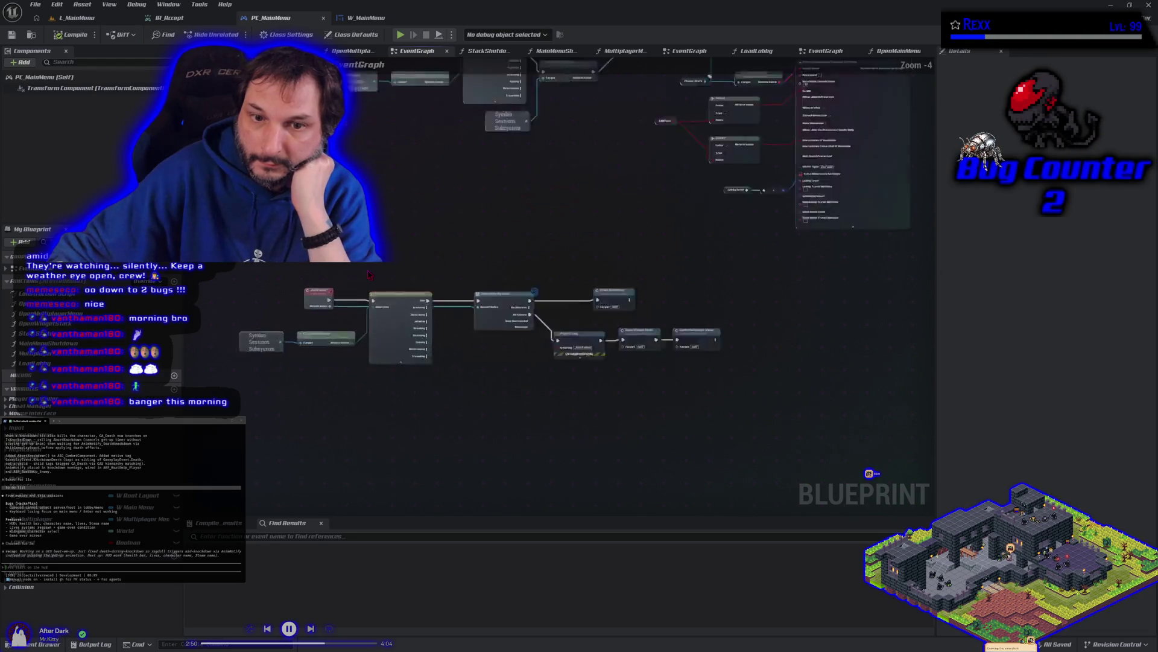
pyautogui.scroll(2, 370, 274)
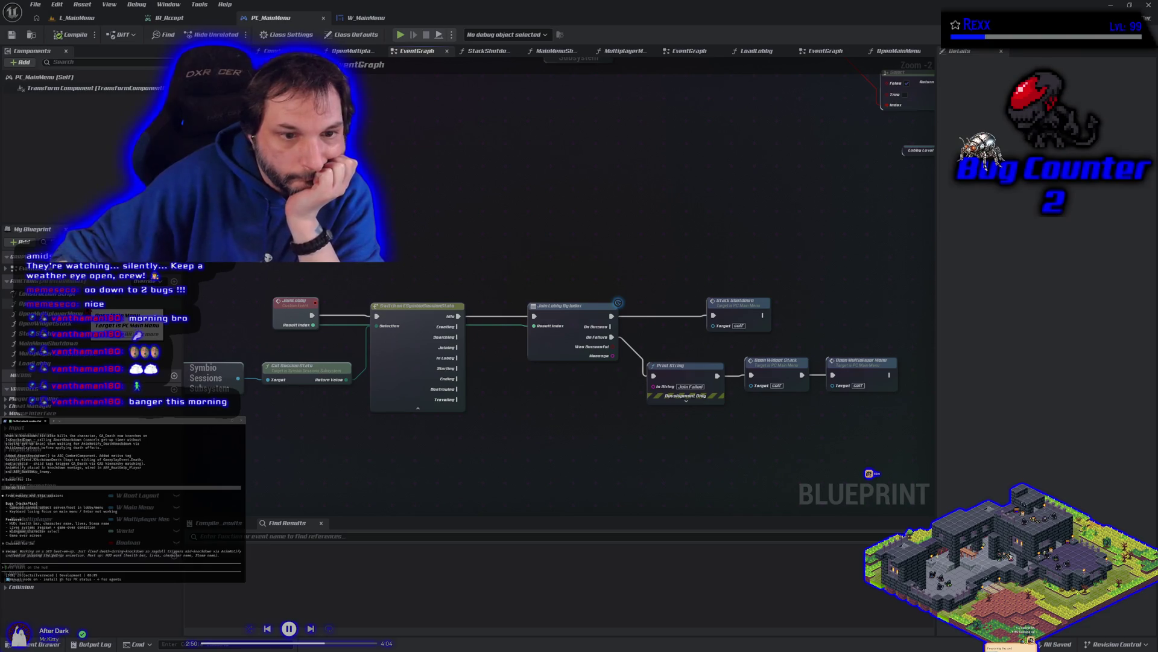
pyautogui.doubleClick(90, 304)
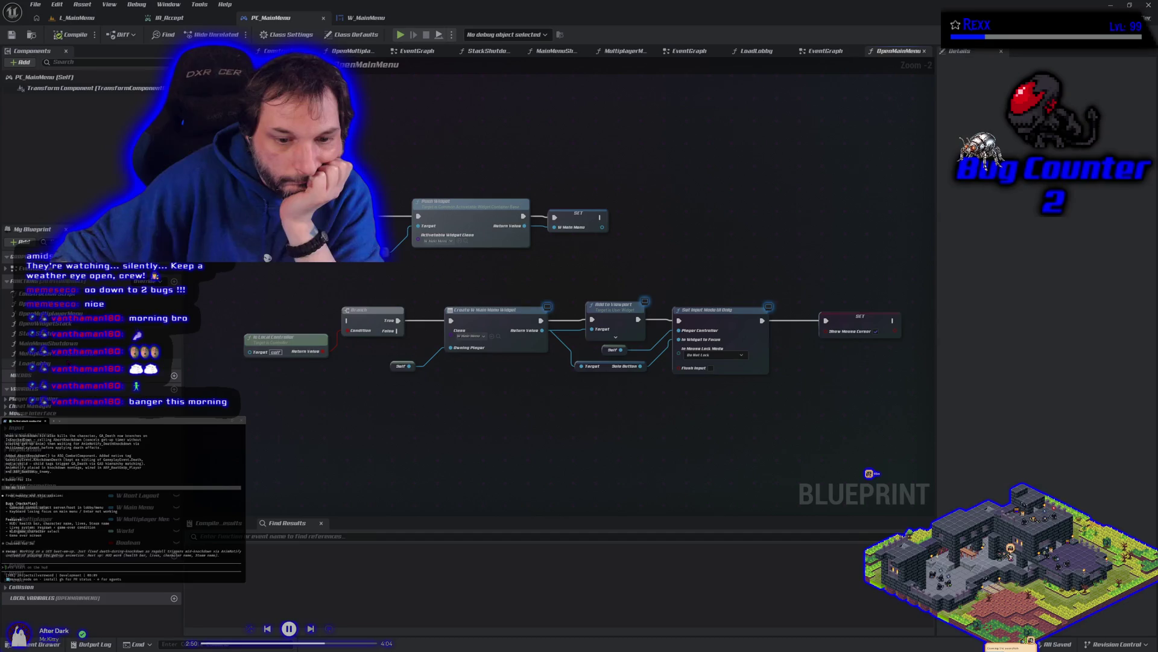
pyautogui.doubleClick(35, 363)
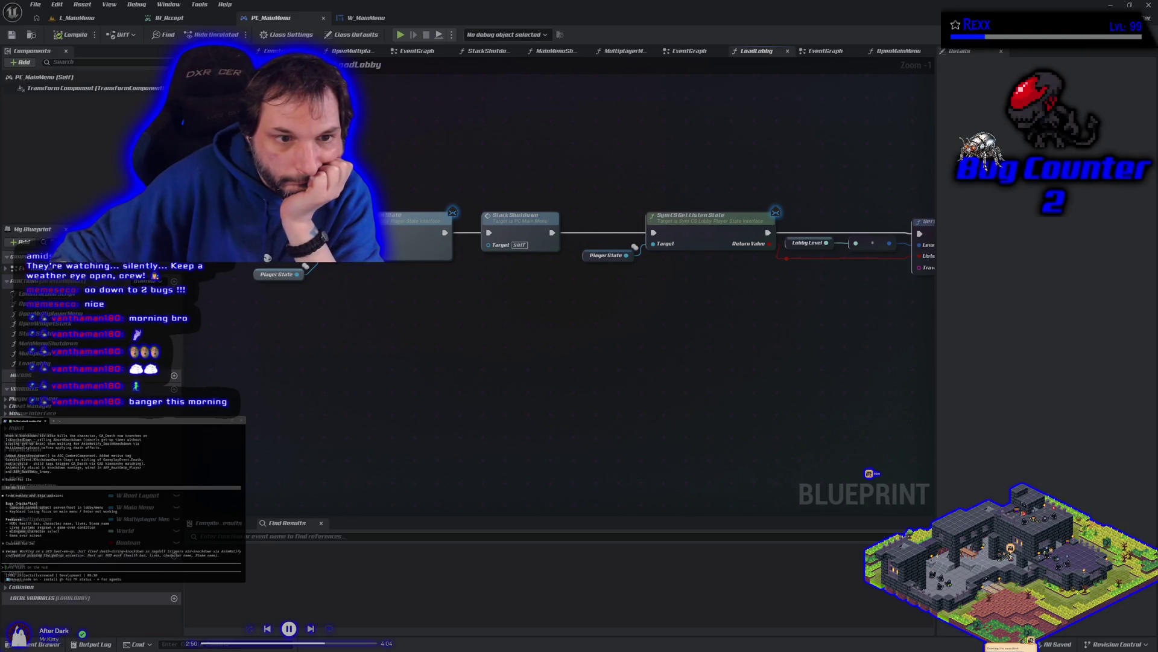
pyautogui.doubleClick(37, 268)
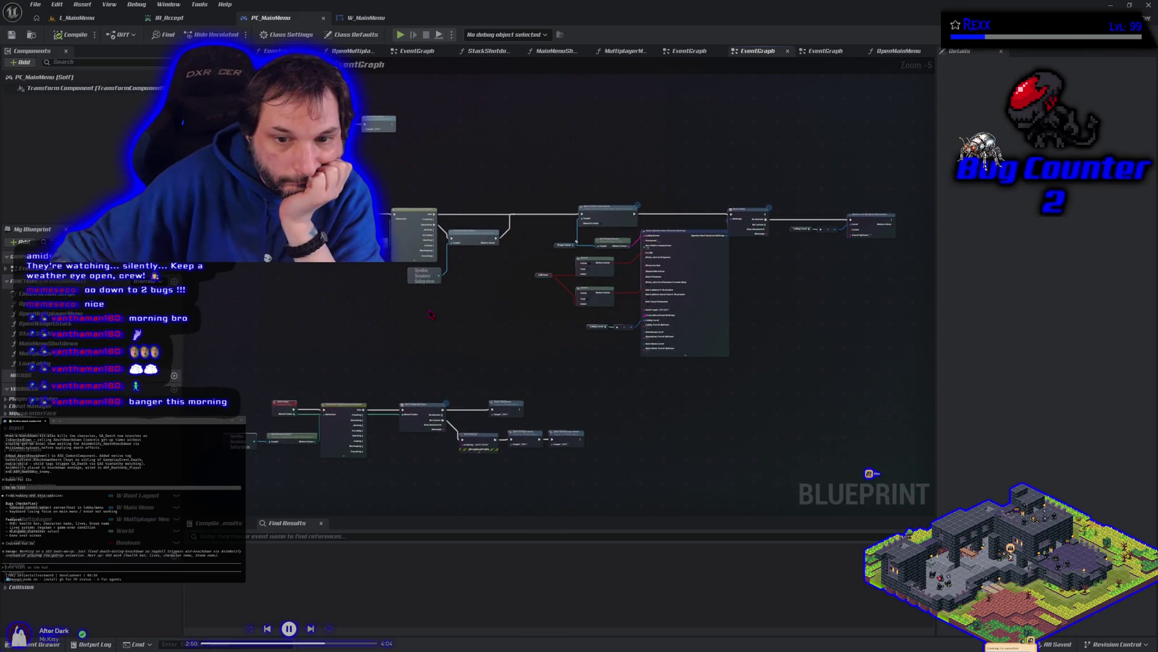
pyautogui.scroll(4, 284, 253)
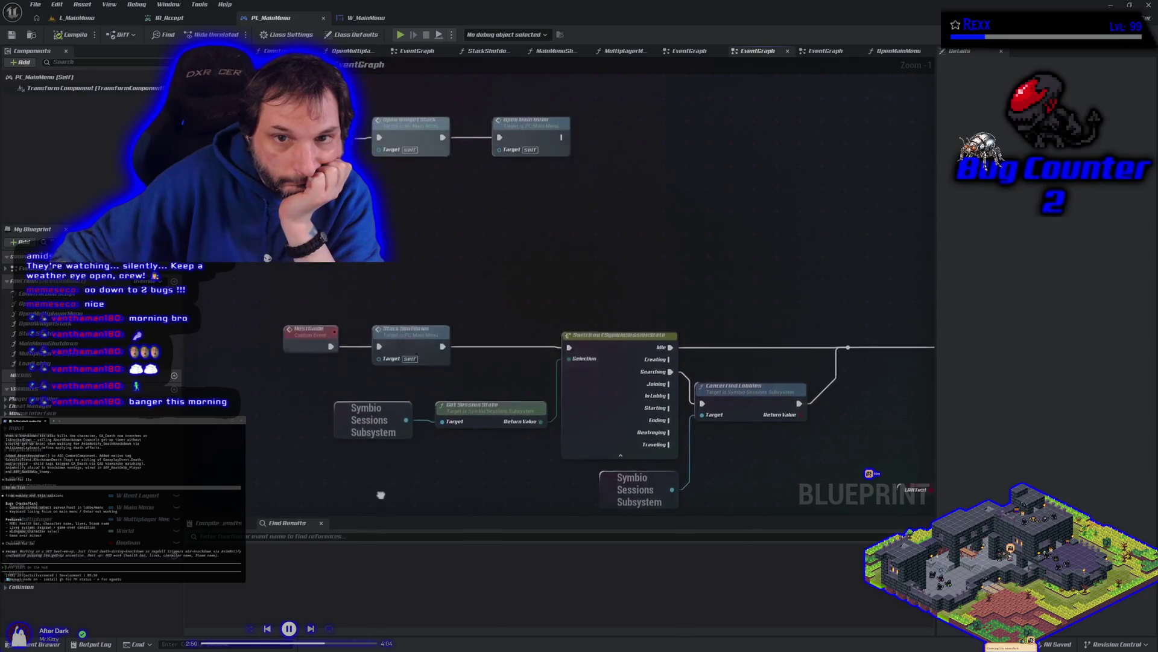
pyautogui.scroll(-2, 389, 451)
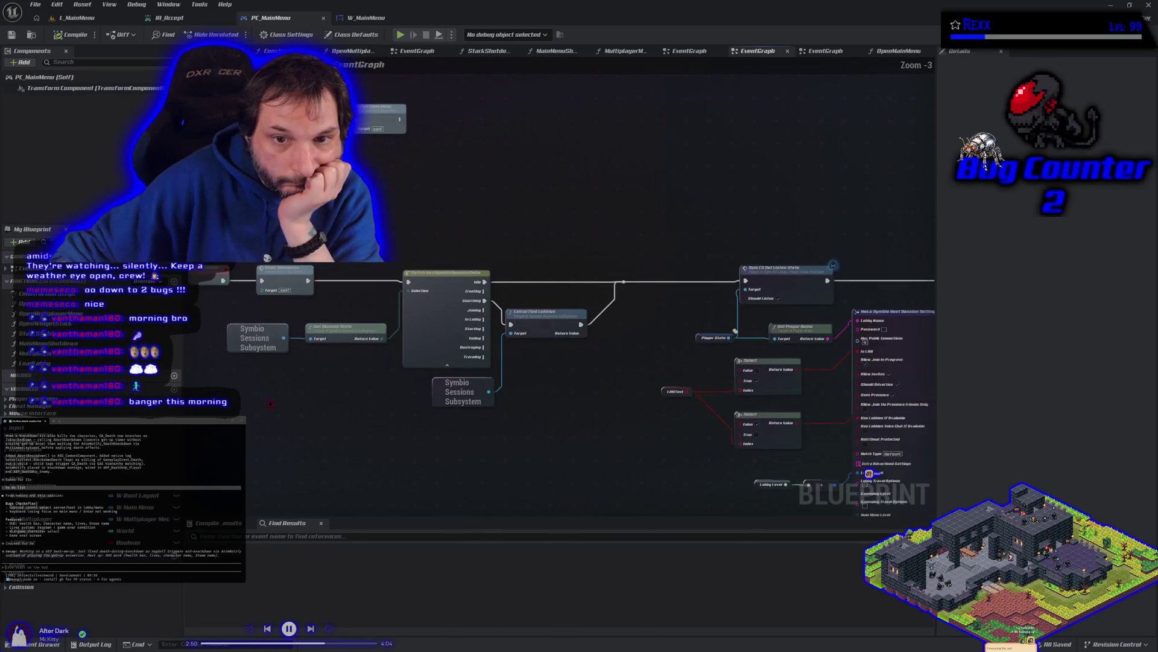
pyautogui.moveTo(389, 450)
pyautogui.mouseDown()
pyautogui.moveTo(386, 386)
pyautogui.moveTo(350, 374)
pyautogui.moveTo(64, 356)
pyautogui.moveTo(329, 387)
pyautogui.moveTo(49, 397)
pyautogui.mouseUp()
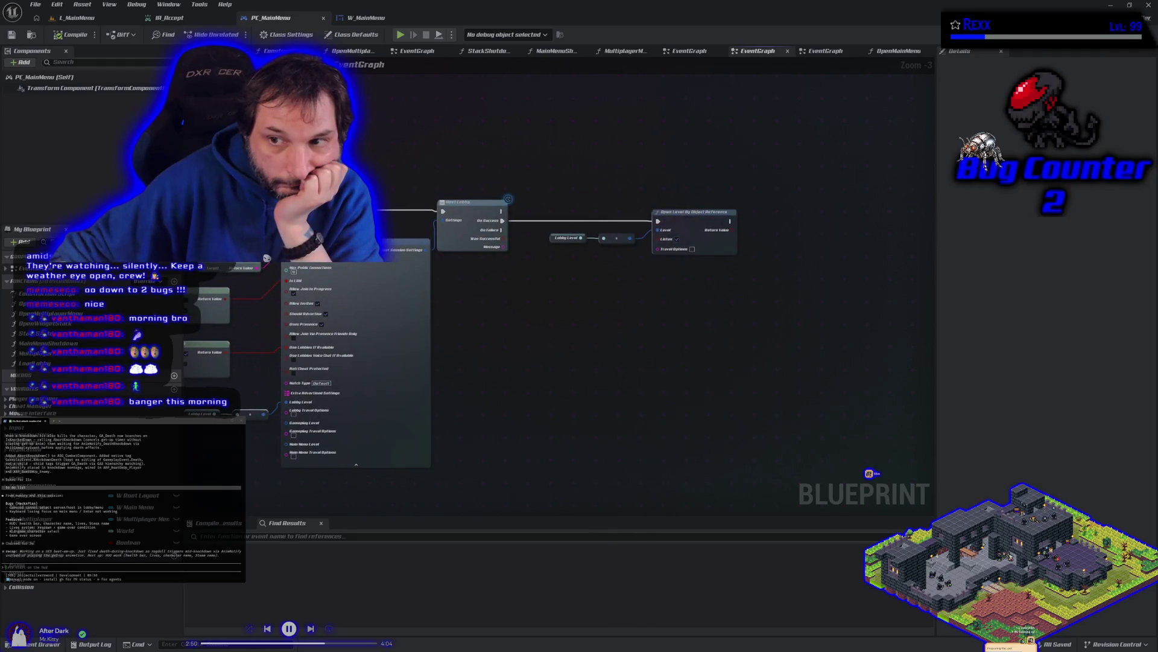
pyautogui.scroll(-3, 473, 356)
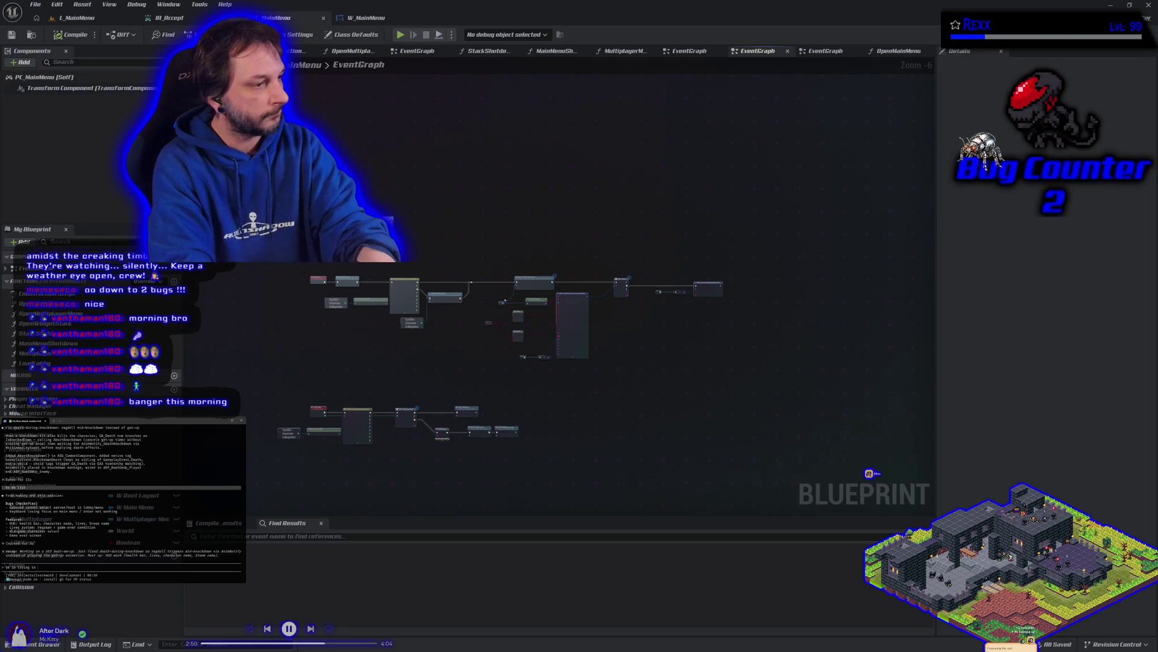
# Submit a terminal note about figuring out how input works in the Symbio main menu.
pyautogui.write(' figure out how inp')
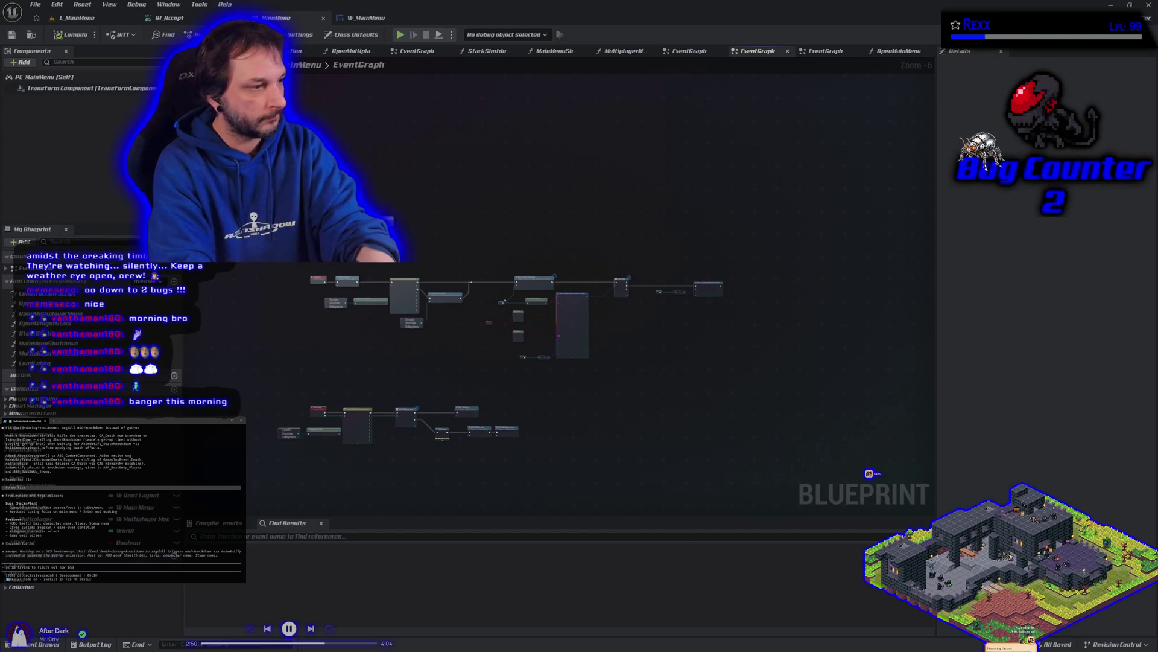
pyautogui.write('works in ')
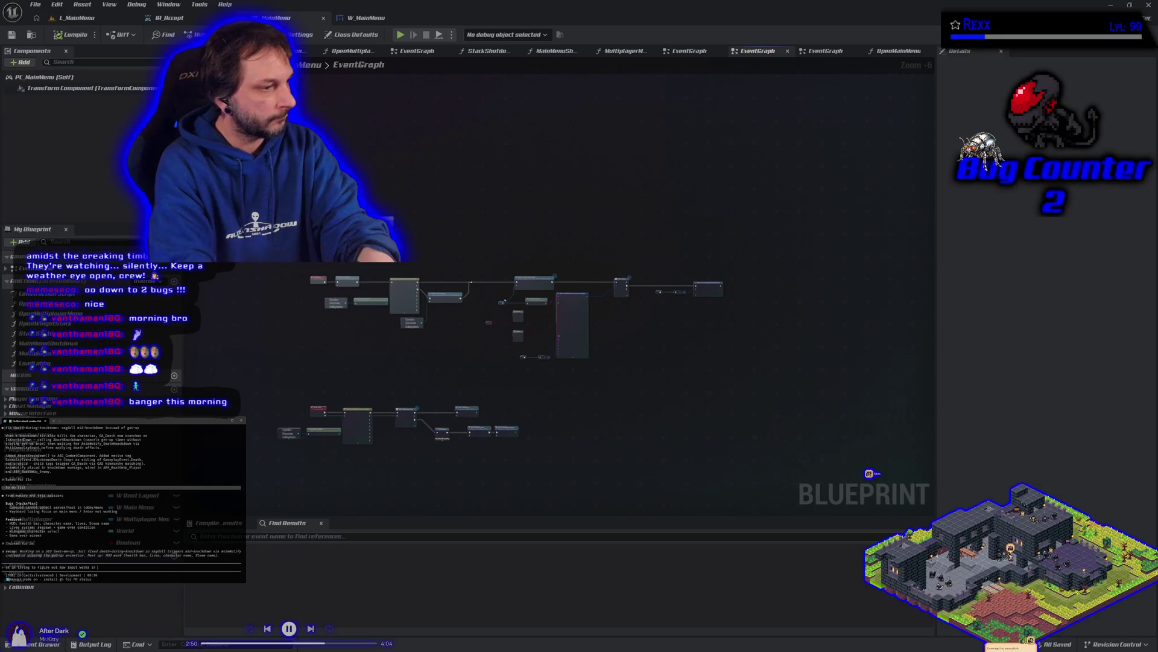
pyautogui.write('the sym')
pyautogui.write('bio se')
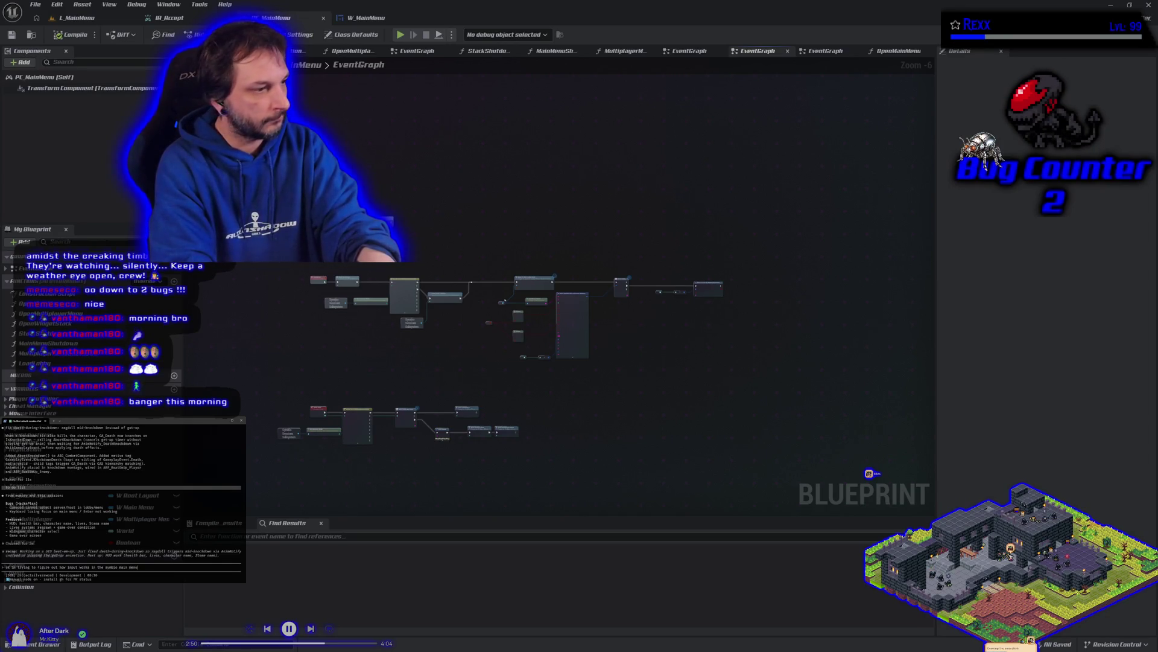
pyautogui.write('in struggling to')
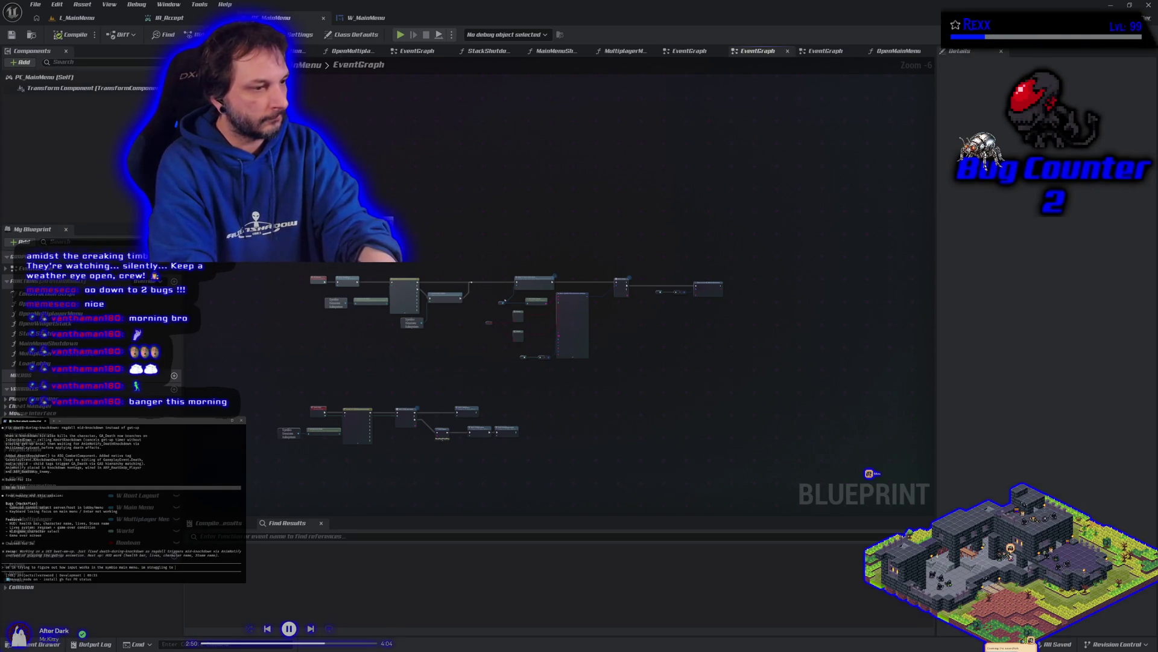
pyautogui.write('get')
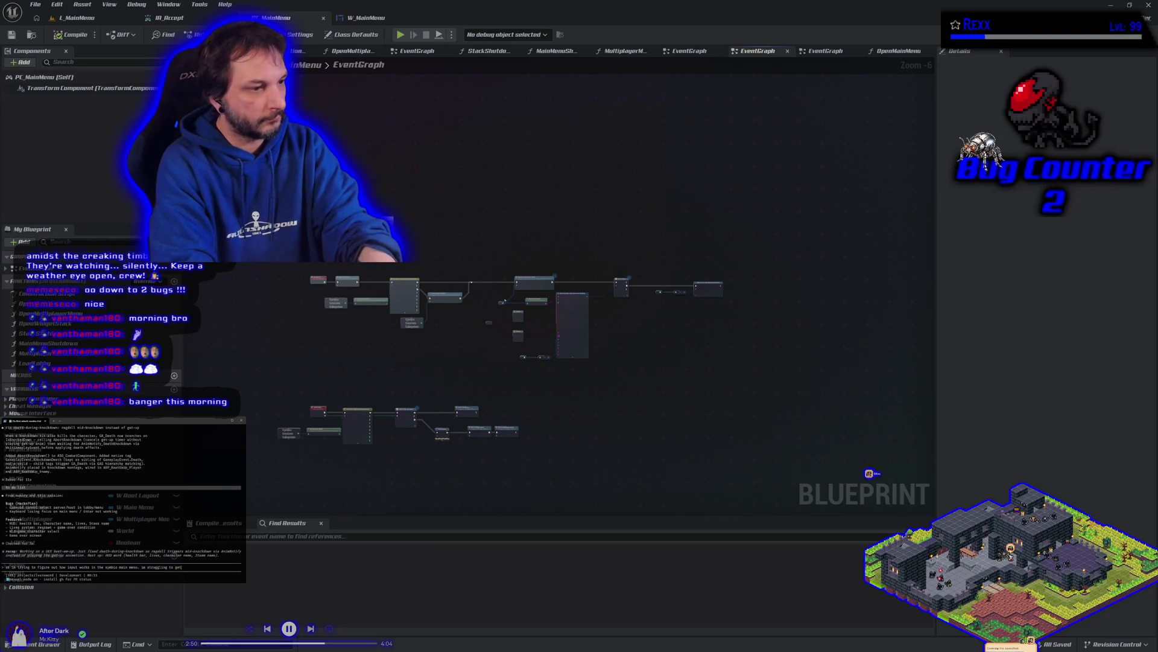
pyautogui.press('BackSpace')
pyautogui.press('BackSpace')
pyautogui.press('BackSpace')
pyautogui.write('find a w')
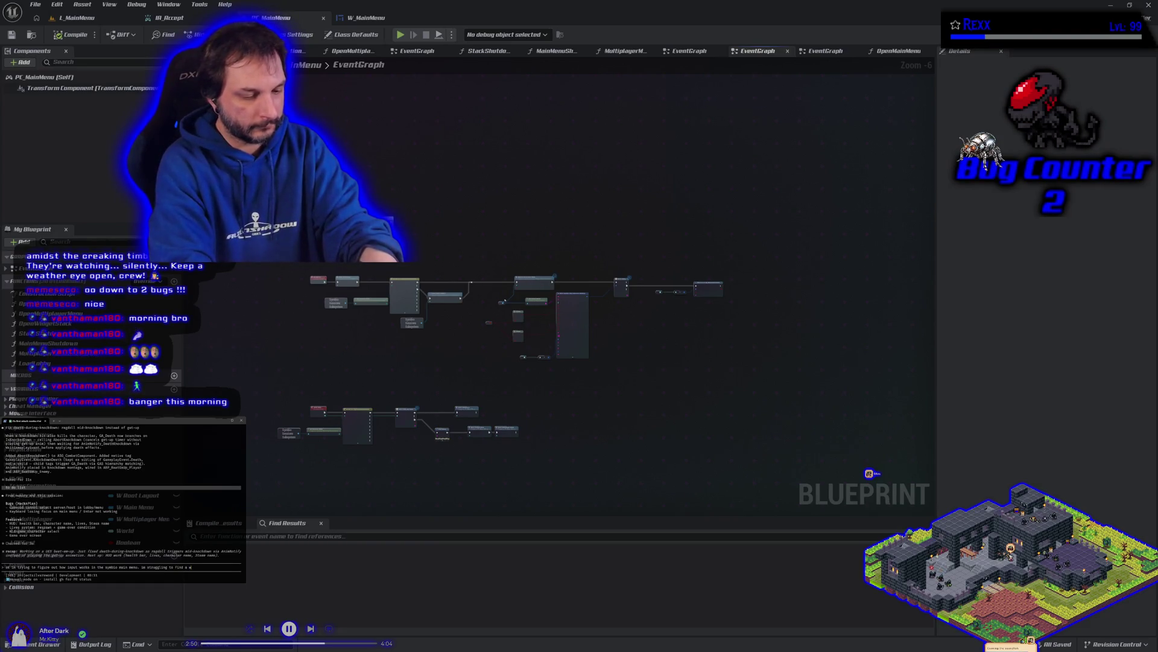
pyautogui.write('ay toinputs.')
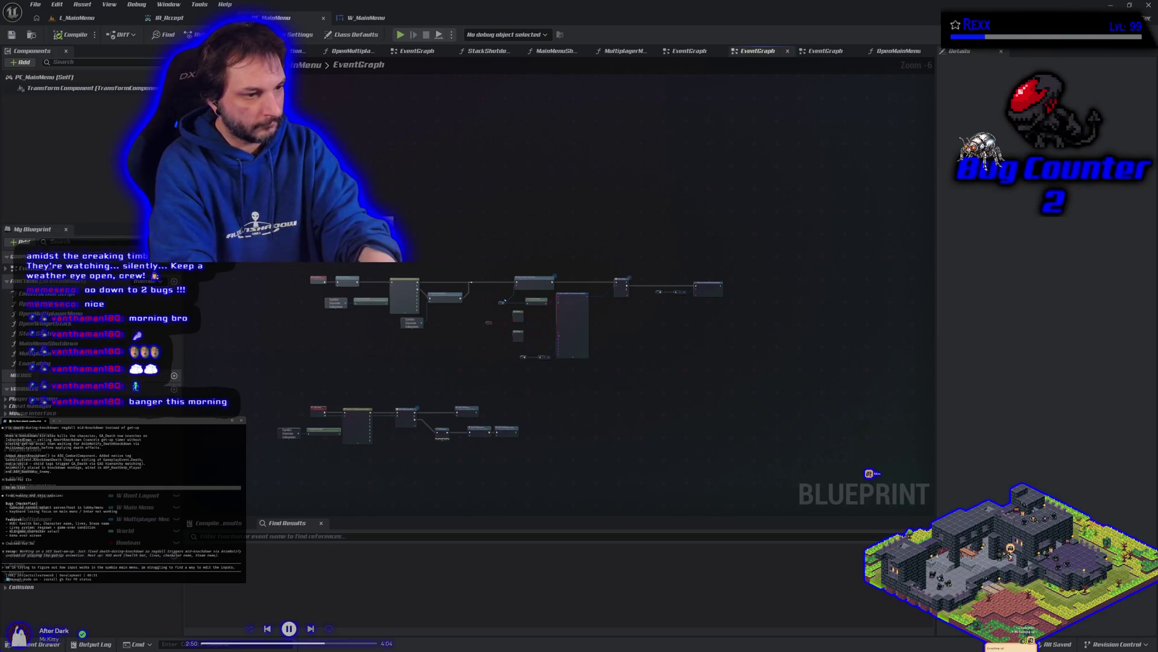
pyautogui.press('Return')
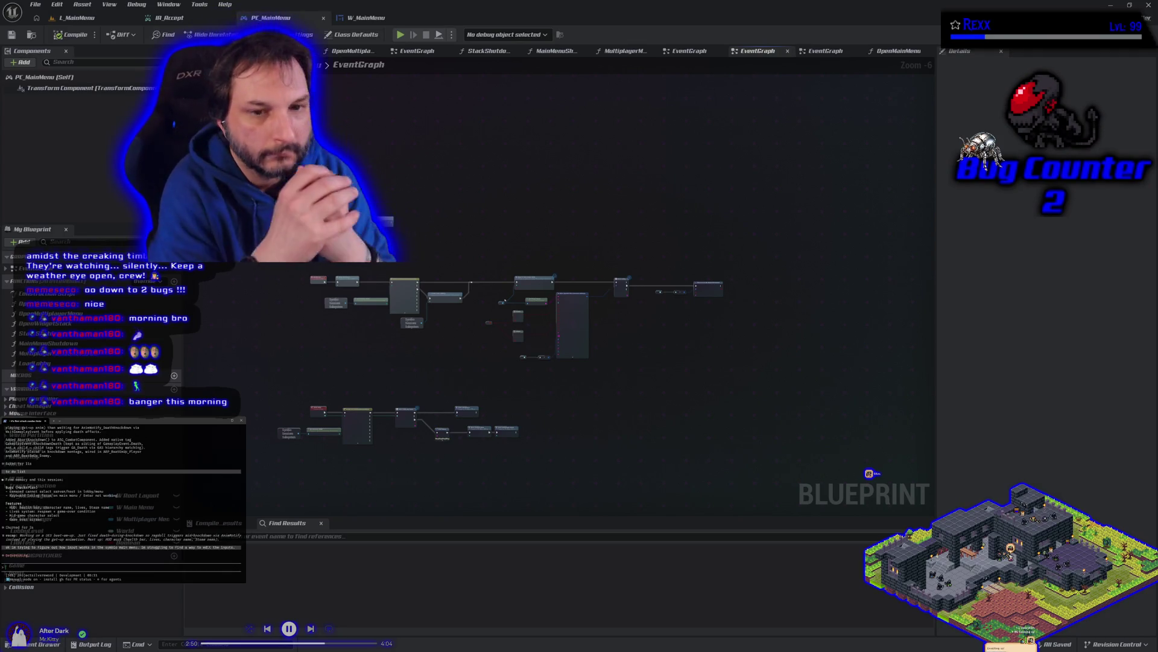
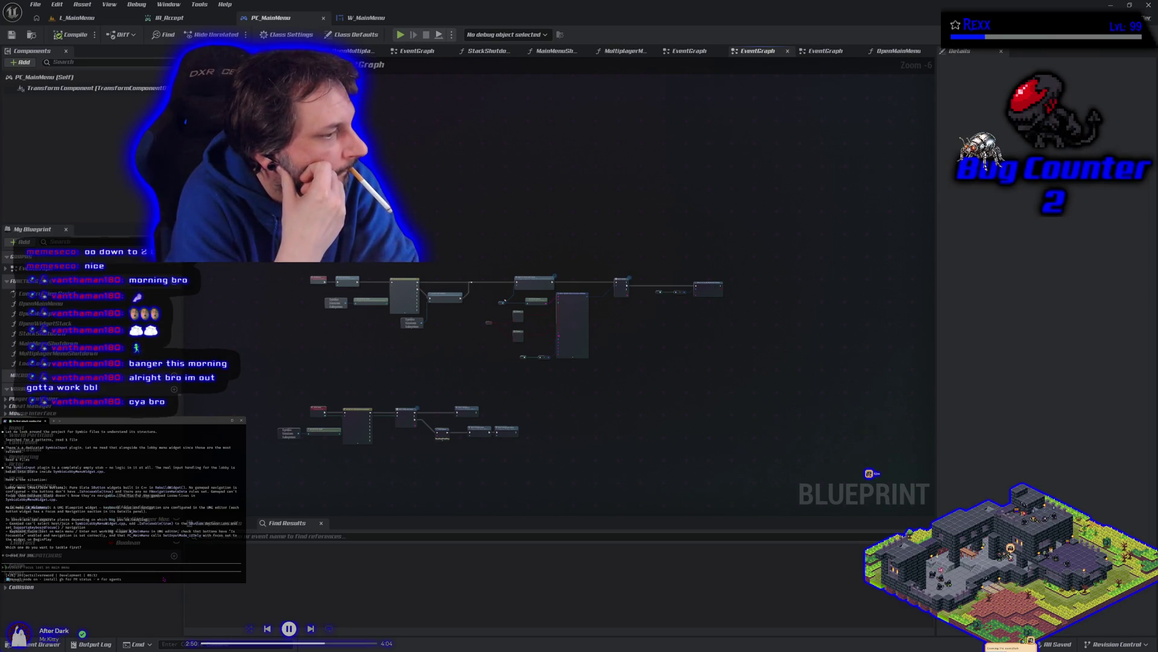
# Prompt the agent for arrow-key navigation of the multiplayer menu with Enter to select, then start a play test.
pyautogui.write('2')
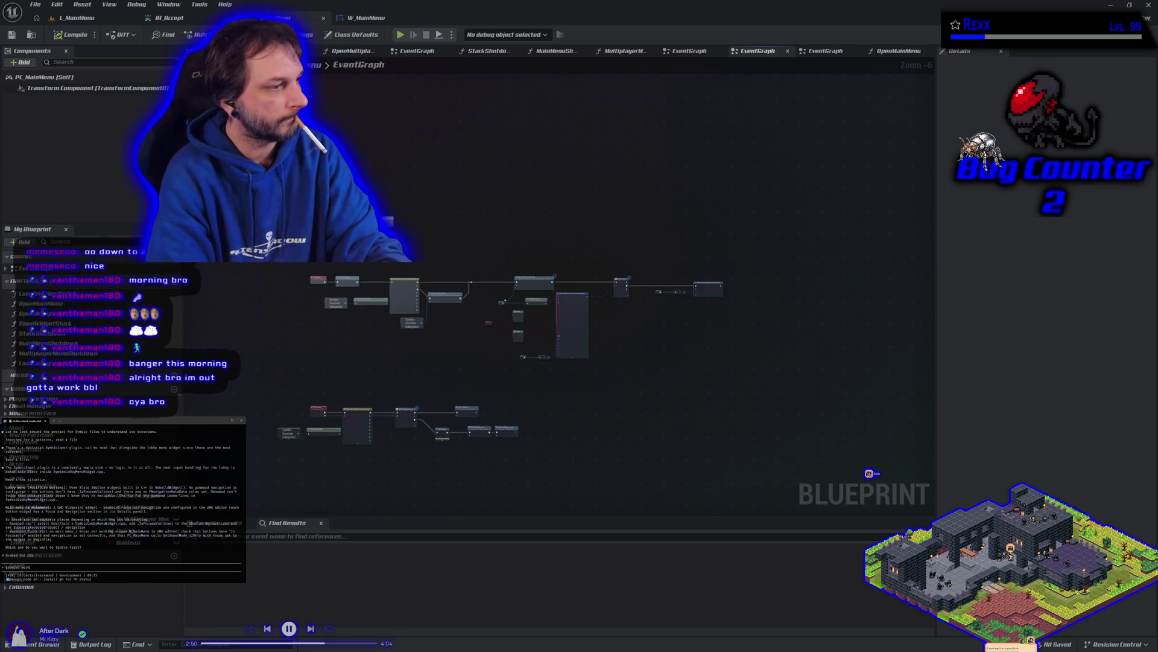
pyautogui.write('o')
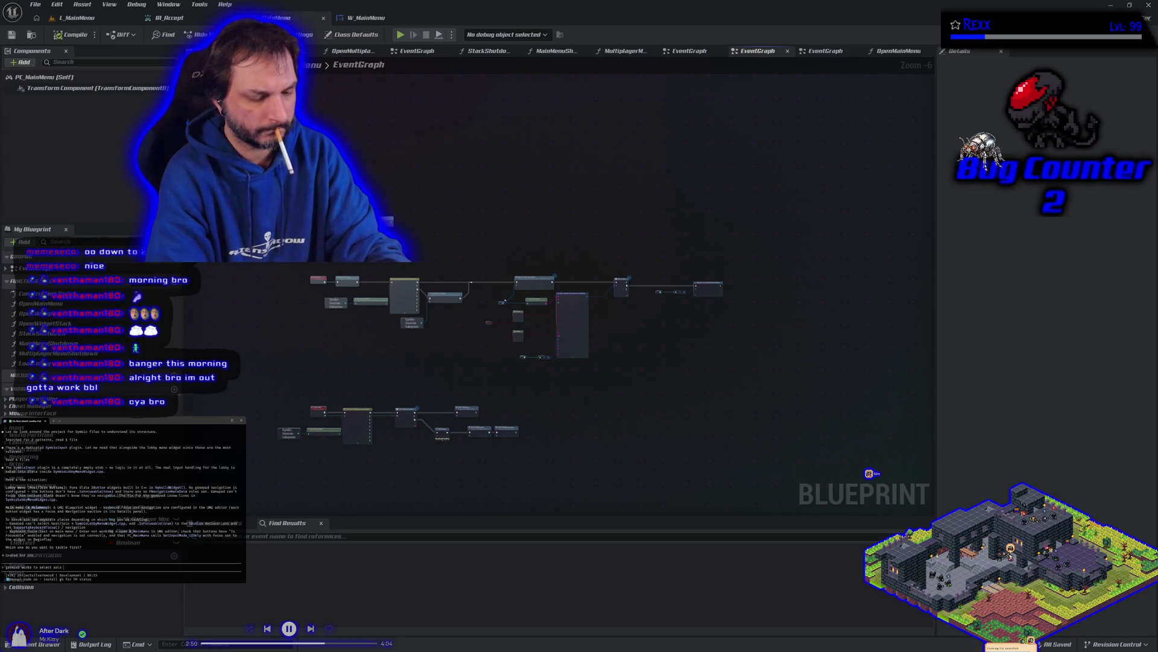
pyautogui.write(' xmultiplay')
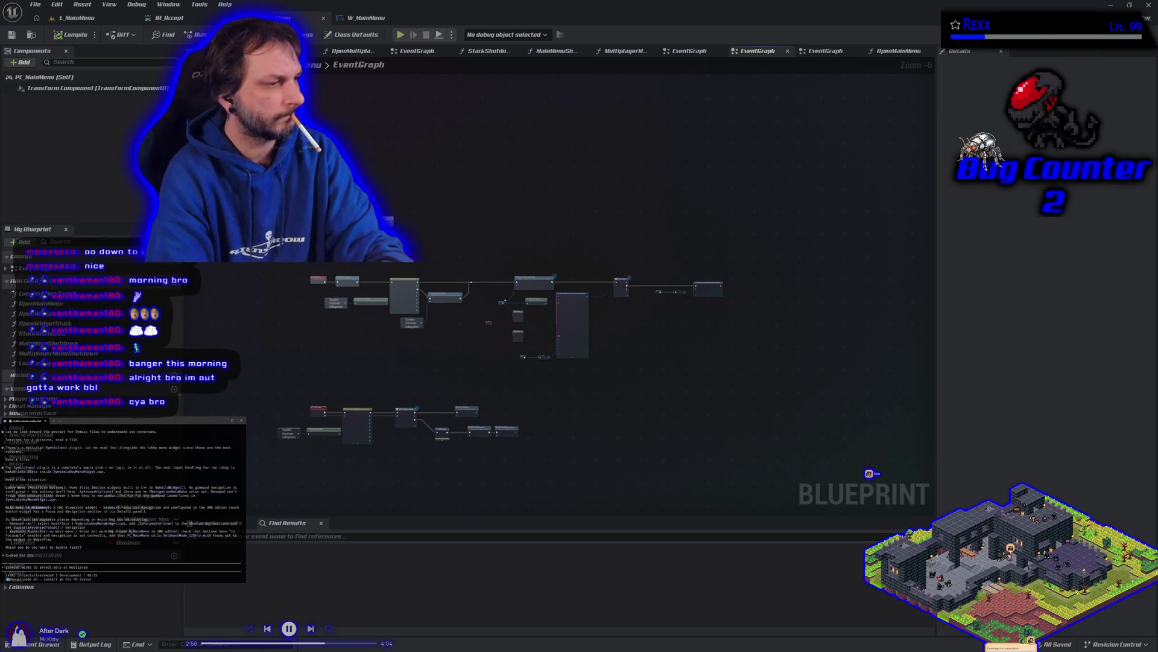
pyautogui.write('er in the main me')
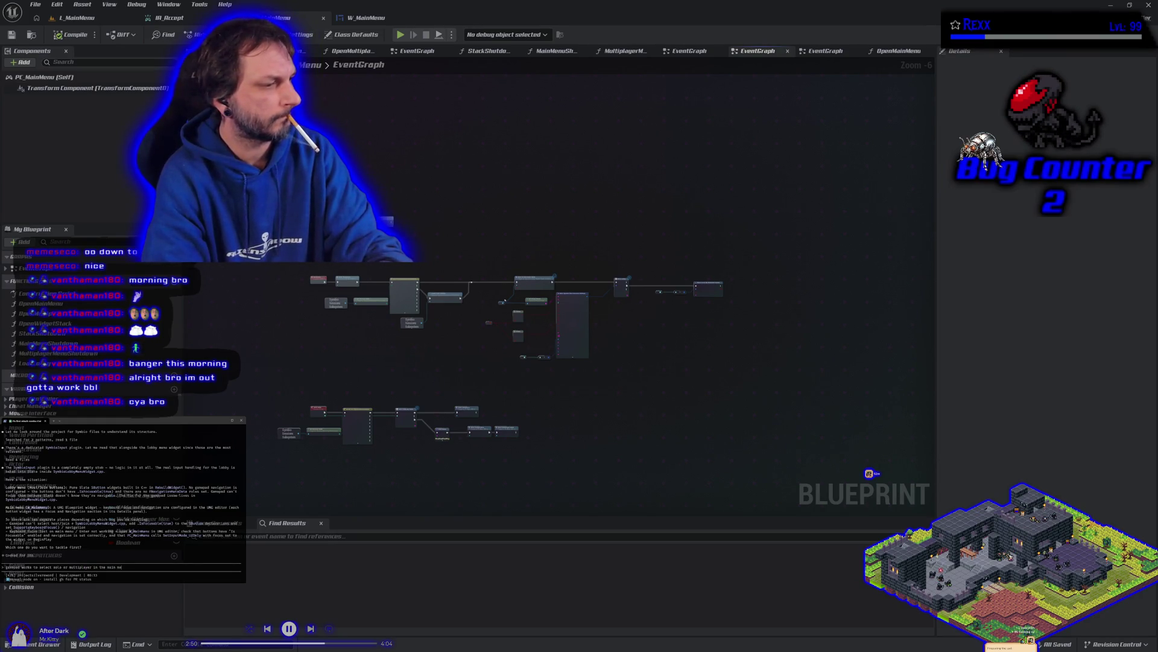
pyautogui.write('nu.')
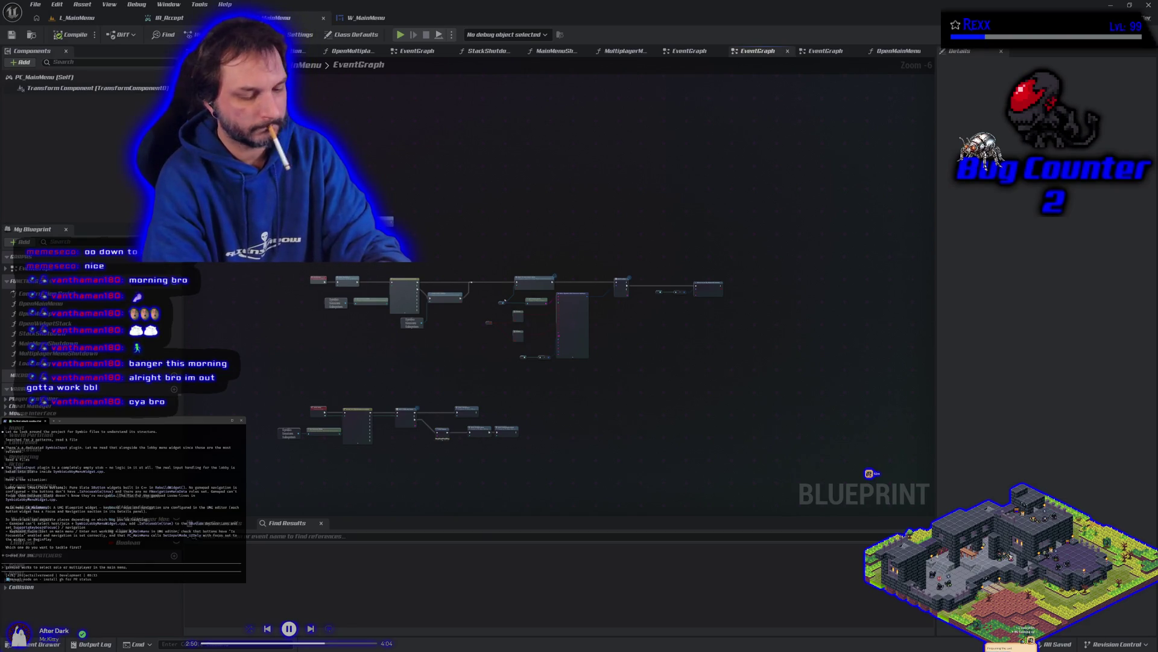
pyautogui.write(' arrows')
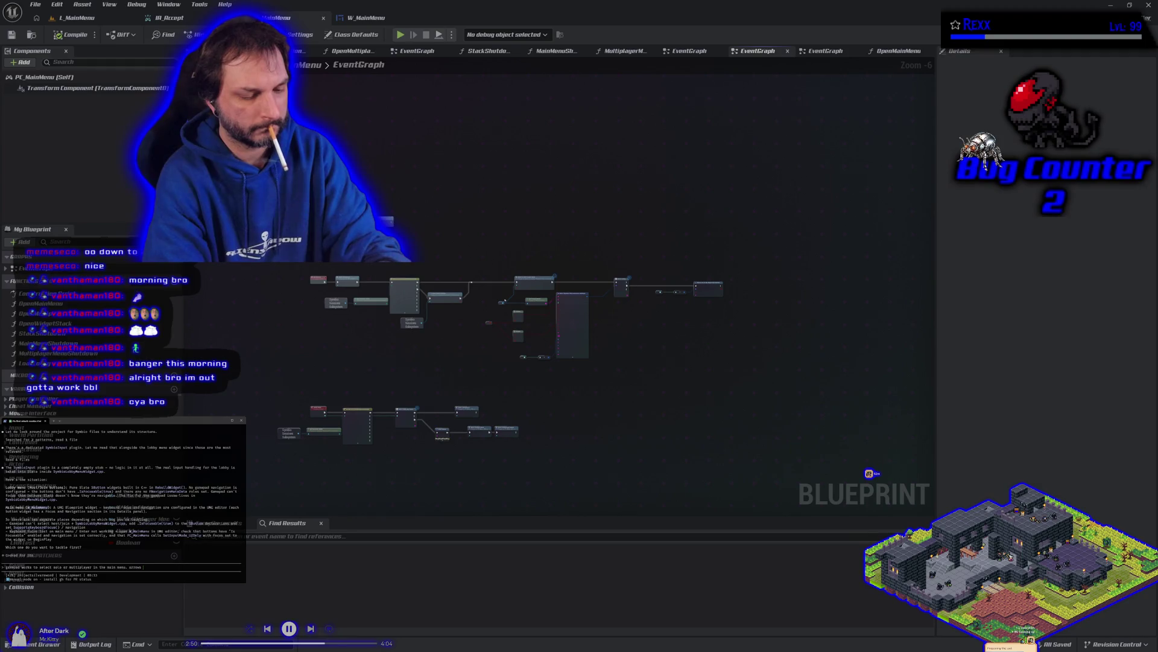
pyautogui.write('roll the')
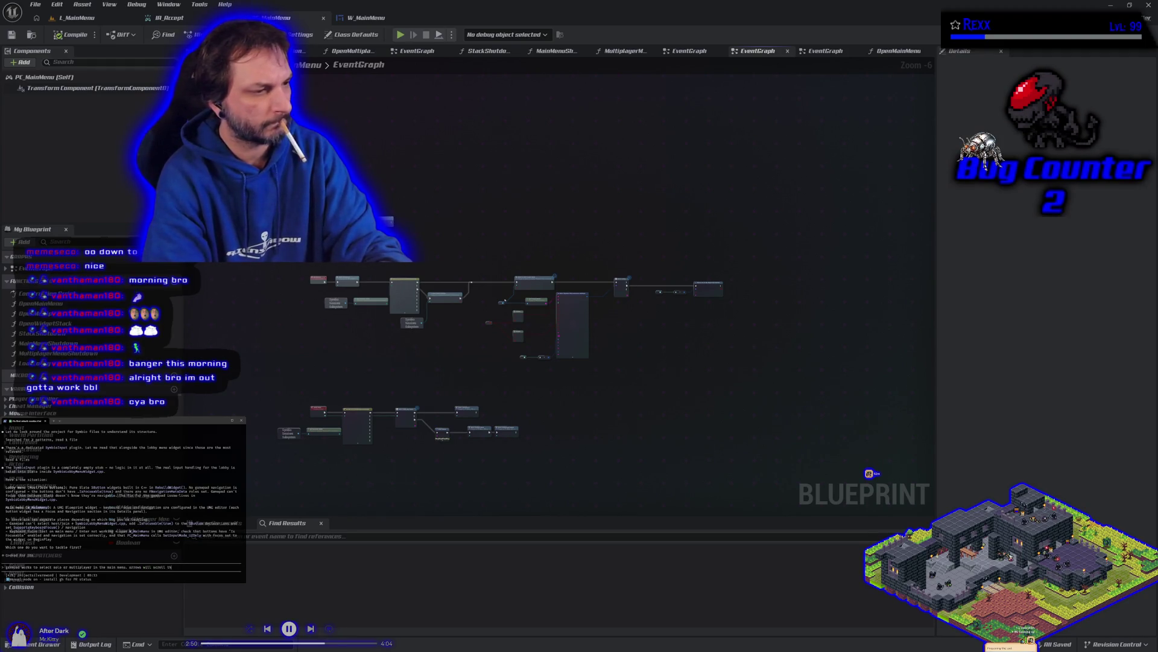
pyautogui.press('BackSpace')
pyautogui.press('BackSpace')
pyautogui.press('BackSpace')
pyautogui.write('yb')
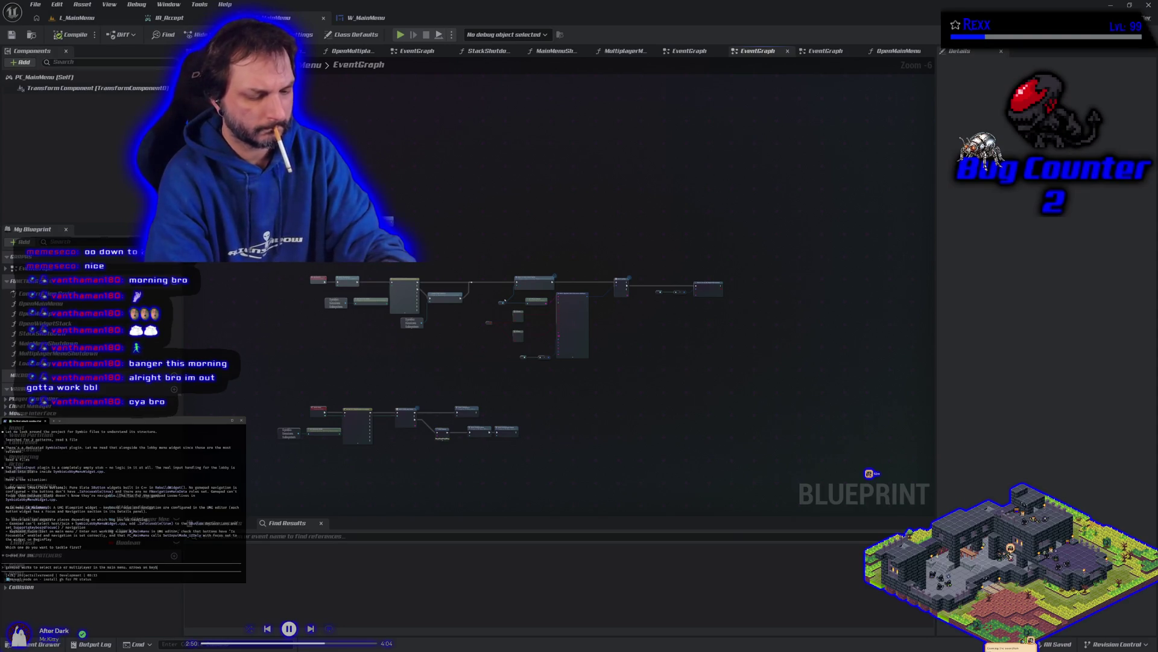
pyautogui.write('oardoll thr')
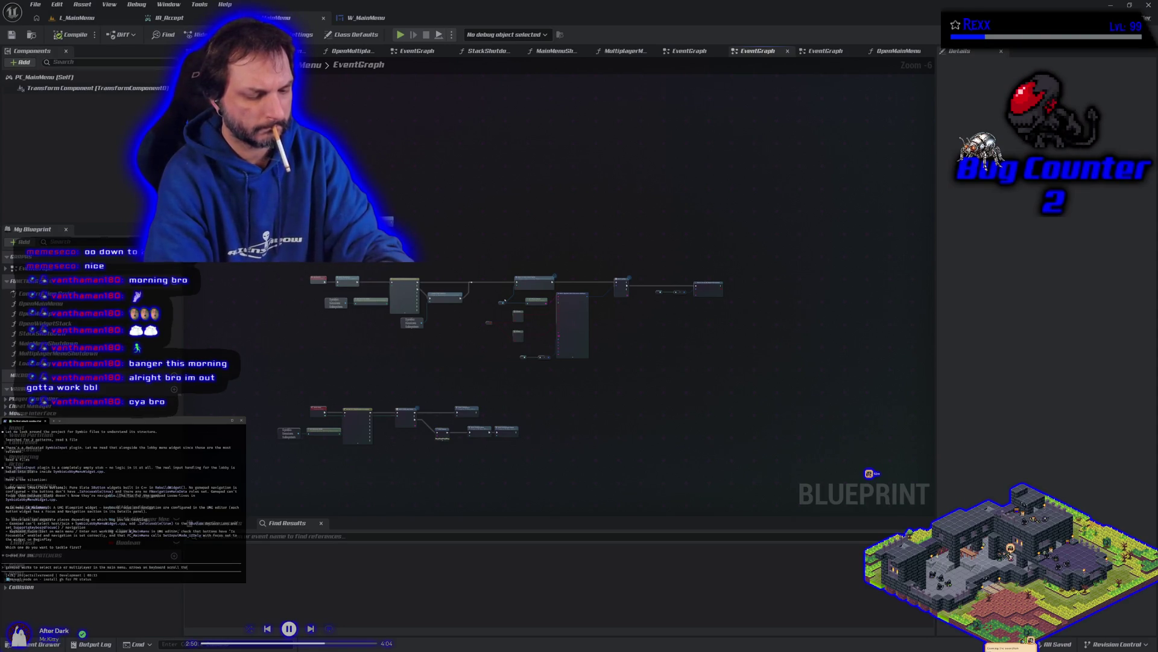
pyautogui.write('ough menus.')
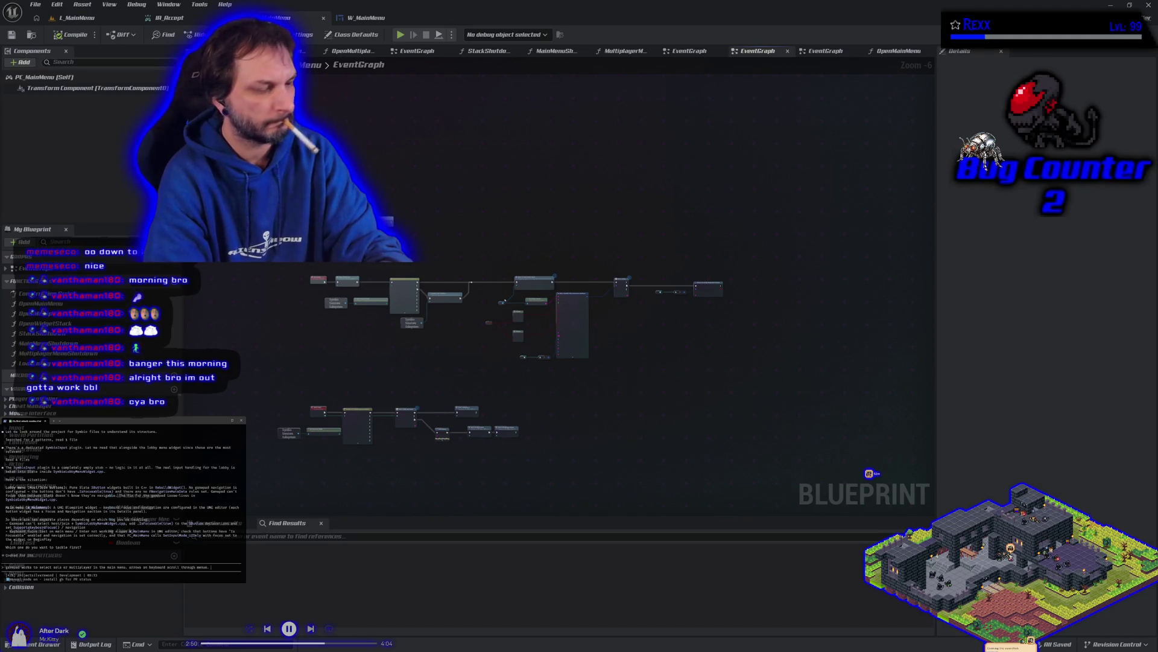
pyautogui.write('wan')
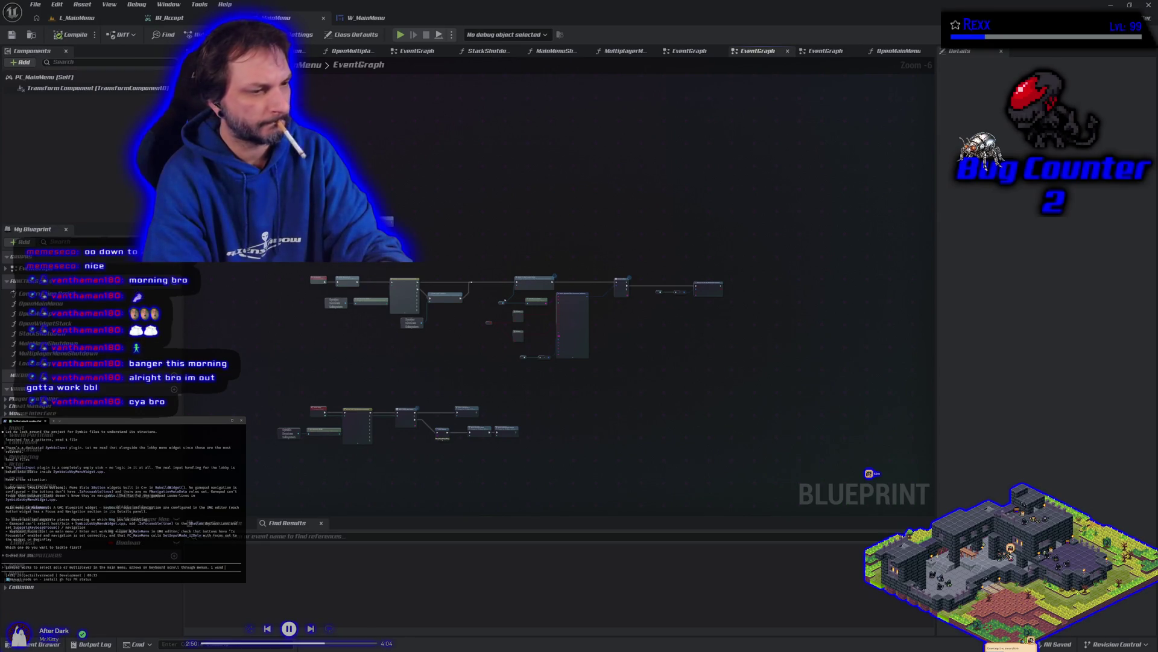
pyautogui.write('t')
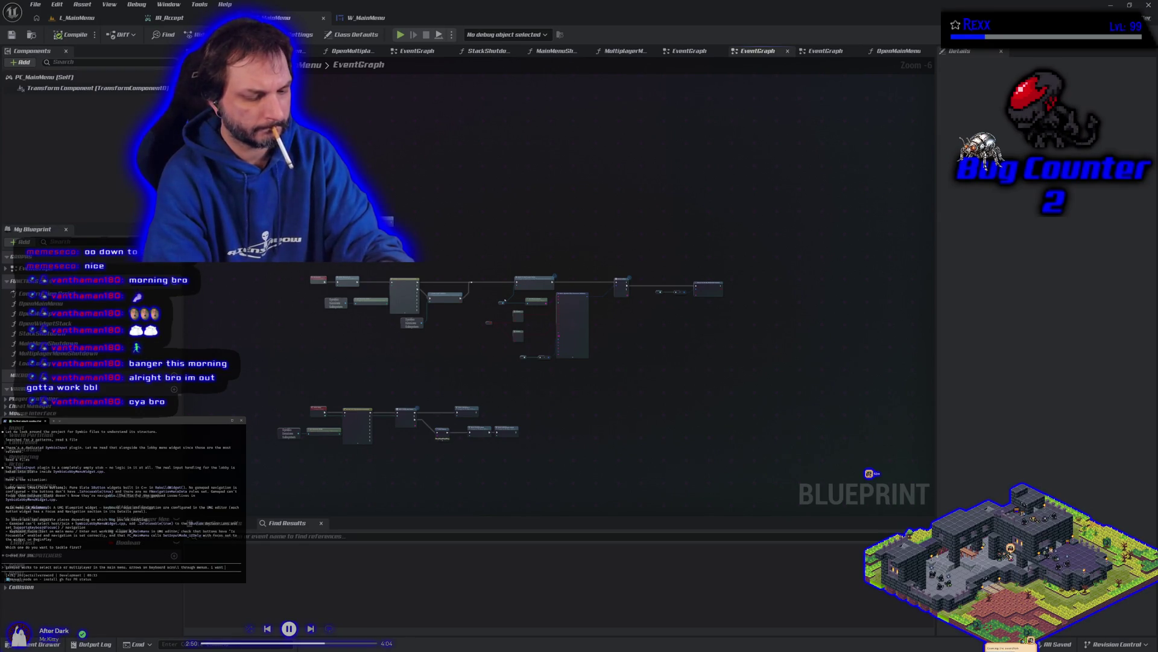
pyautogui.write(' enter to select')
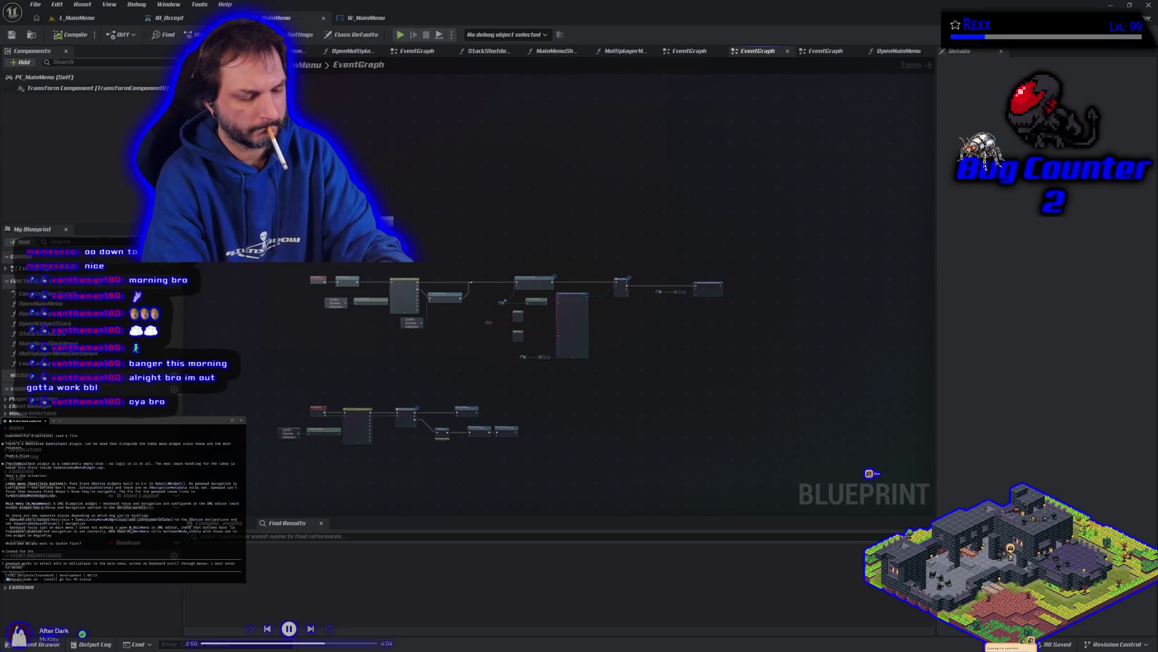
pyautogui.write('n option, and')
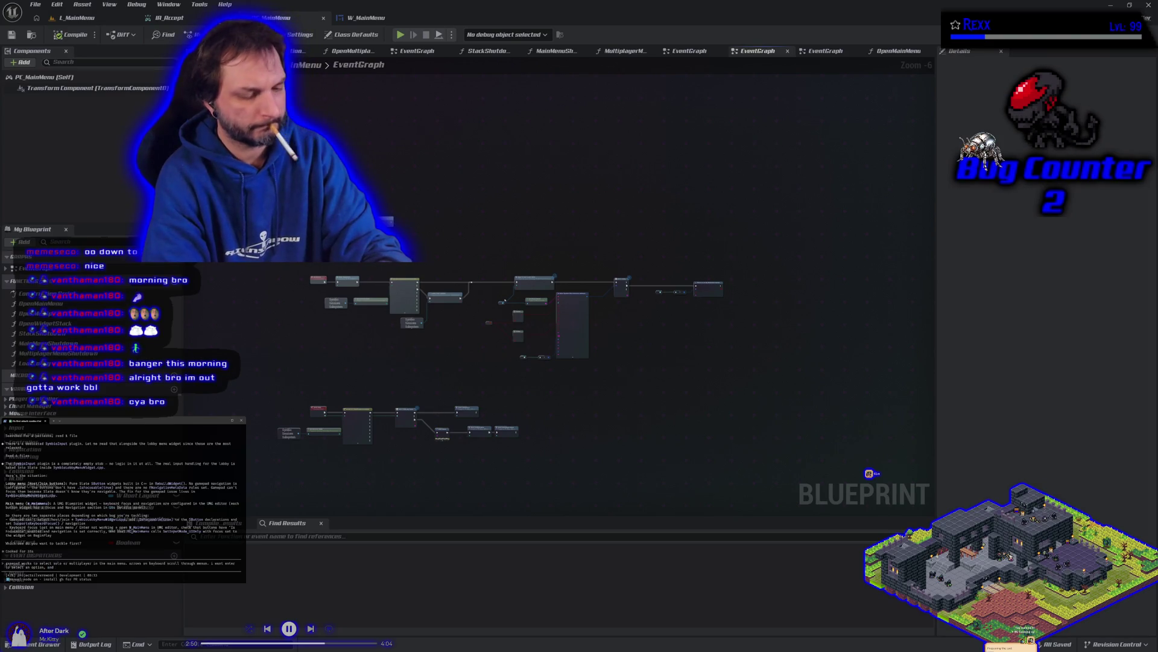
pyautogui.write(' w and s to move up and do')
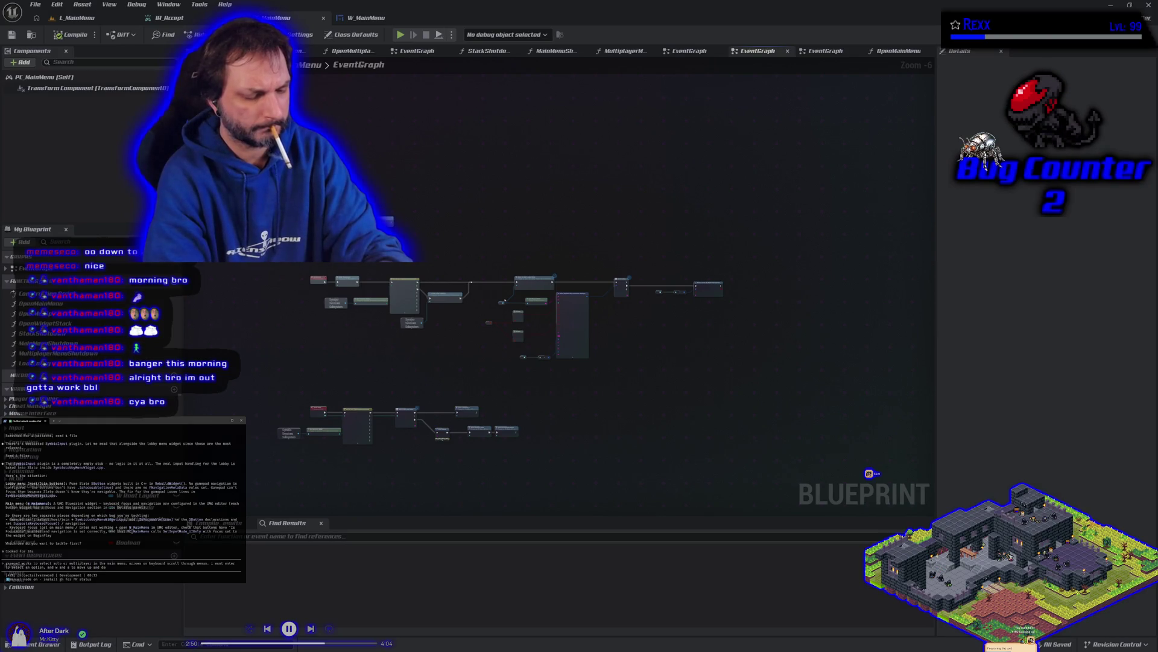
pyautogui.write('wn respectiv')
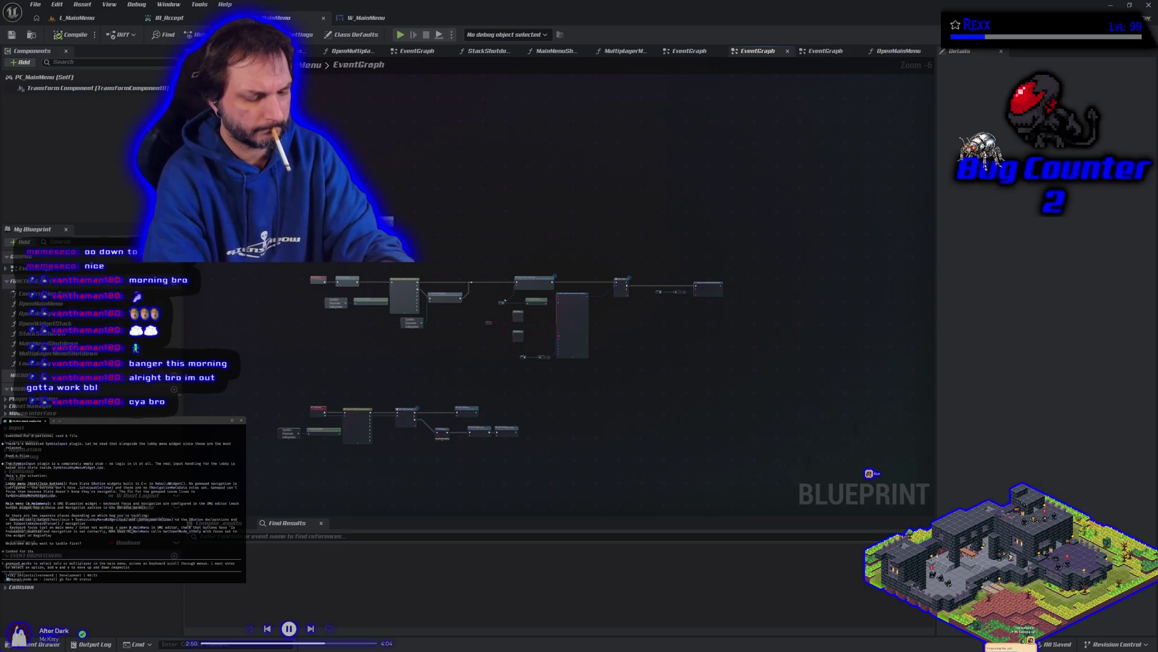
pyautogui.write('ely iike the arrows')
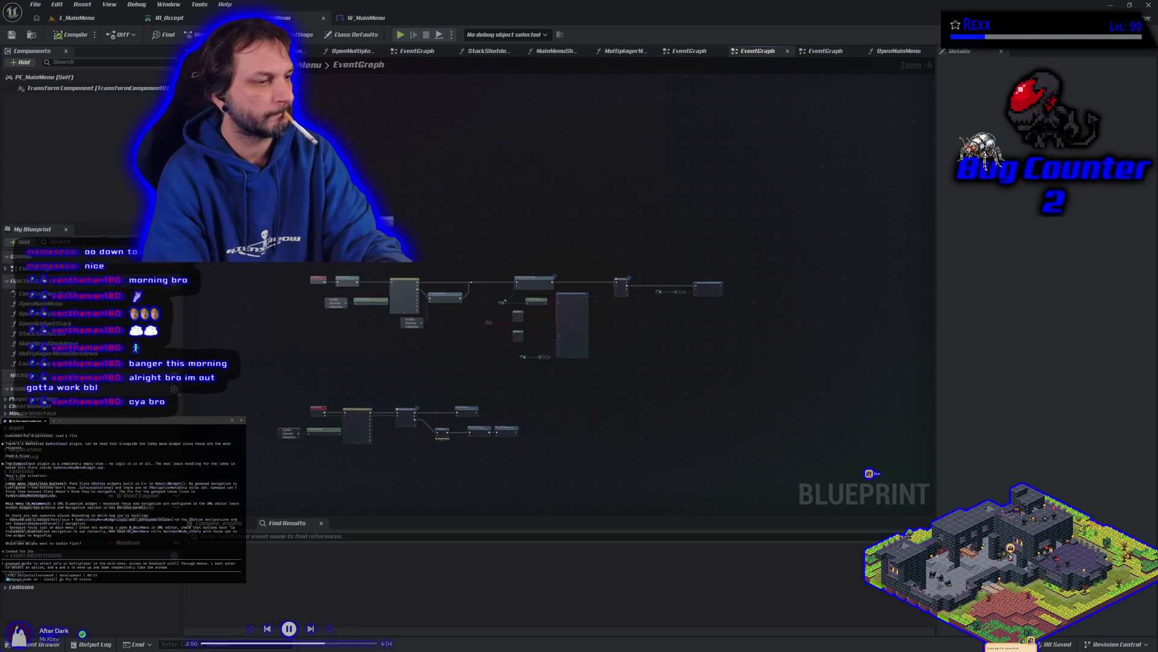
pyautogui.click(400, 34)
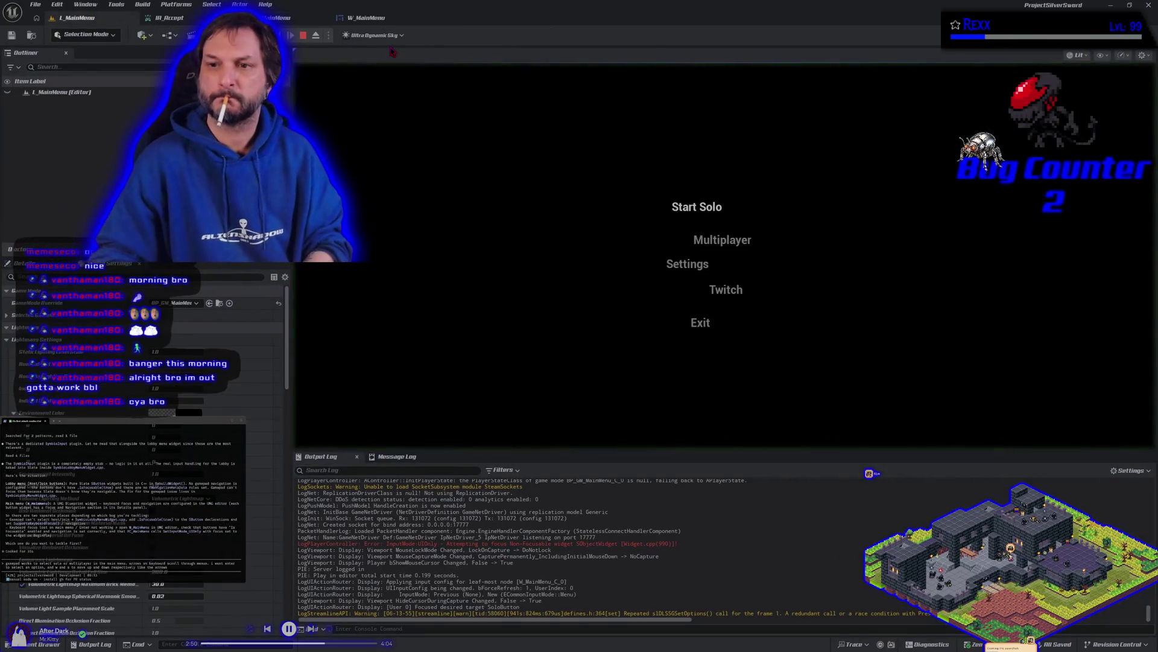
# Move menu focus down to Multiplayer and back up to Start Solo, then stop the play session.
pyautogui.press('Down')
pyautogui.press('Up')
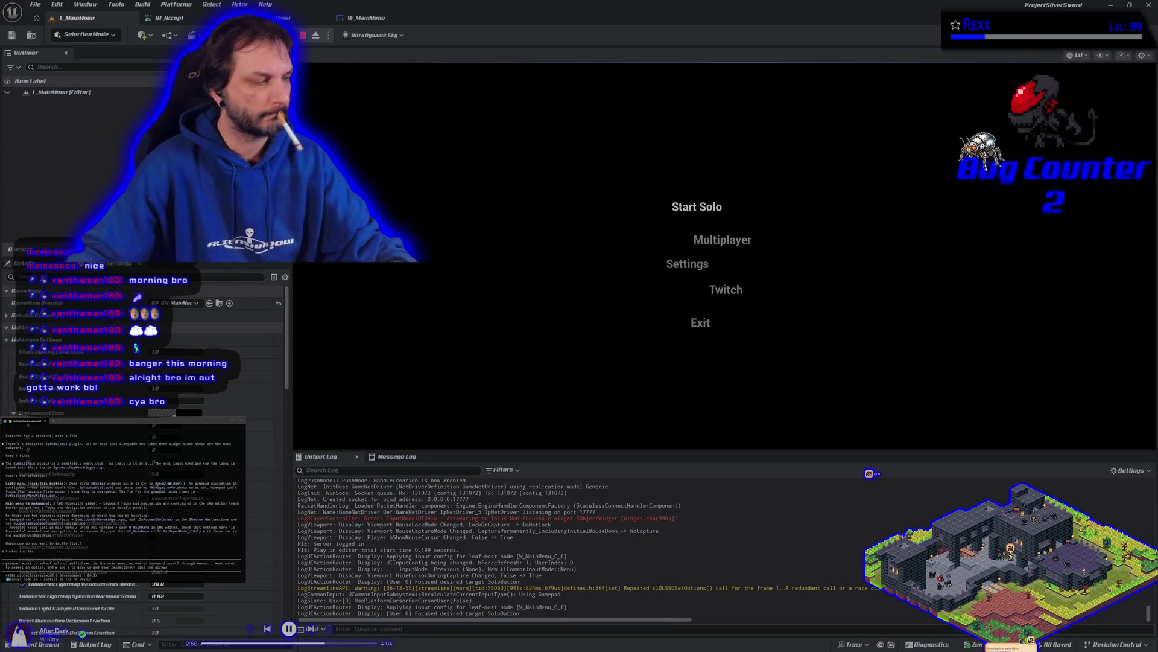
pyautogui.press('Escape')
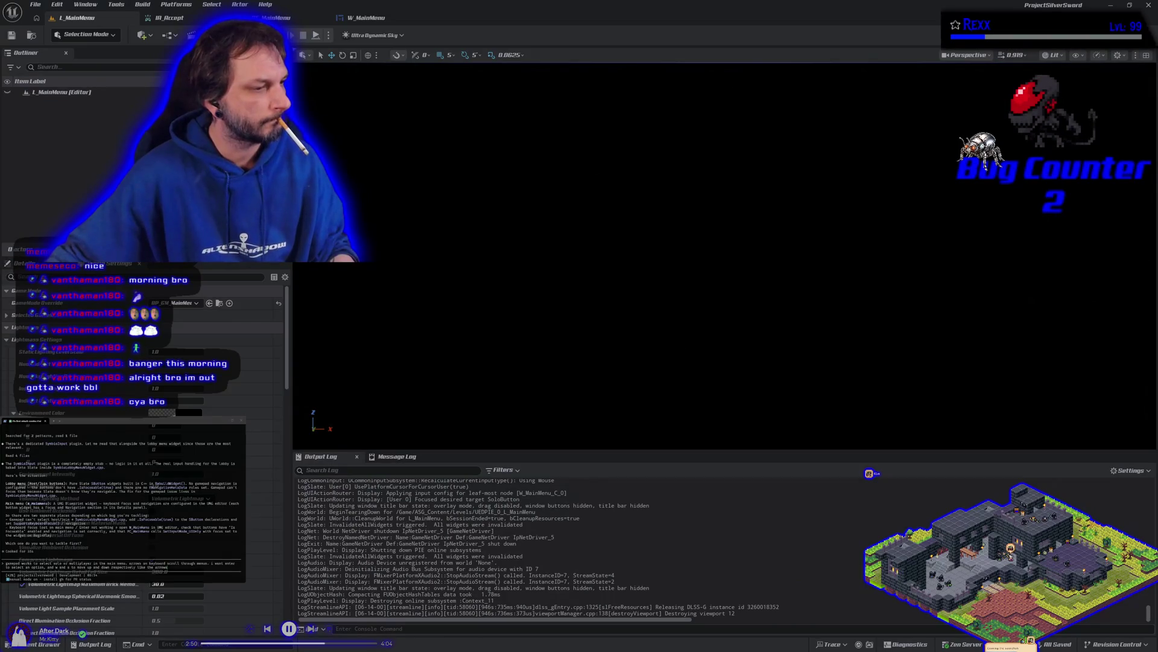
# Finish the navigation prompt with 'dpad' and submit it to the agent.
pyautogui.write('pad')
pyautogui.press('Return')
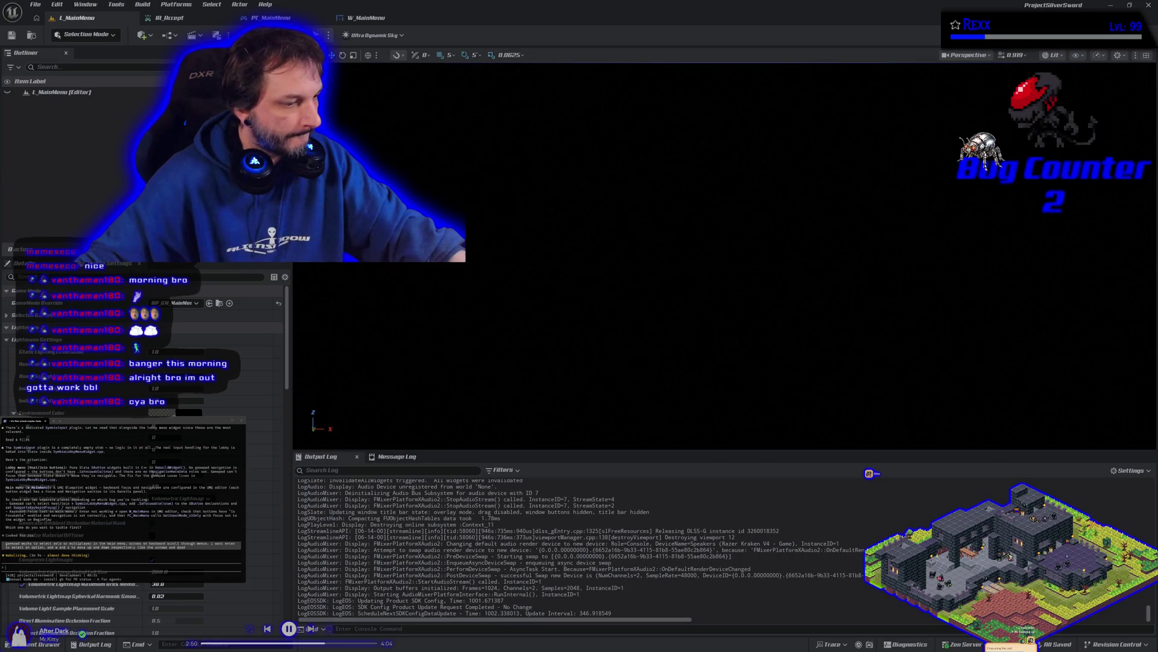
pyautogui.hotkey('alt', 'Tab')
pyautogui.hotkey('alt', 'Tab')
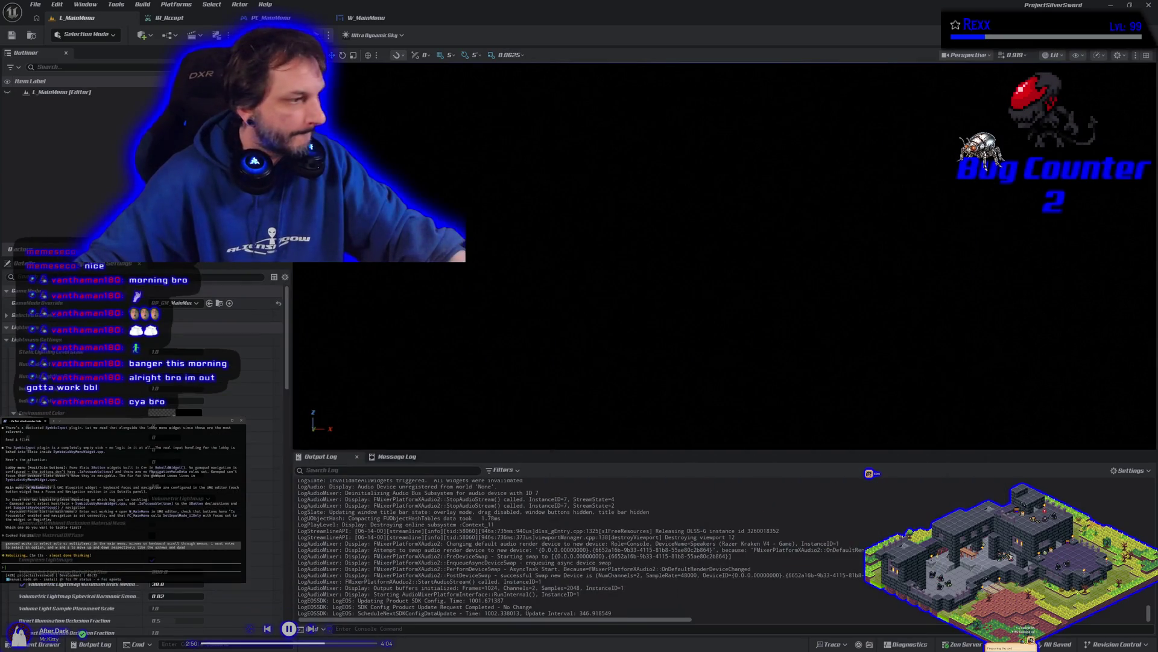